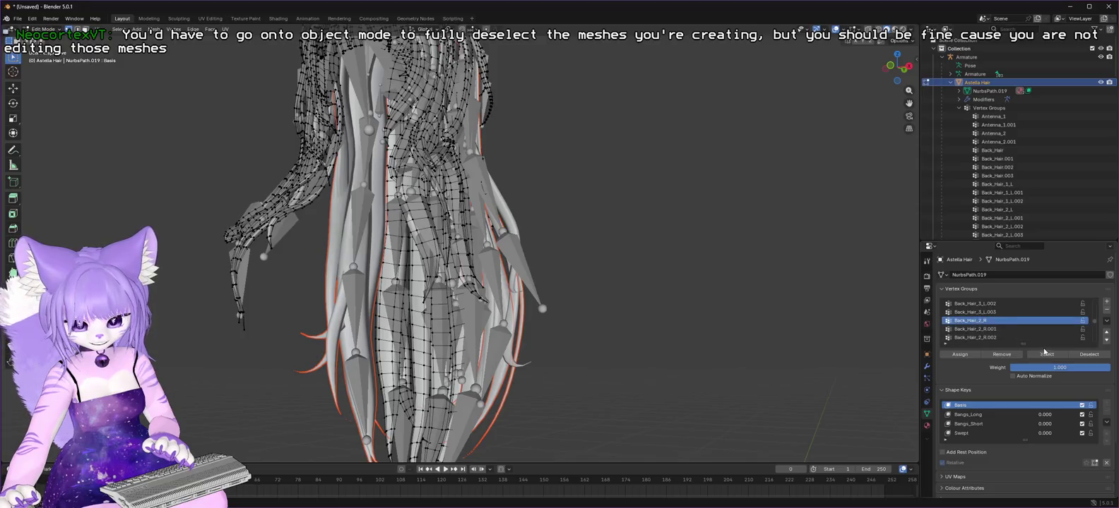
Separate the linked Back_Hair_3_R strand from the hair into its own mesh.
click(1052, 357)
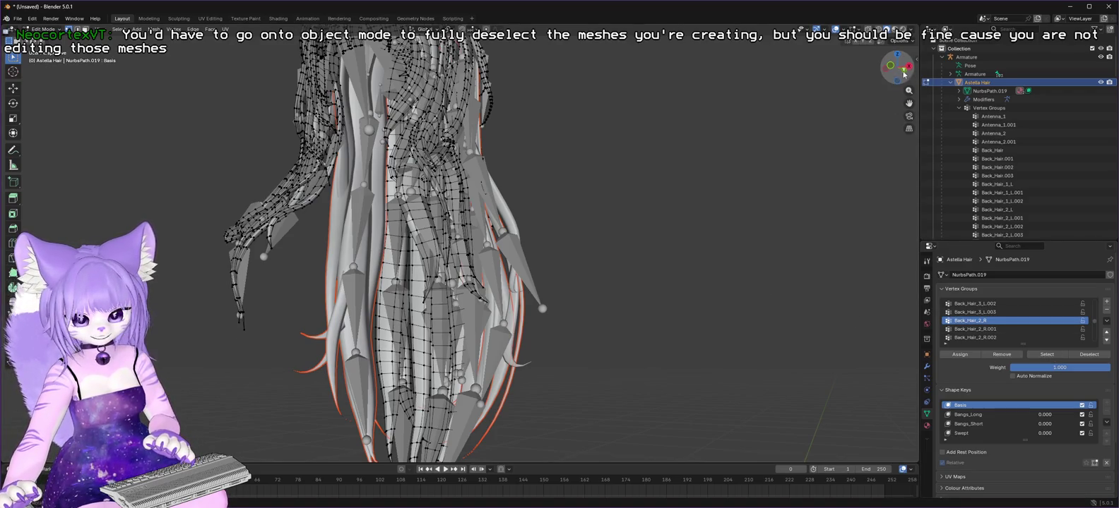
drag(897, 71, 884, 71)
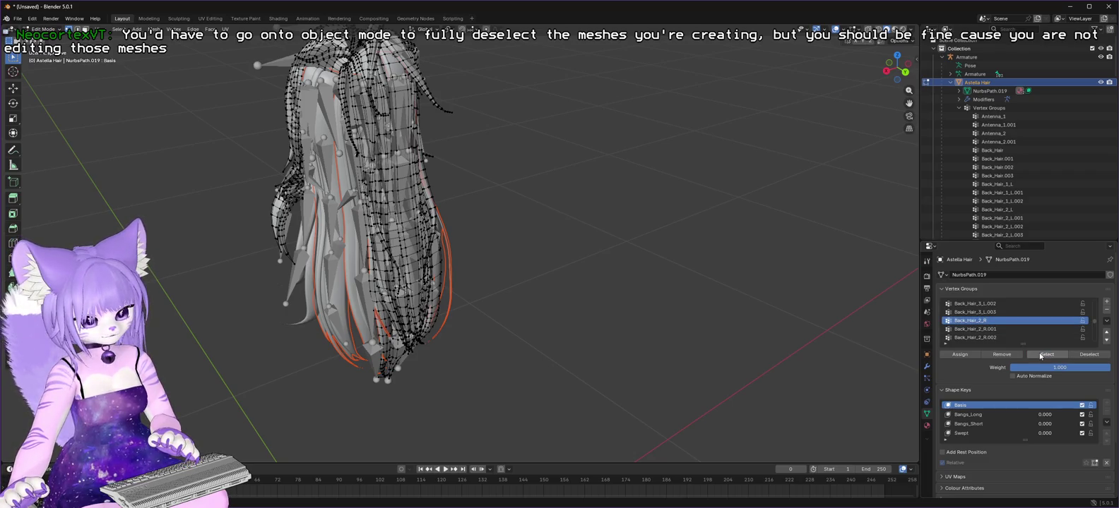
scroll(1000, 315, down, 3)
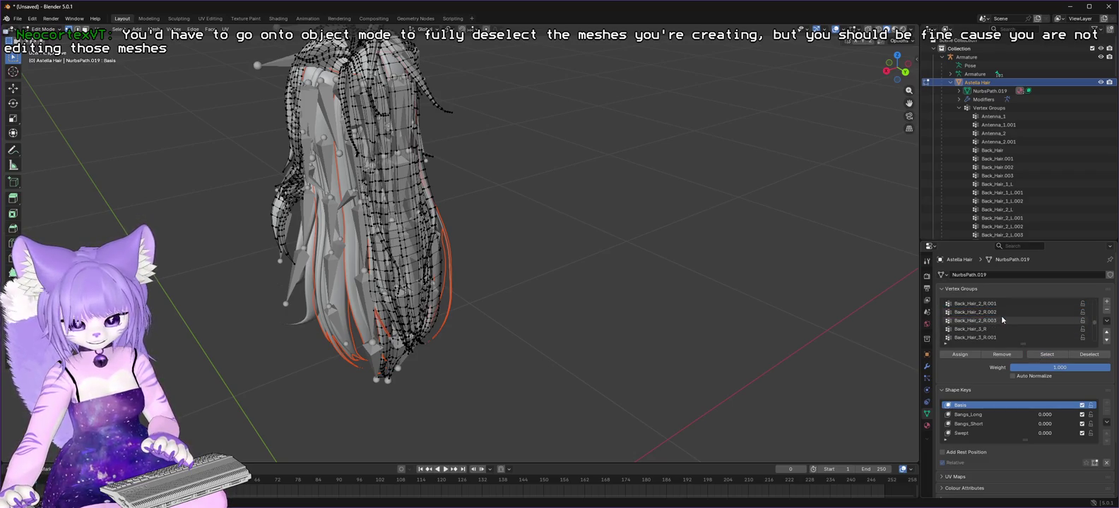
click(978, 328)
click(1046, 355)
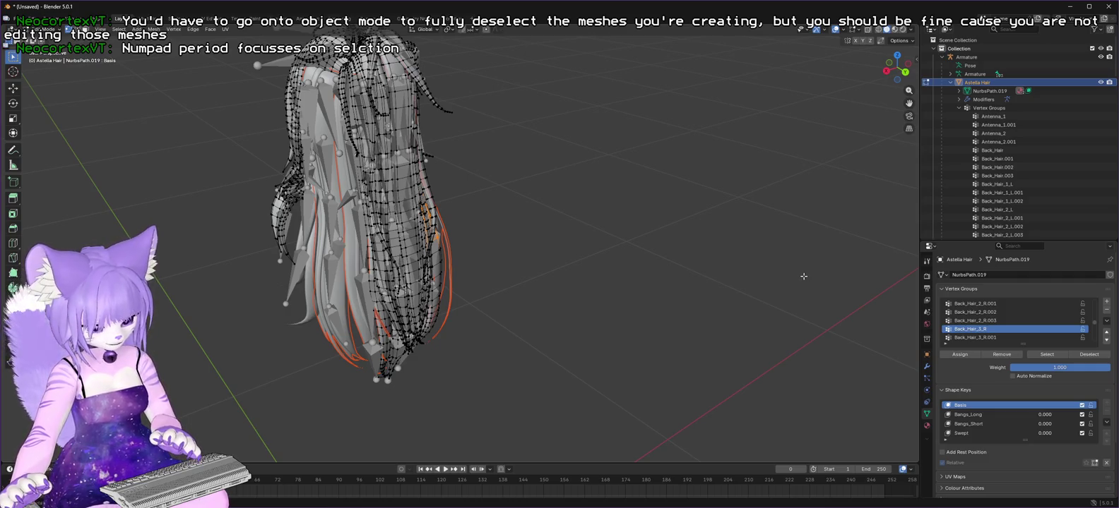
key(ctrl+l)
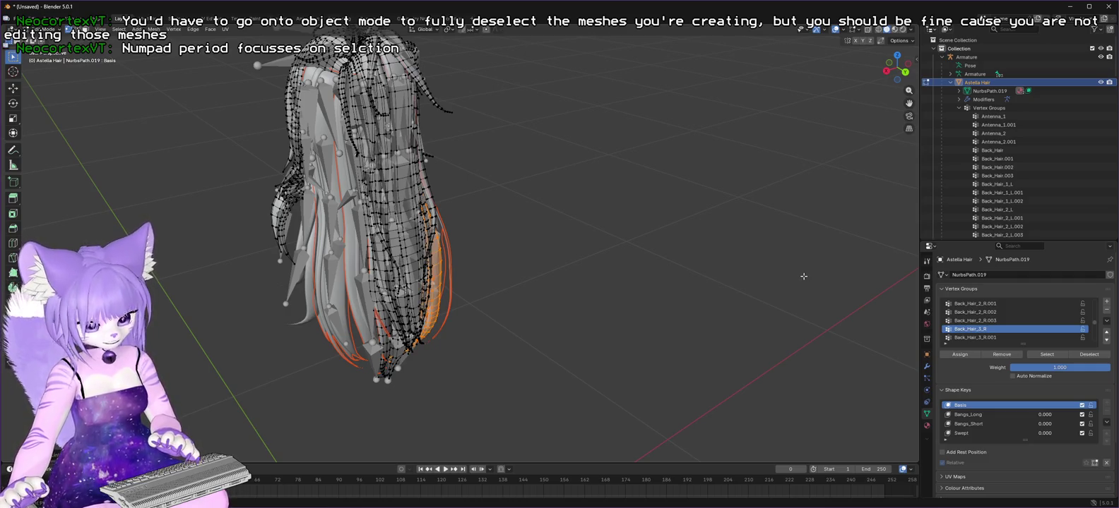
key(x)
click(803, 276)
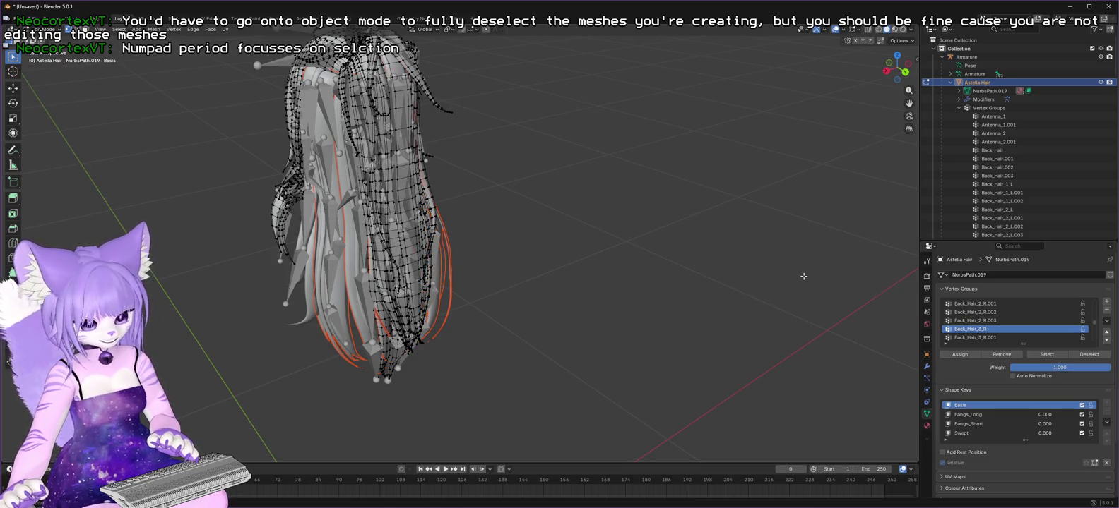
Separate the linked Back_Hair strands into a new mesh with Separate by Selection.
scroll(1023, 327, down, 4)
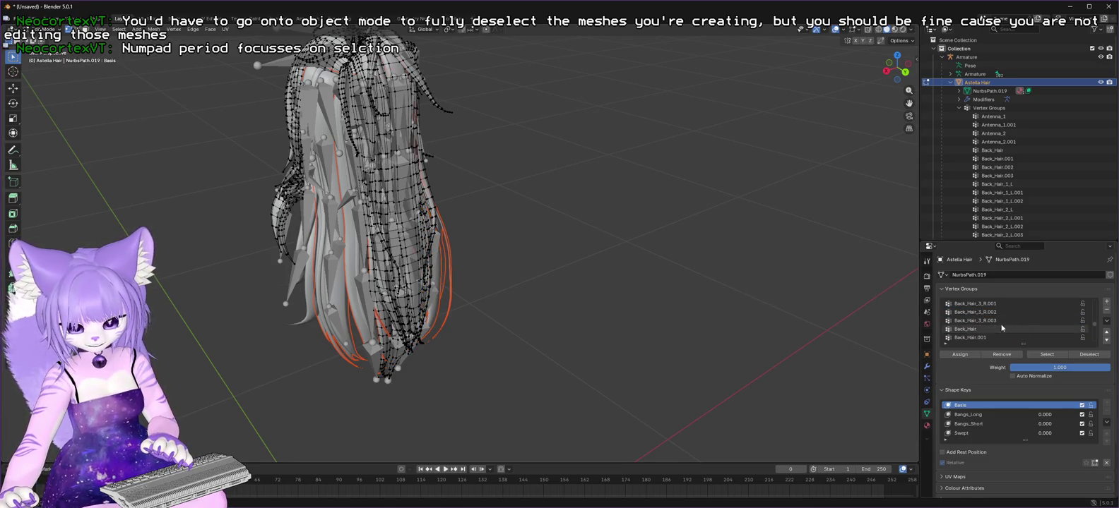
click(967, 329)
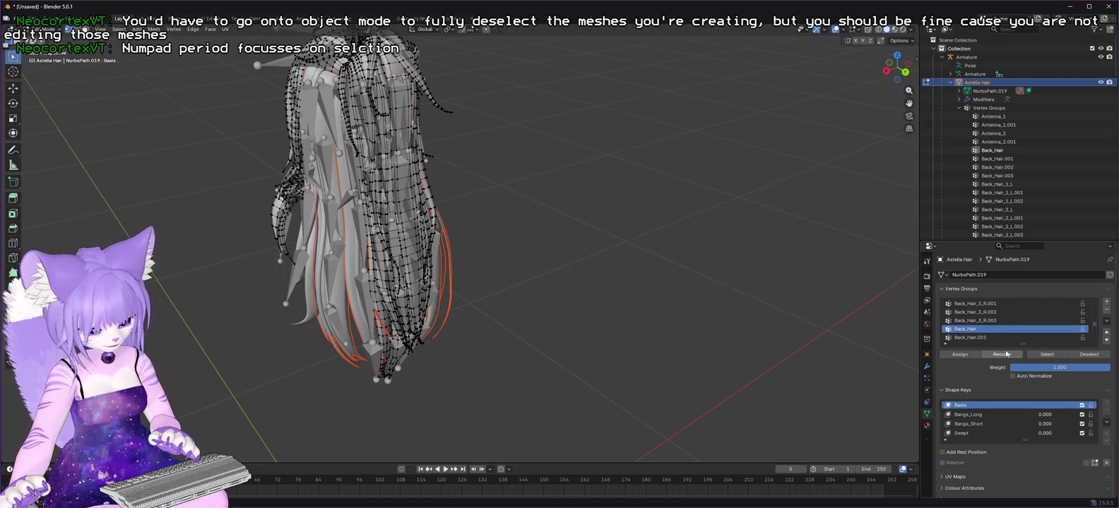
click(1049, 355)
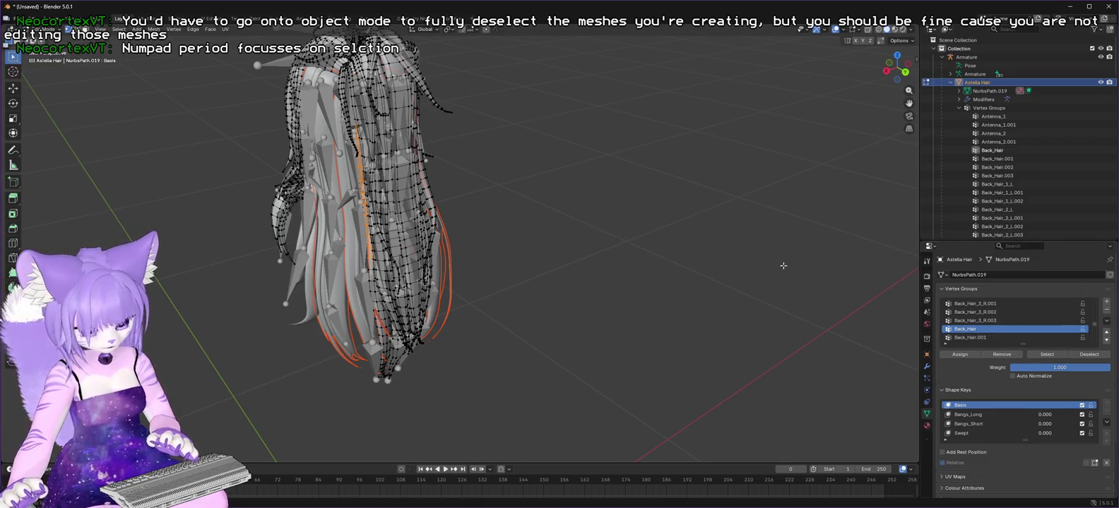
key(ctrl+l)
key(p)
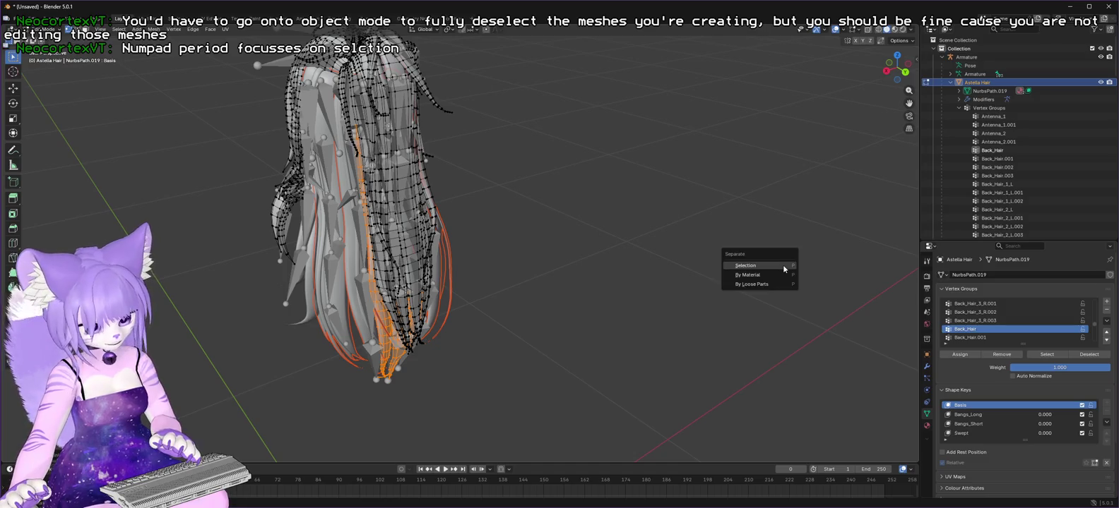
click(782, 265)
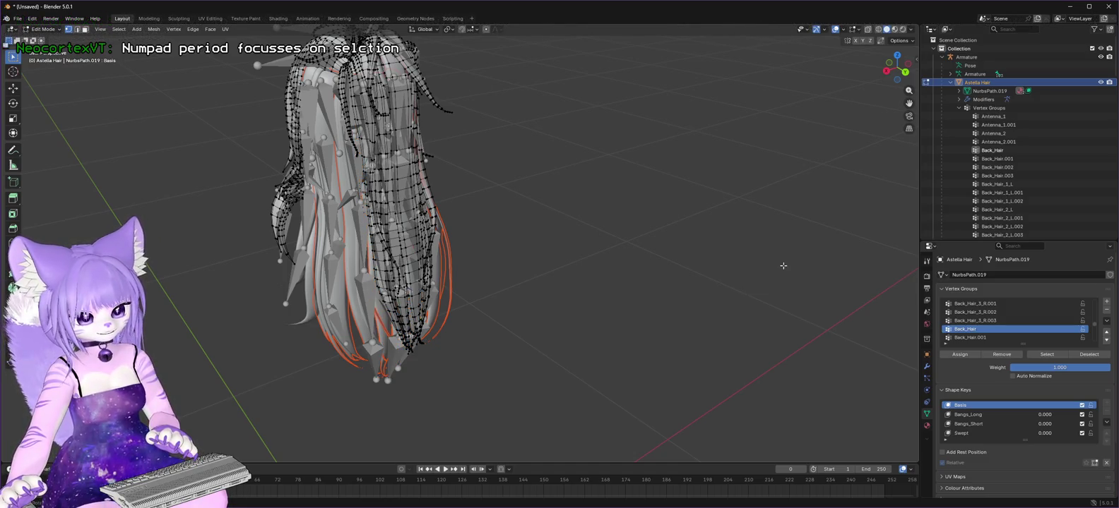
scroll(980, 330, down, 4)
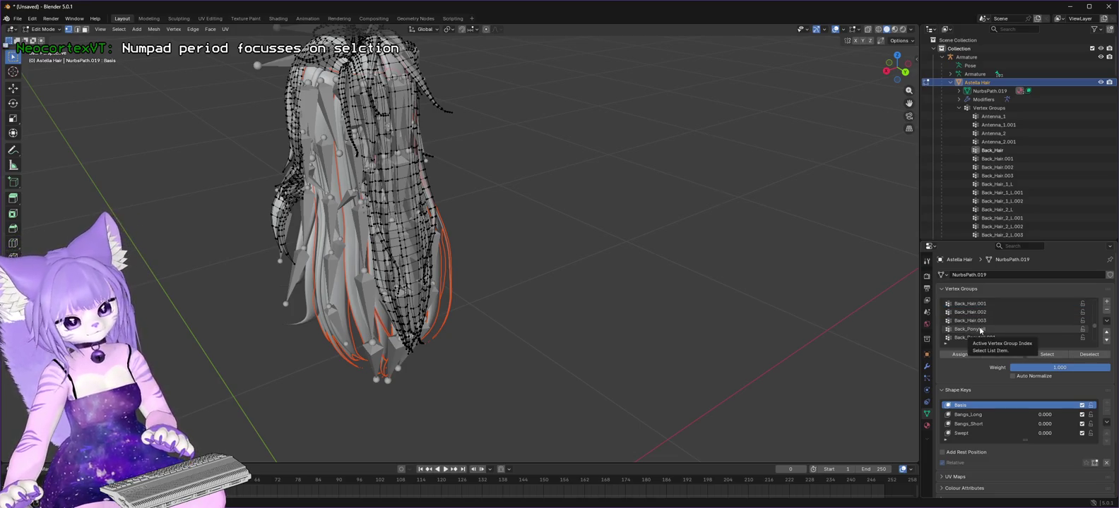
Separate the Back_Ponytail strand into its own mesh.
click(980, 330)
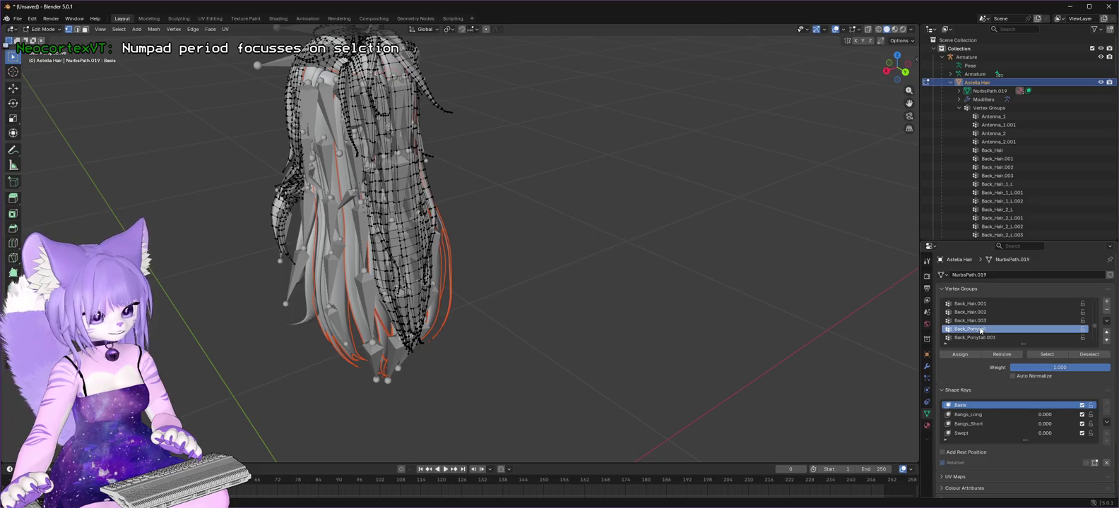
click(1041, 357)
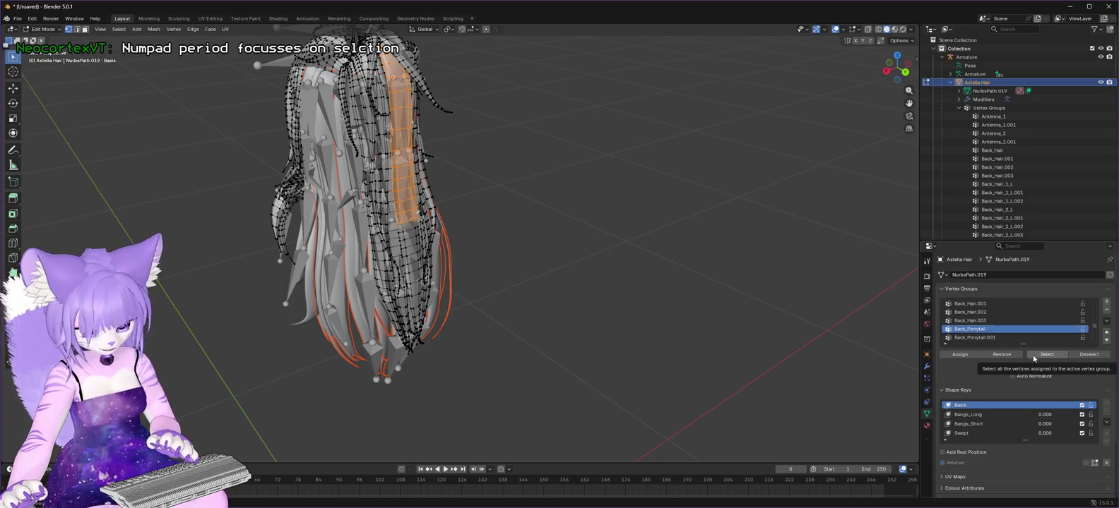
click(1033, 359)
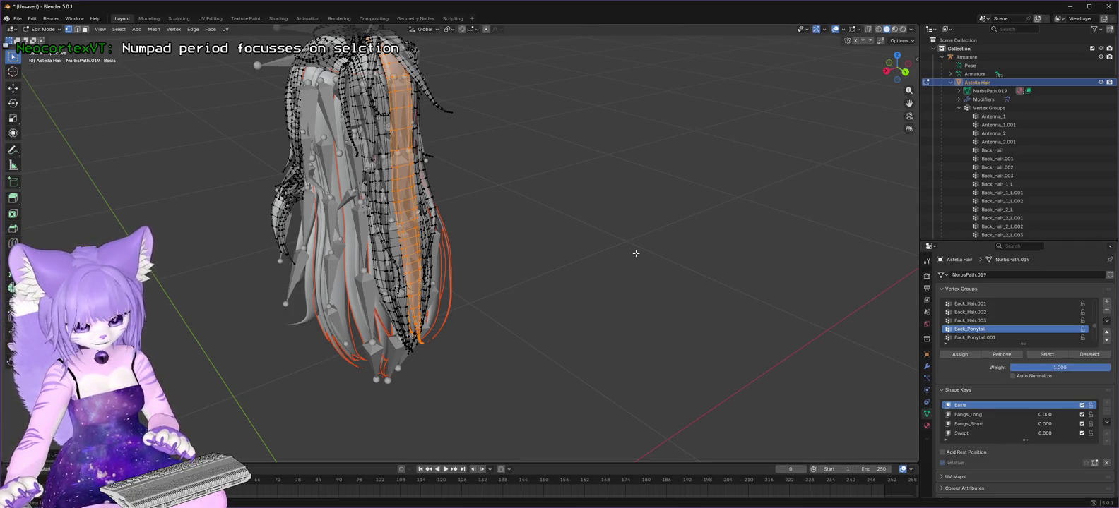
key(p)
click(636, 254)
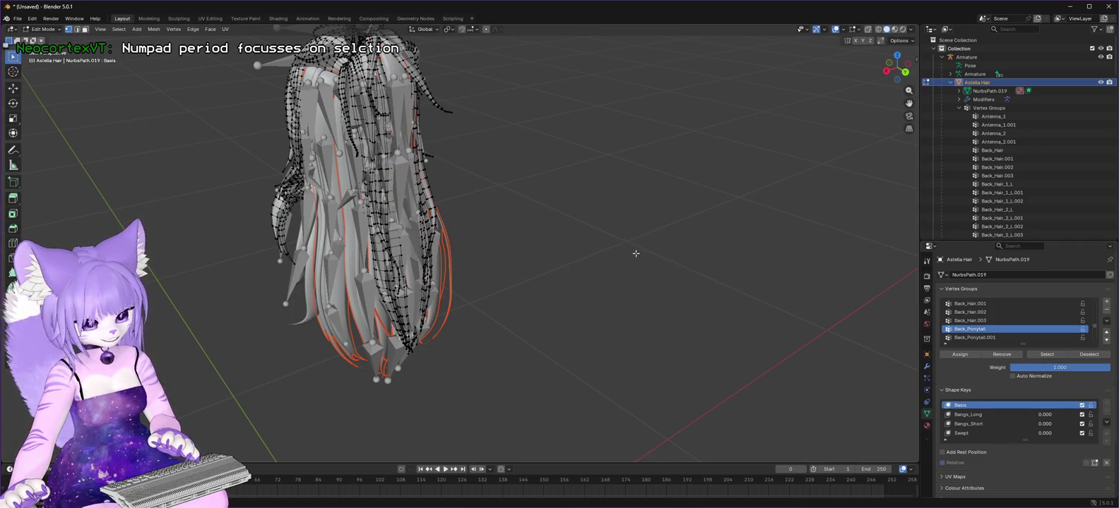
Separate the Back_Ponytail_2_L strand into a new mesh.
scroll(985, 340, down, 3)
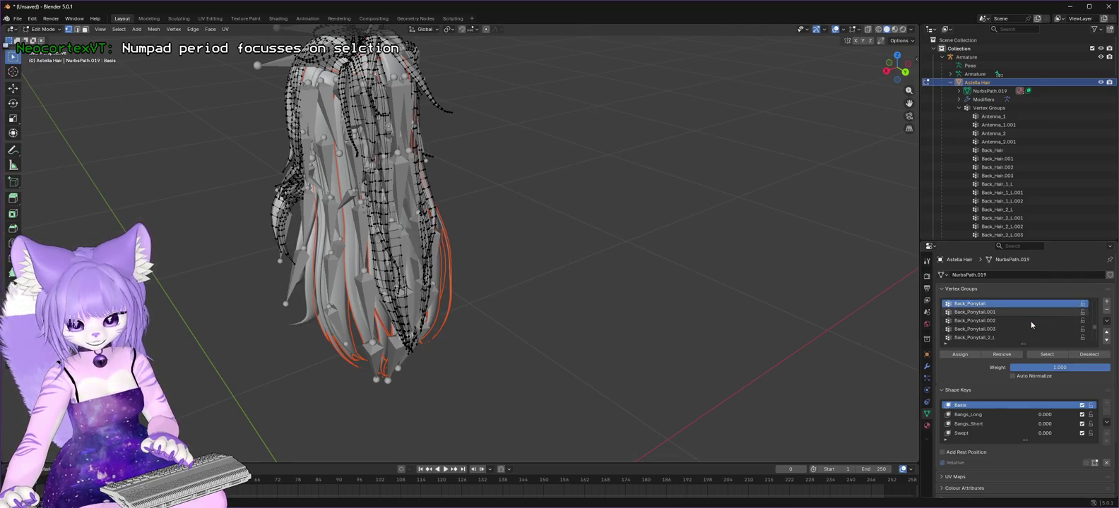
click(985, 338)
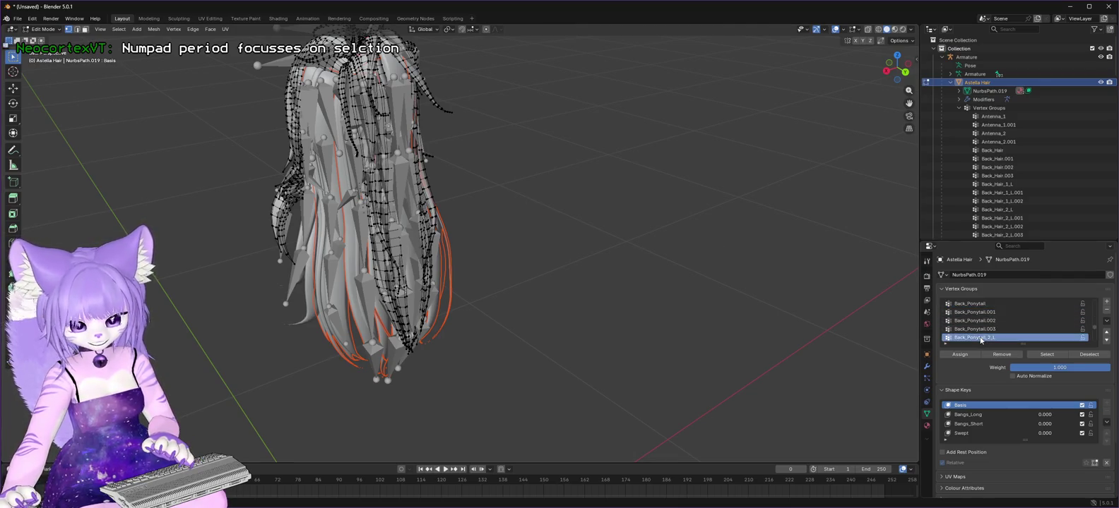
click(1046, 354)
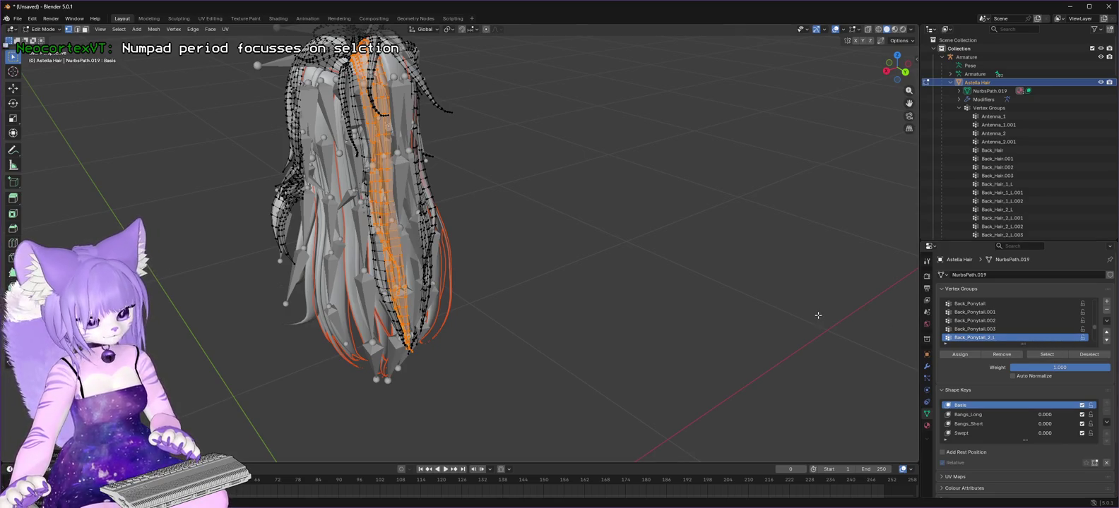
key(p)
click(817, 315)
Make Back_Wispy_1 the active vertex group and view the hair from the top.
scroll(978, 331, down, 1)
scroll(978, 331, down, 4)
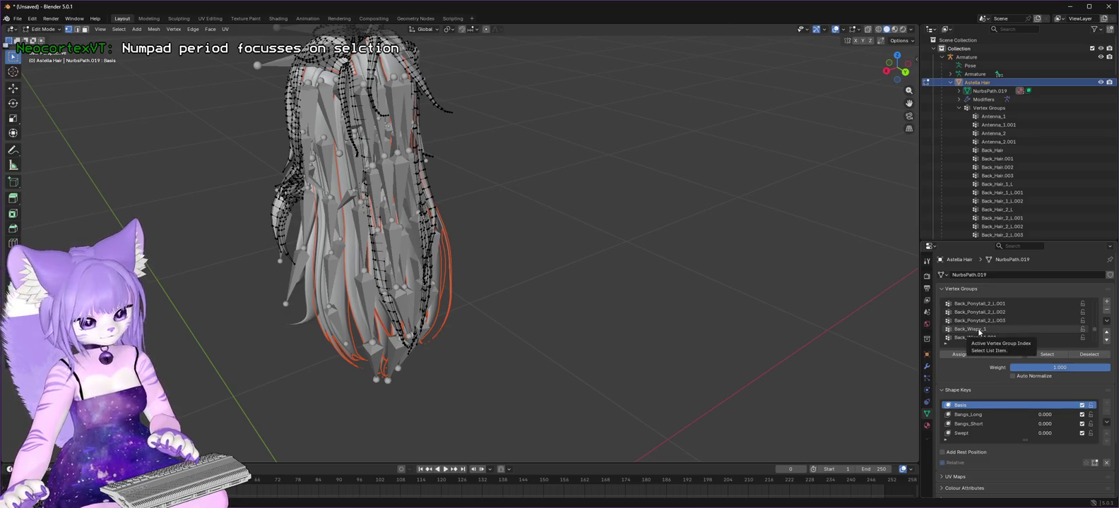
click(975, 329)
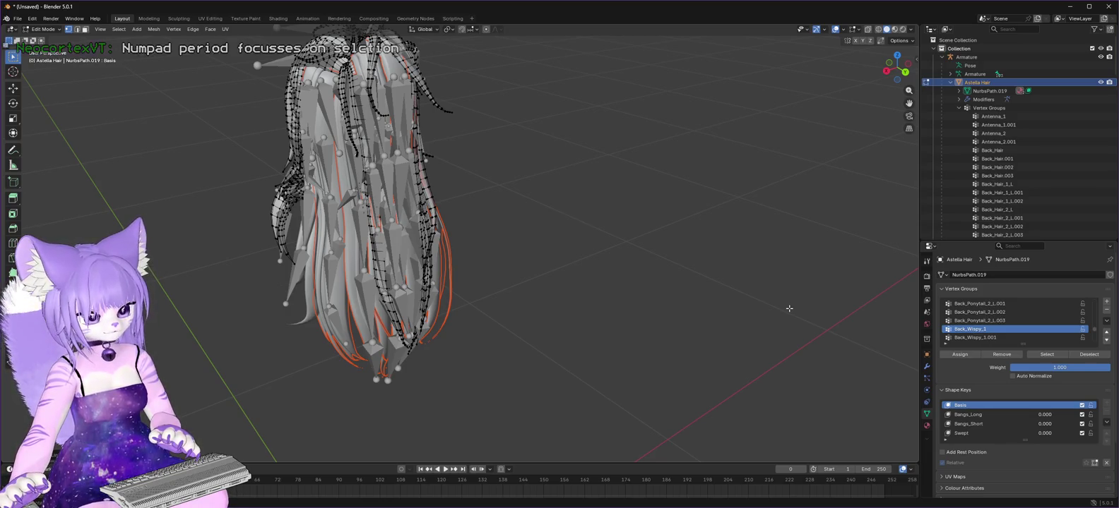
key(KP_7)
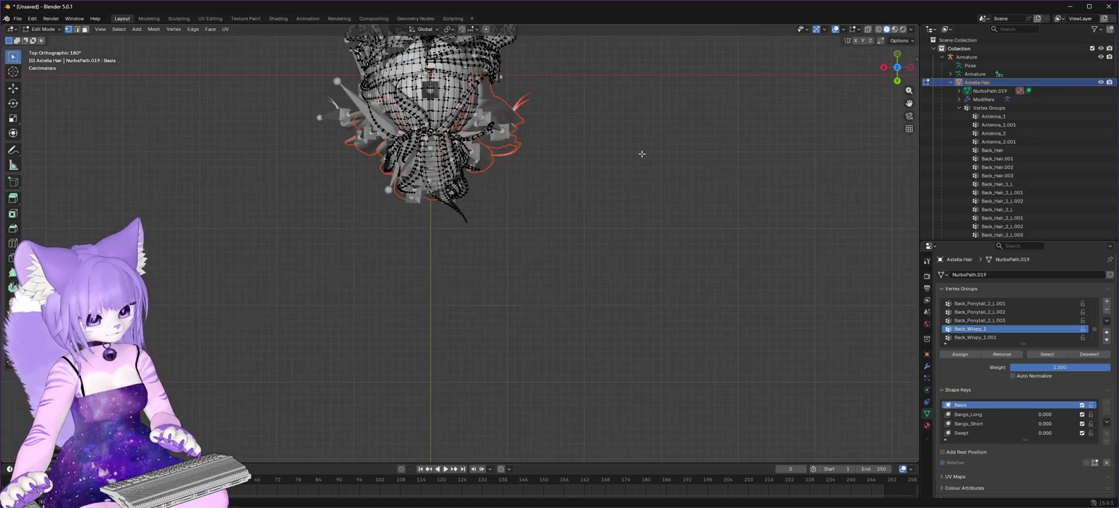
Separate the linked Back_Wispy_1 strand into its own mesh.
key(KP_1)
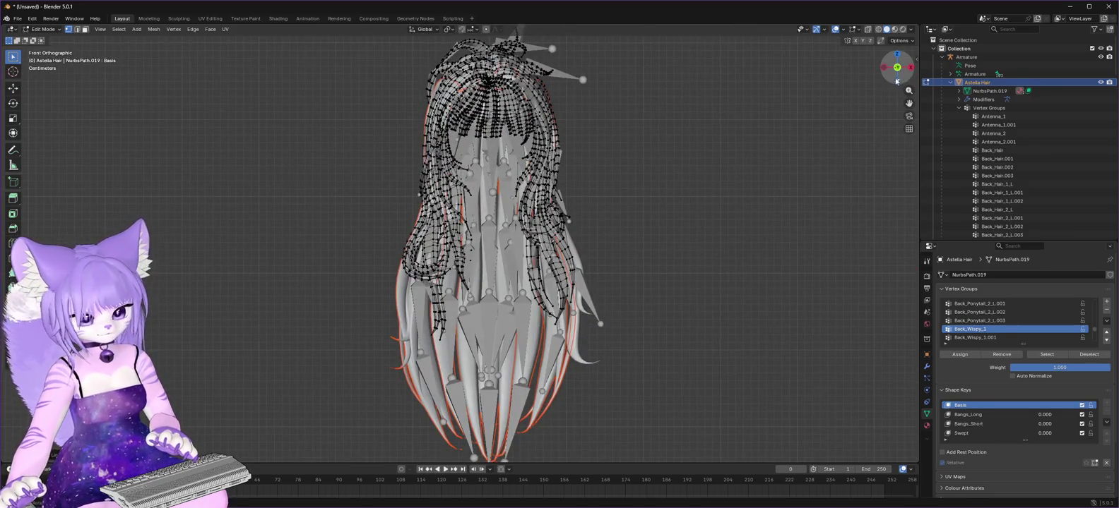
mouse_move(897, 69)
mouse_down()
mouse_move(883, 69)
mouse_move(894, 61)
mouse_up()
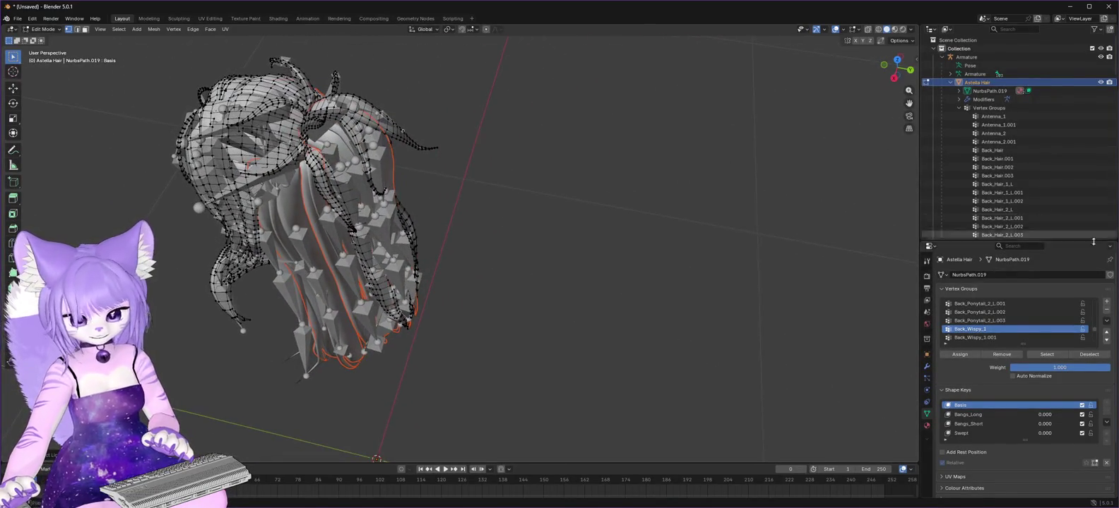
click(1049, 356)
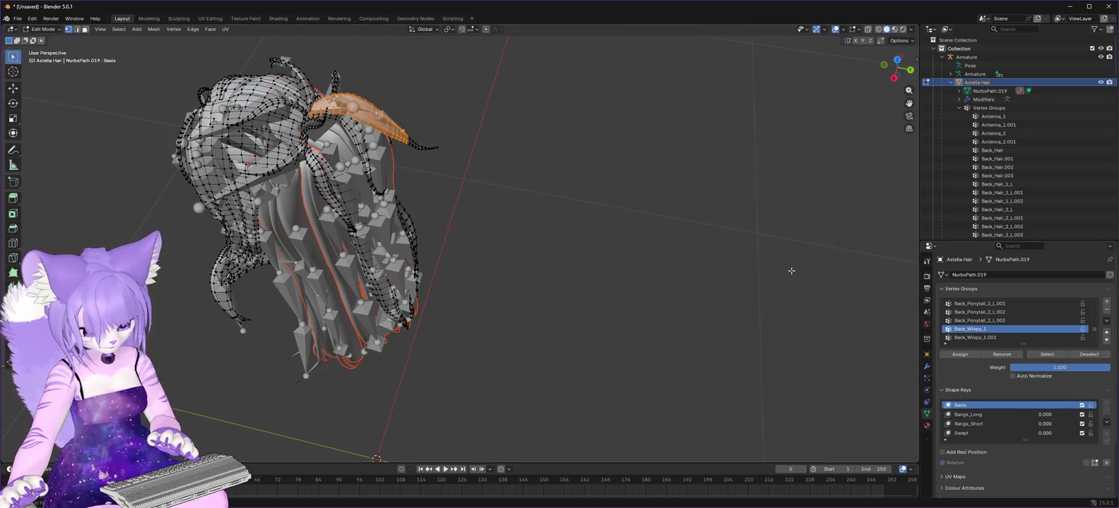
key(ctrl+l)
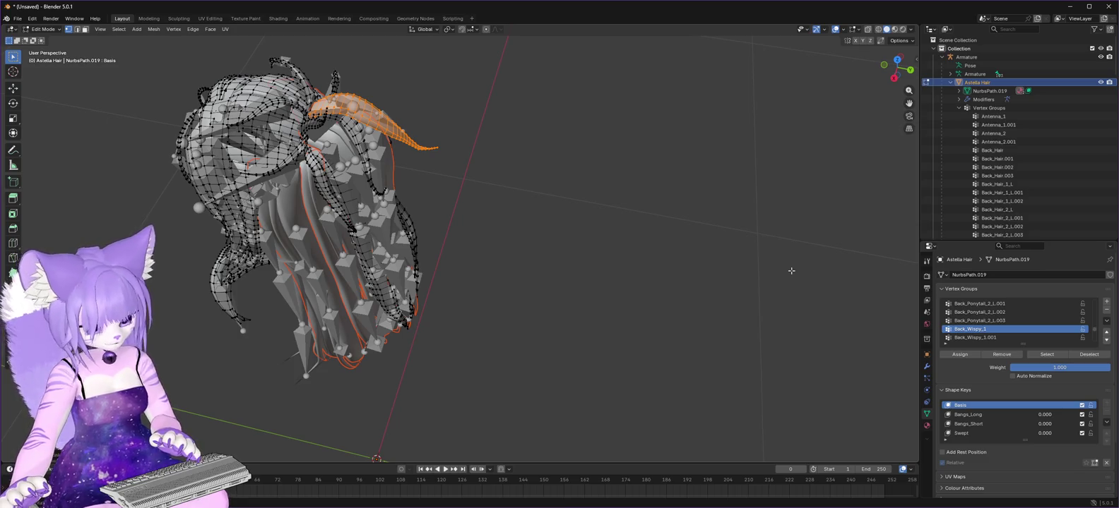
key(p)
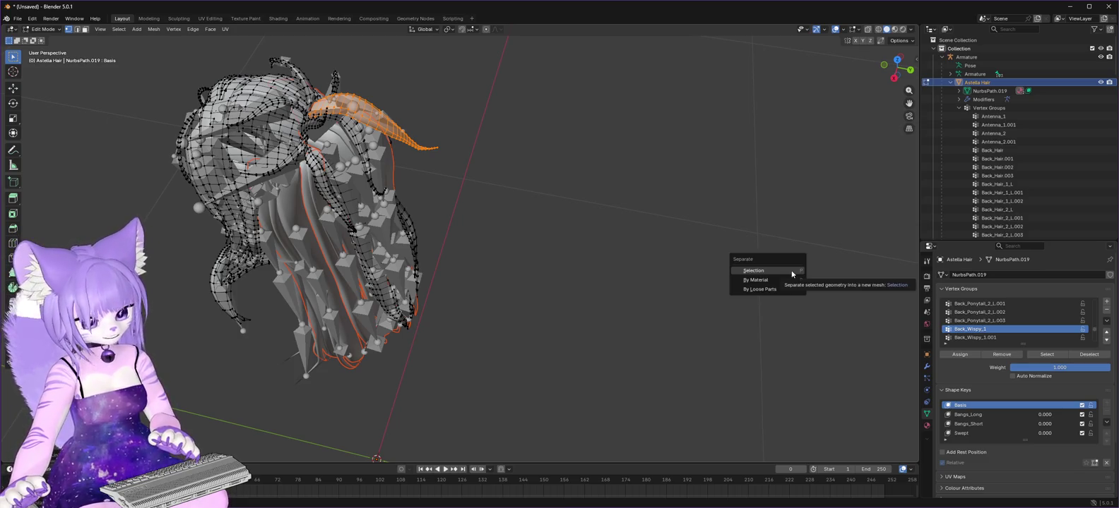
click(791, 271)
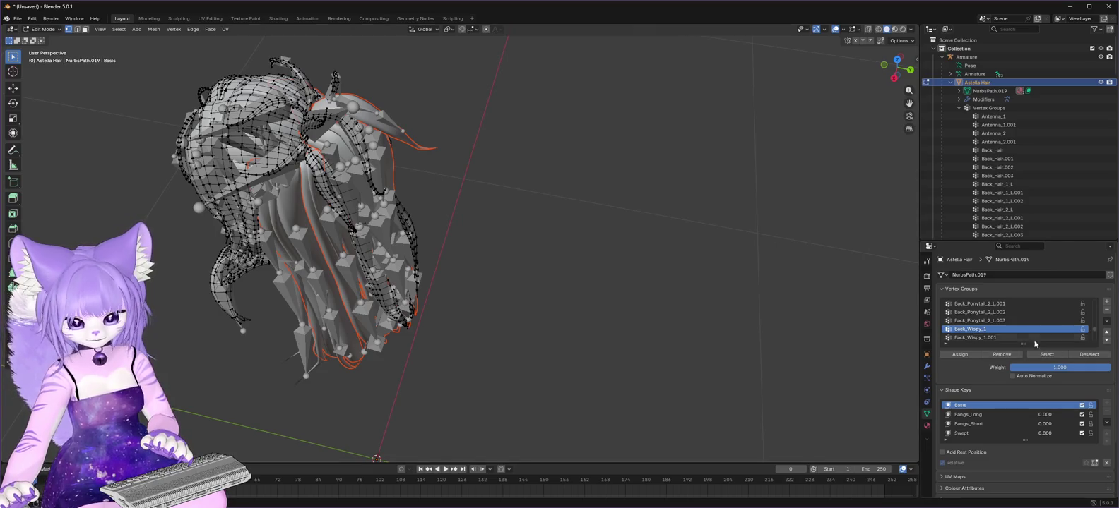
Separate the Back_Wispy_2 strand into a new mesh, then select Back_Wispy_3's vertices.
scroll(967, 328, down, 2)
click(980, 329)
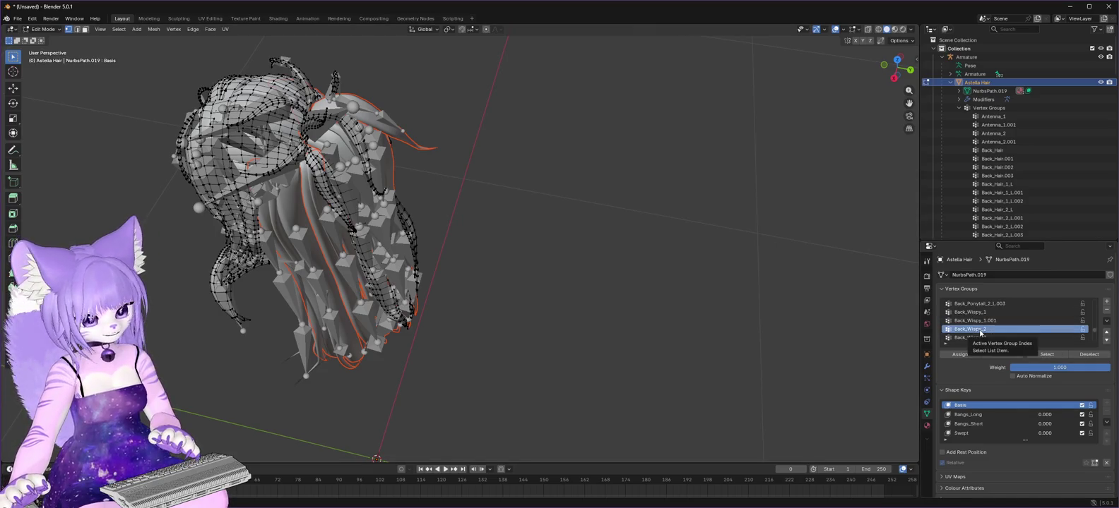
click(1047, 354)
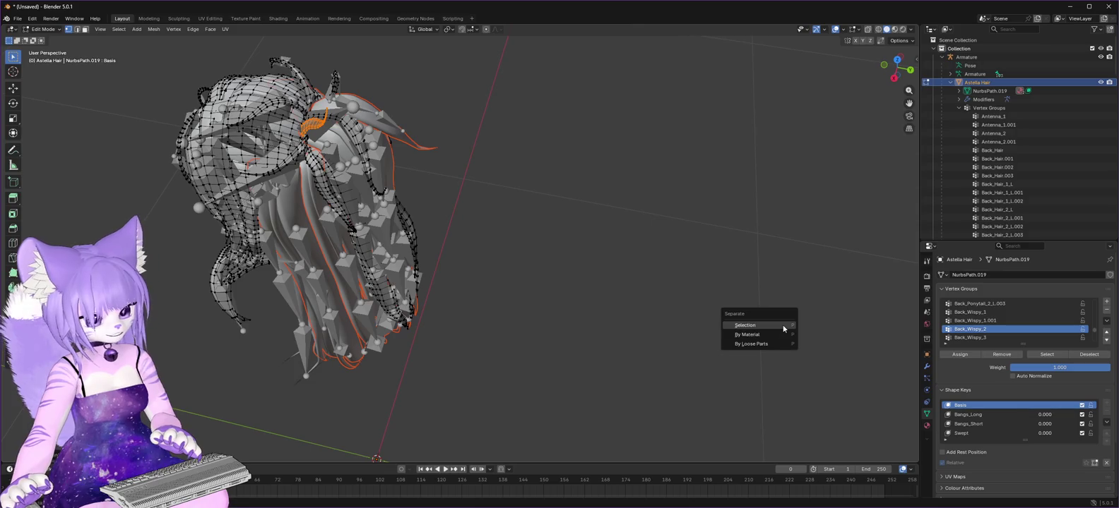
click(783, 326)
click(978, 338)
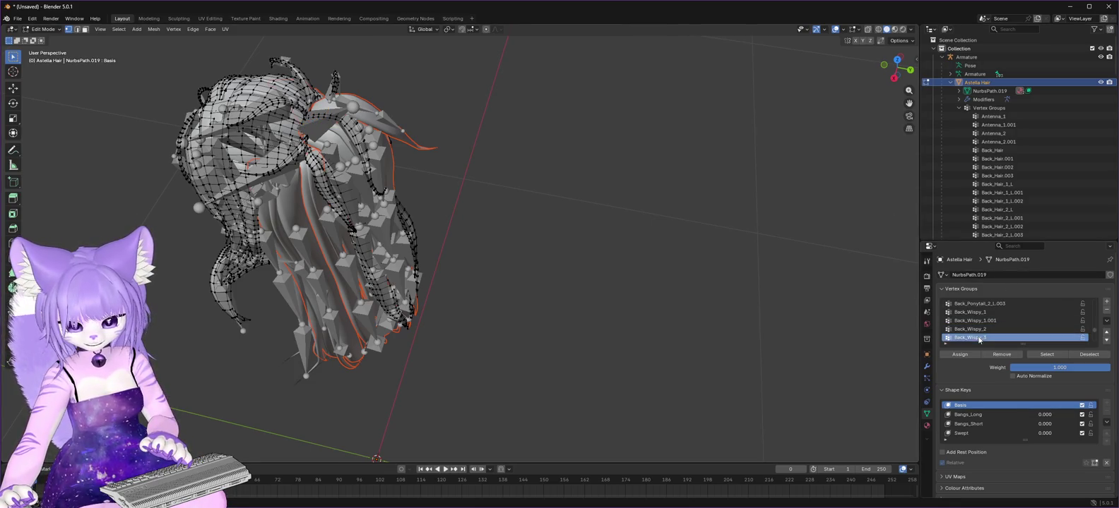
click(1050, 356)
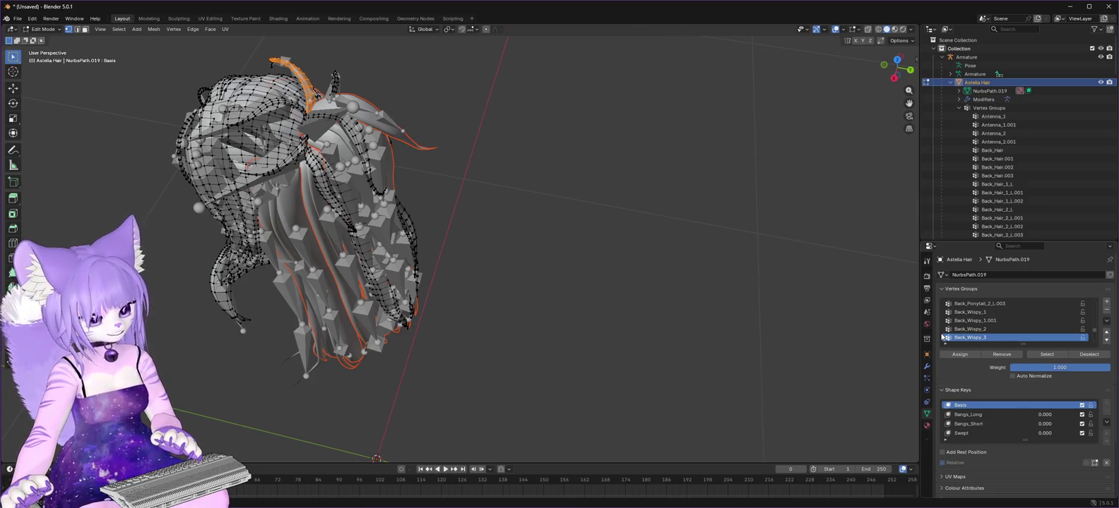
Separate the Back_Wispy_3 strand into its own object.
scroll(992, 329, down, 2)
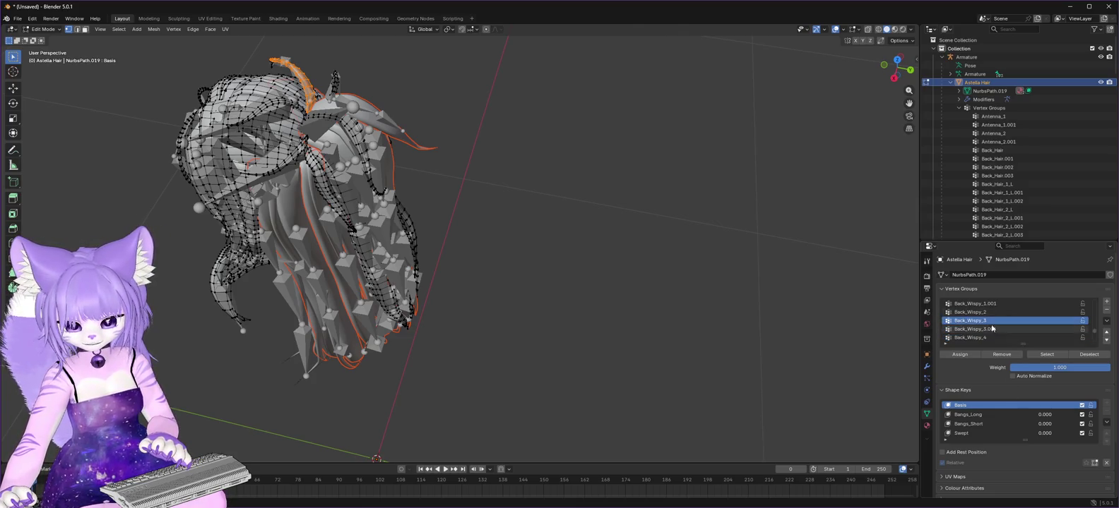
click(988, 338)
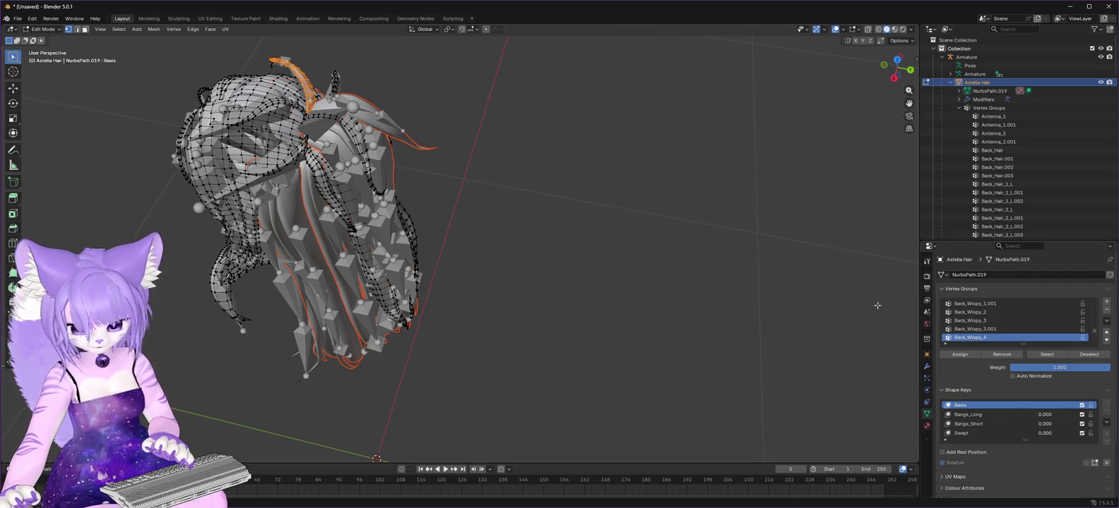
click(1050, 356)
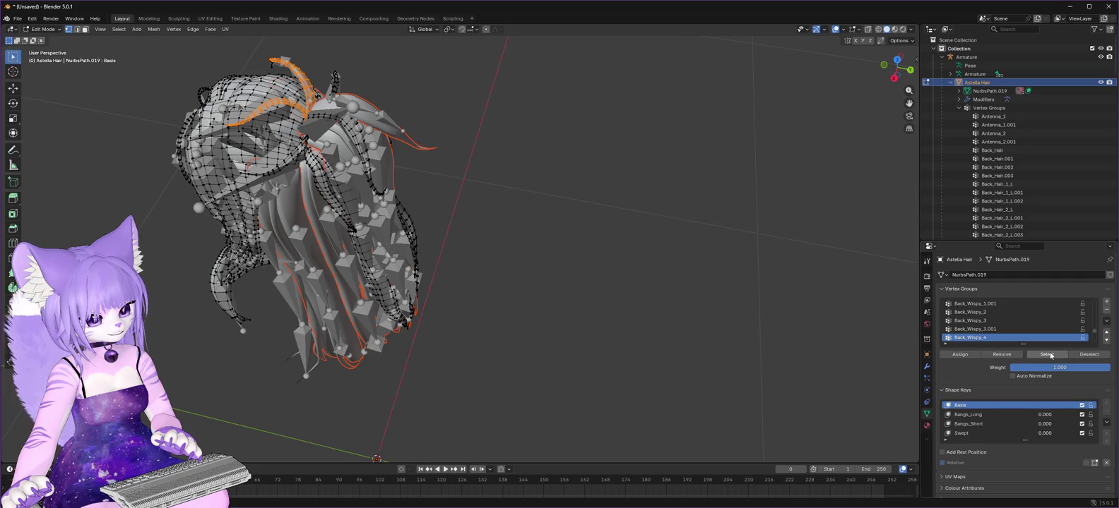
click(1088, 354)
click(984, 322)
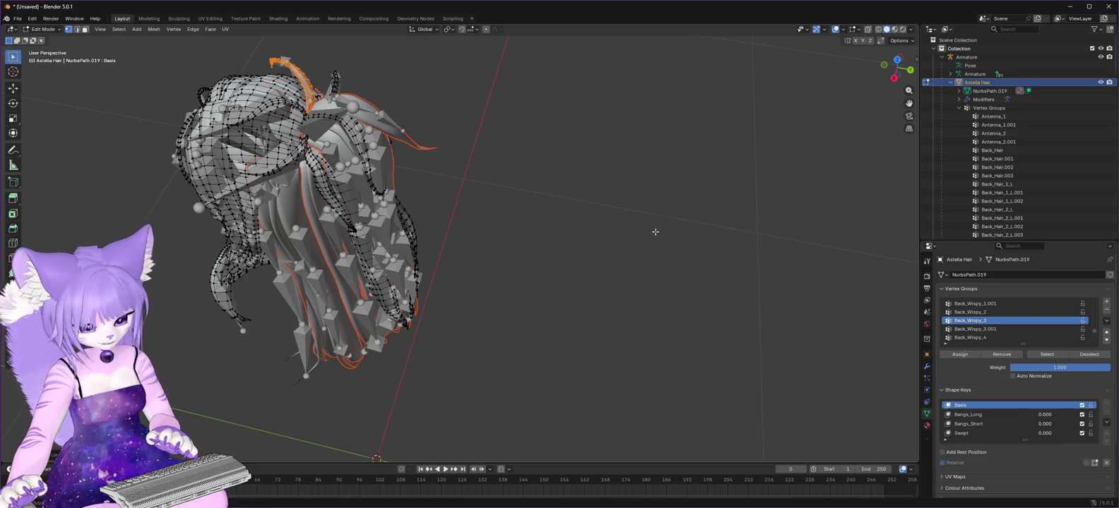
key(x)
click(654, 231)
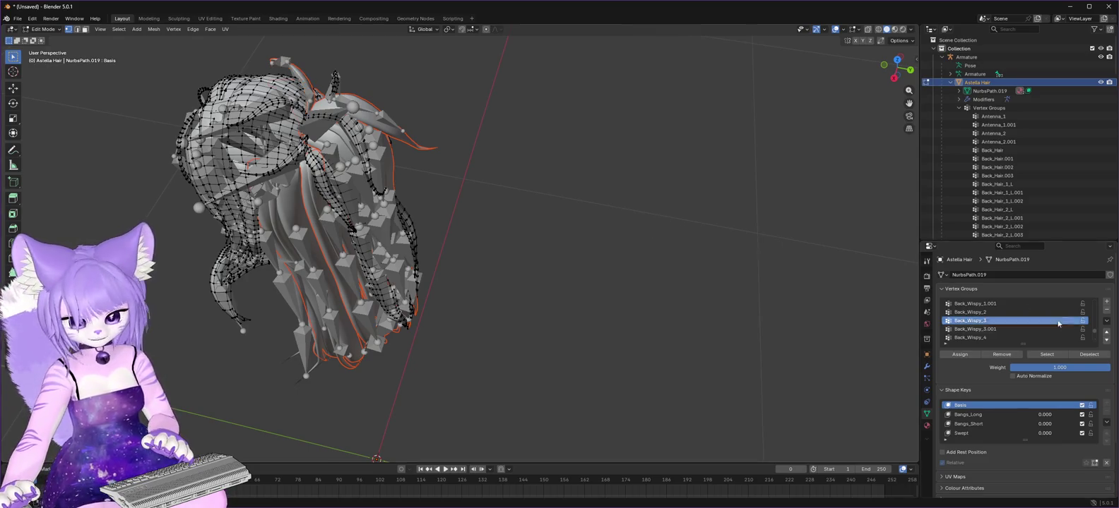
Separate the Back_Wispy_4 and Back_Wispy_5 strands into their own objects.
click(989, 338)
click(1047, 355)
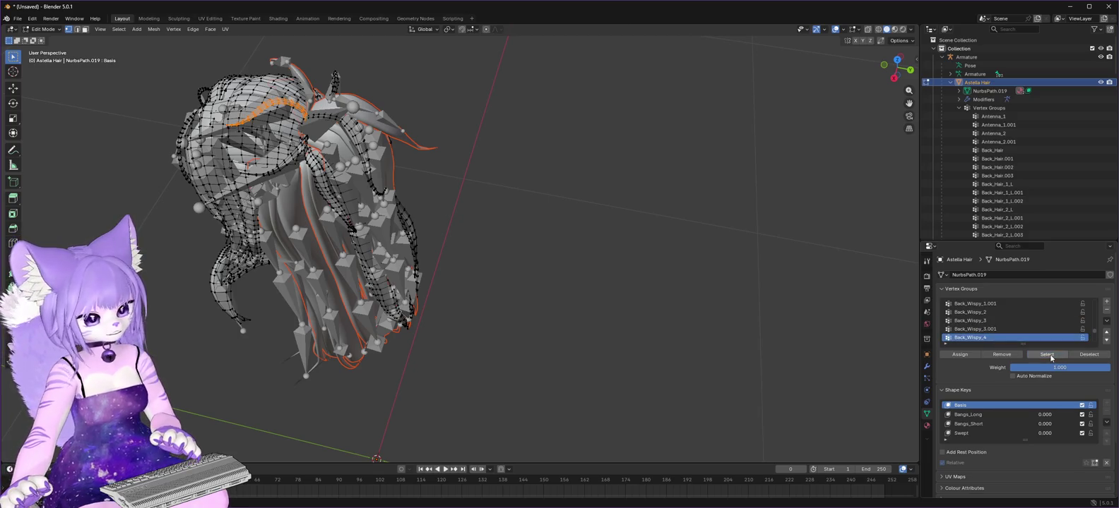
key(x)
click(731, 259)
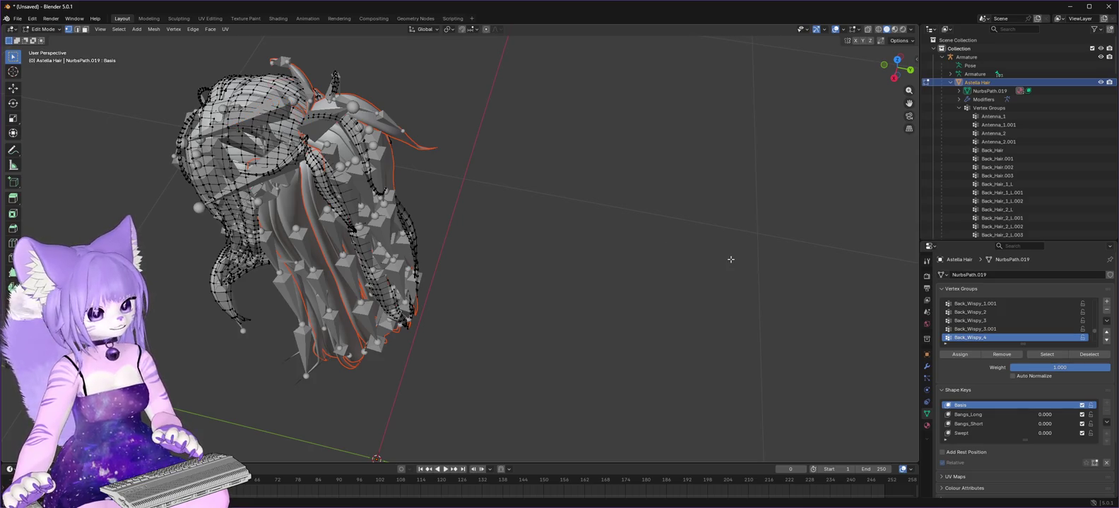
scroll(1026, 321, down, 2)
click(1003, 329)
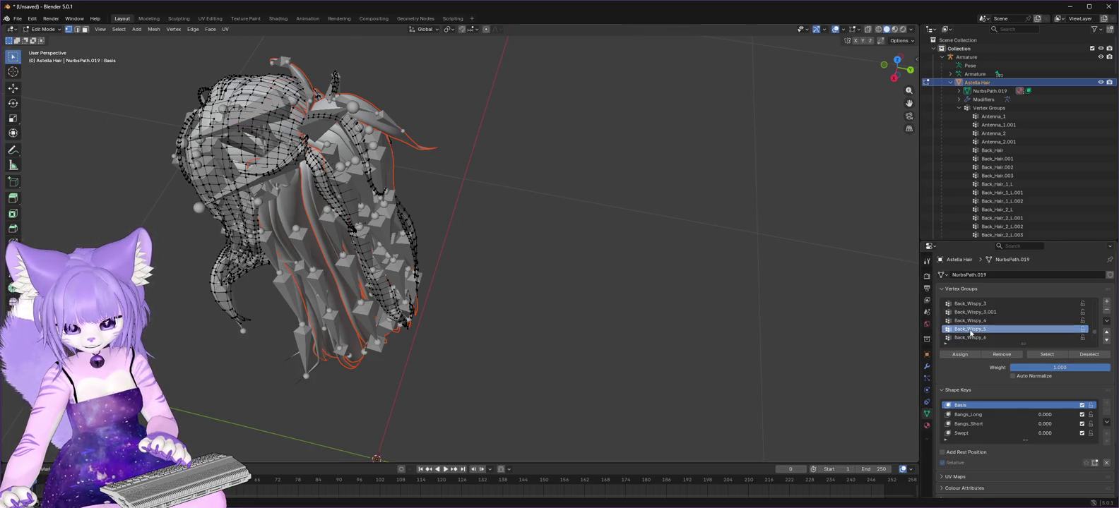
click(1046, 354)
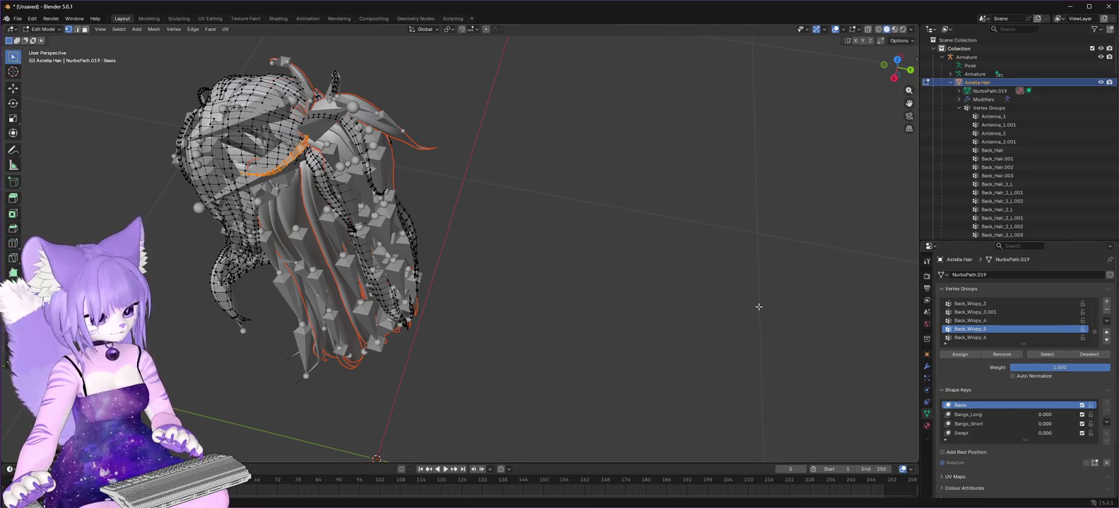
key(x)
click(758, 306)
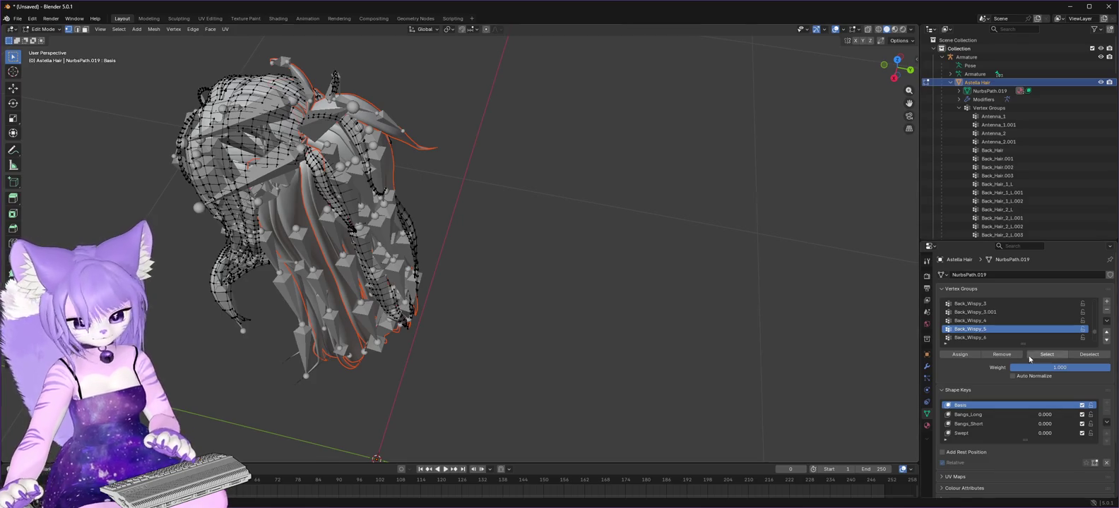
Separate Back_Wispy_6 and Back_Wispy_8 strands, then make Back_Wispy_7 the active group.
click(974, 337)
click(1057, 354)
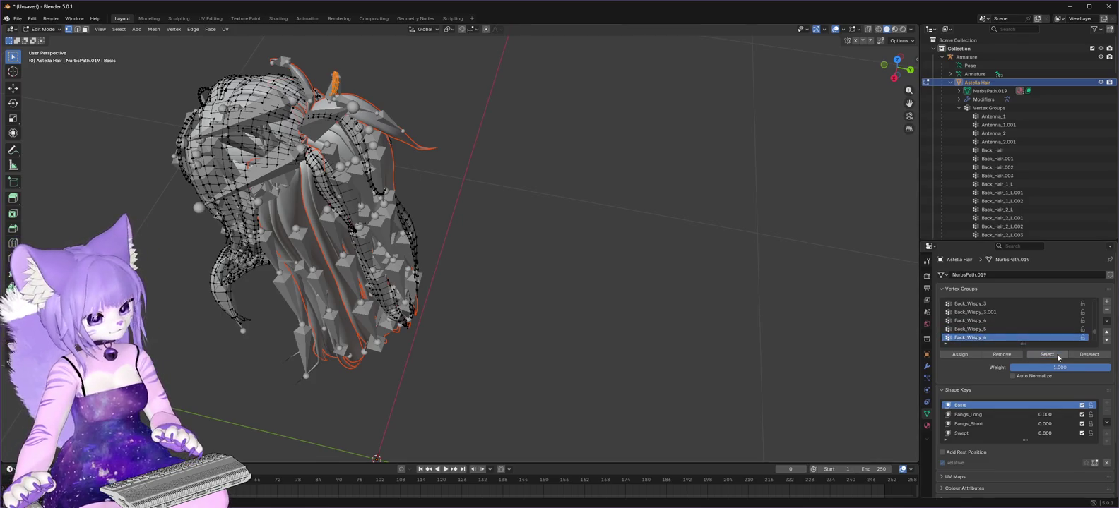
key(x)
click(907, 337)
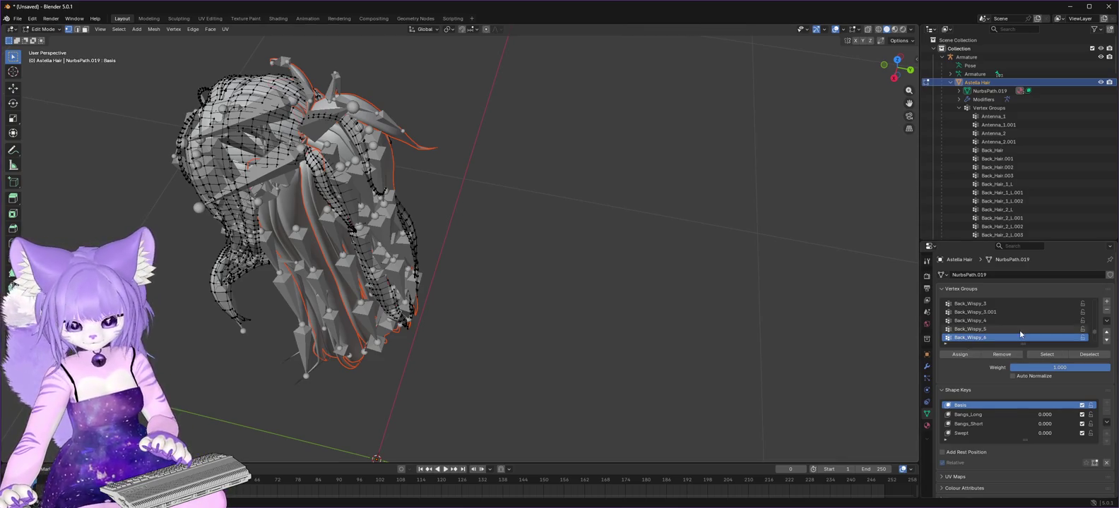
scroll(998, 328, down, 3)
scroll(998, 326, down, 1)
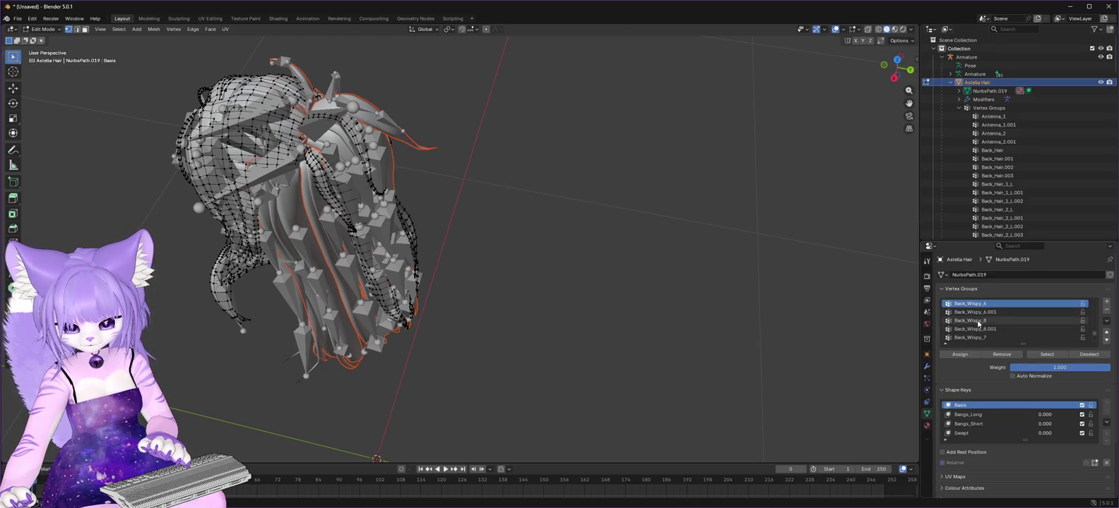
click(971, 321)
click(1051, 355)
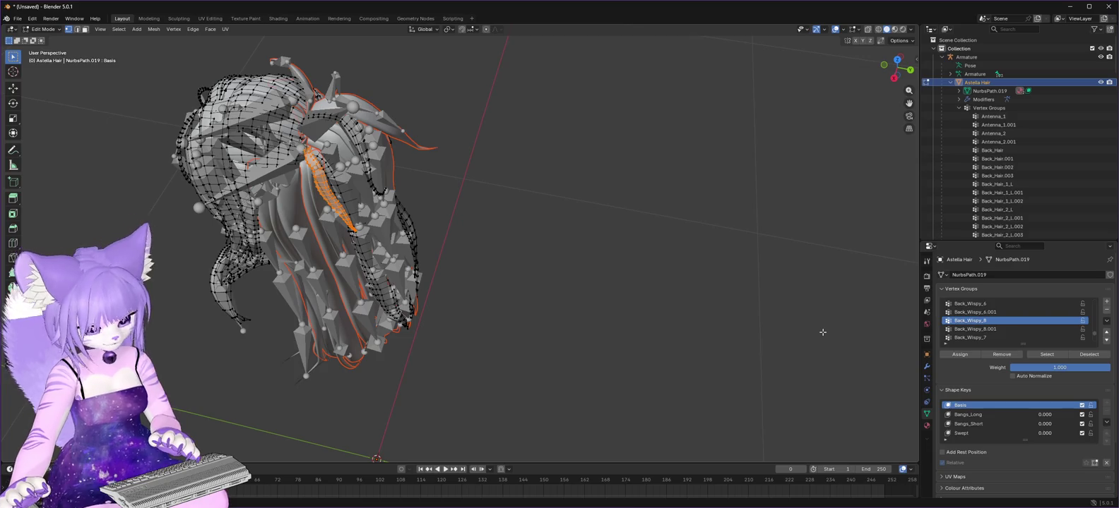
key(p)
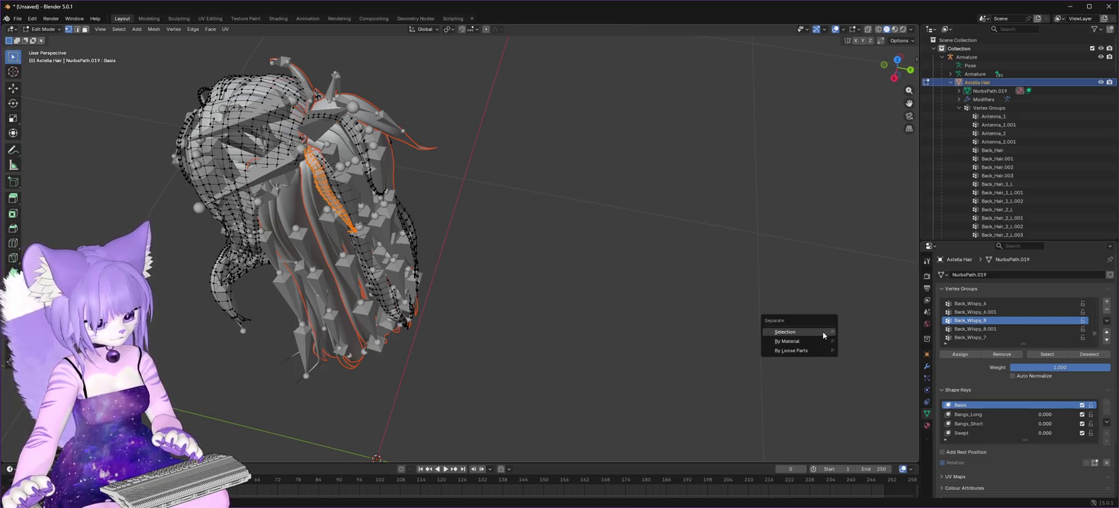
click(822, 332)
click(972, 338)
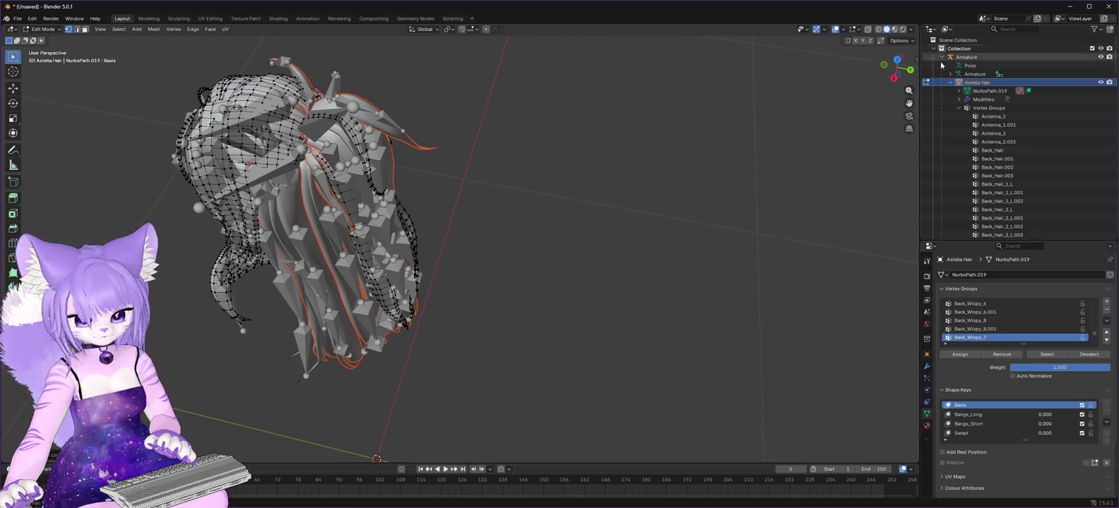
drag(909, 70, 883, 99)
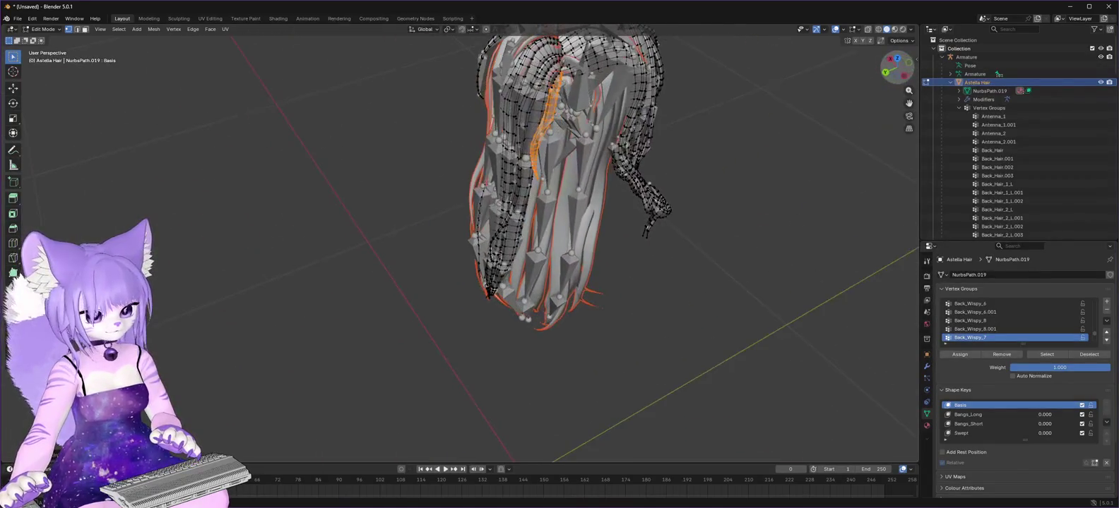
key(p)
click(824, 163)
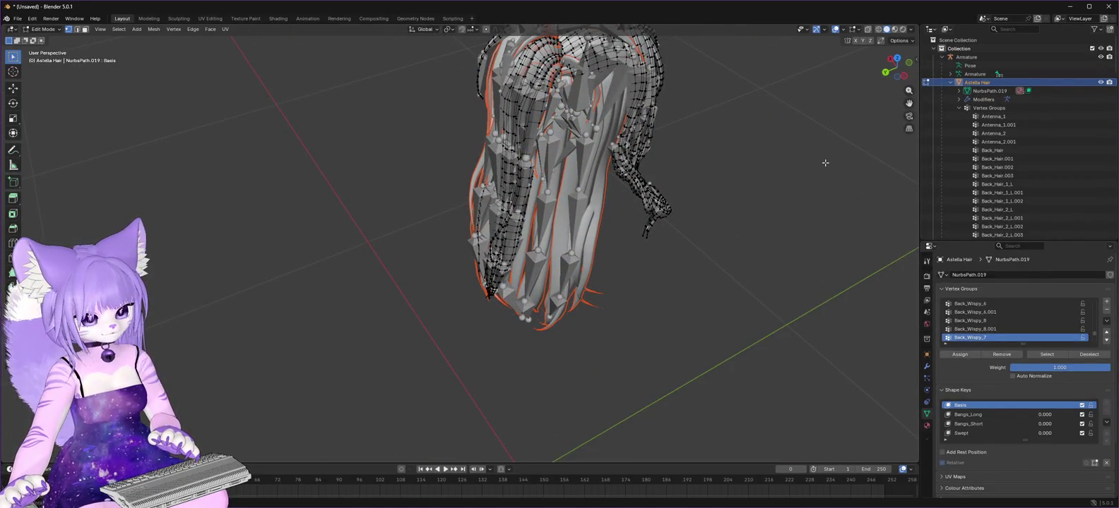
scroll(1030, 322, down, 2)
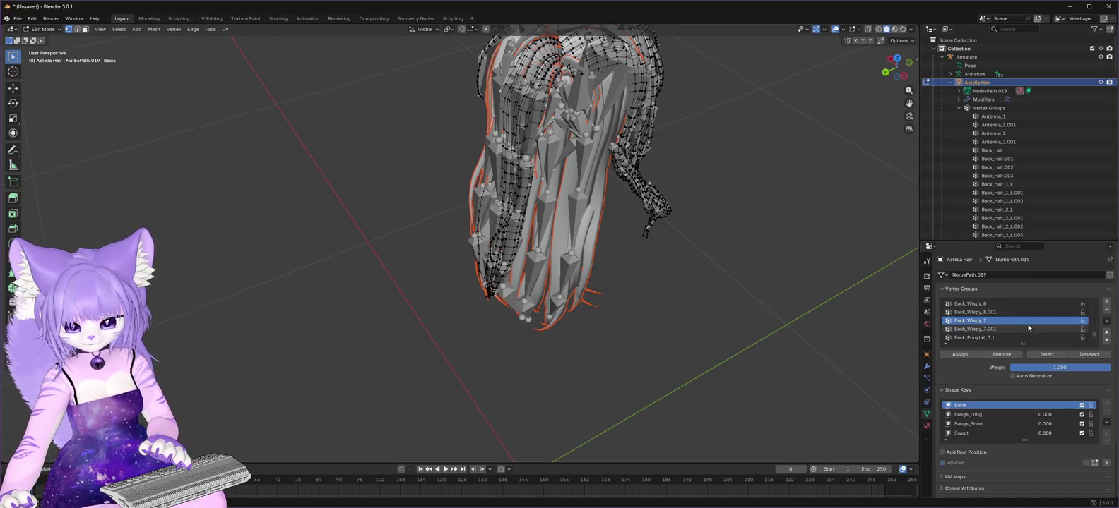
click(973, 337)
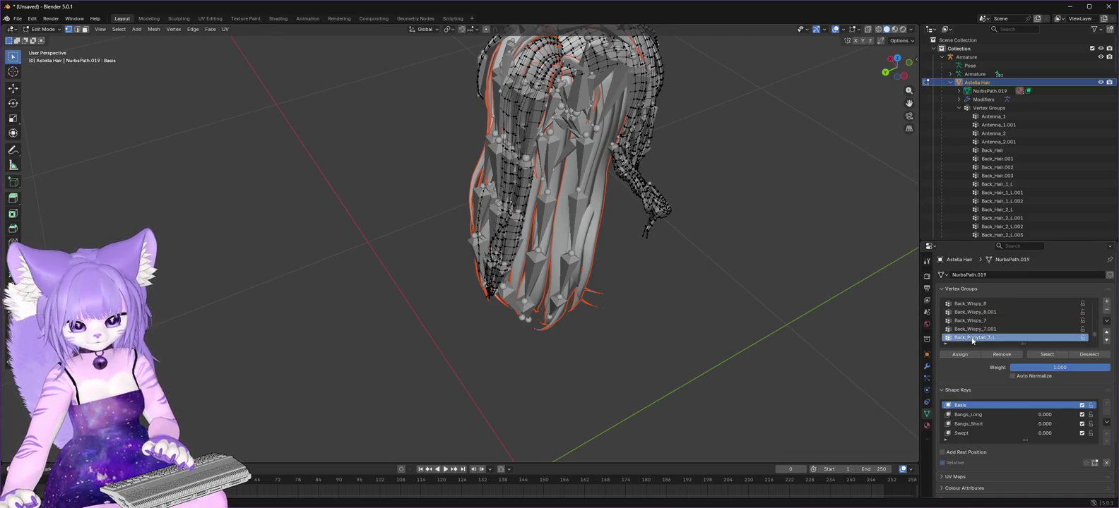
click(1045, 357)
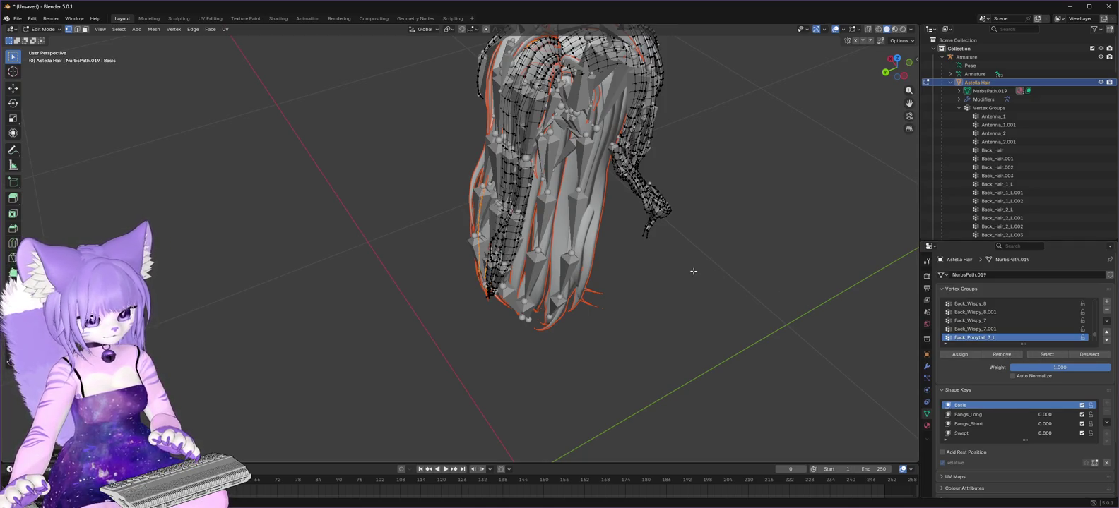
scroll(992, 339, down, 1)
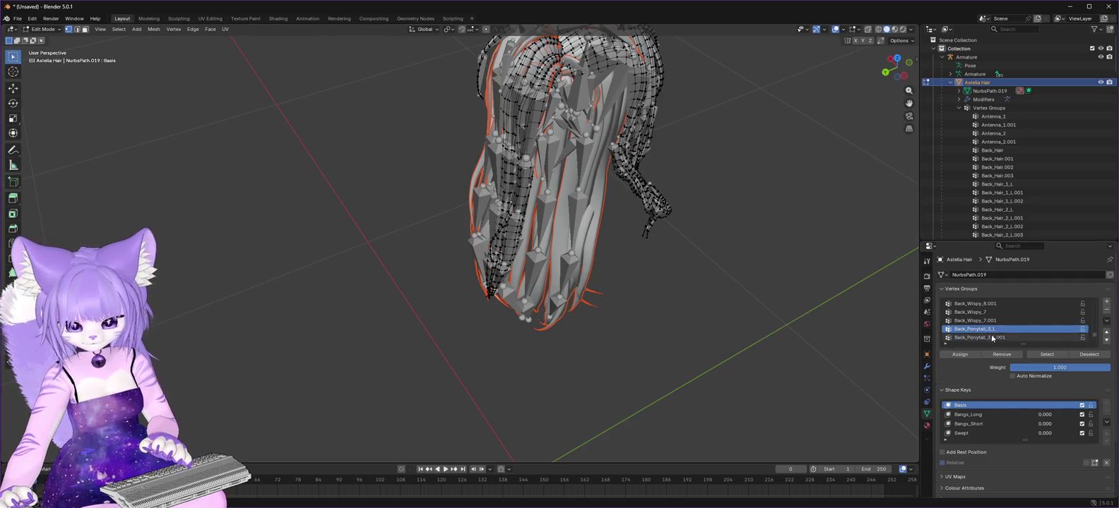
scroll(992, 338, down, 3)
click(984, 339)
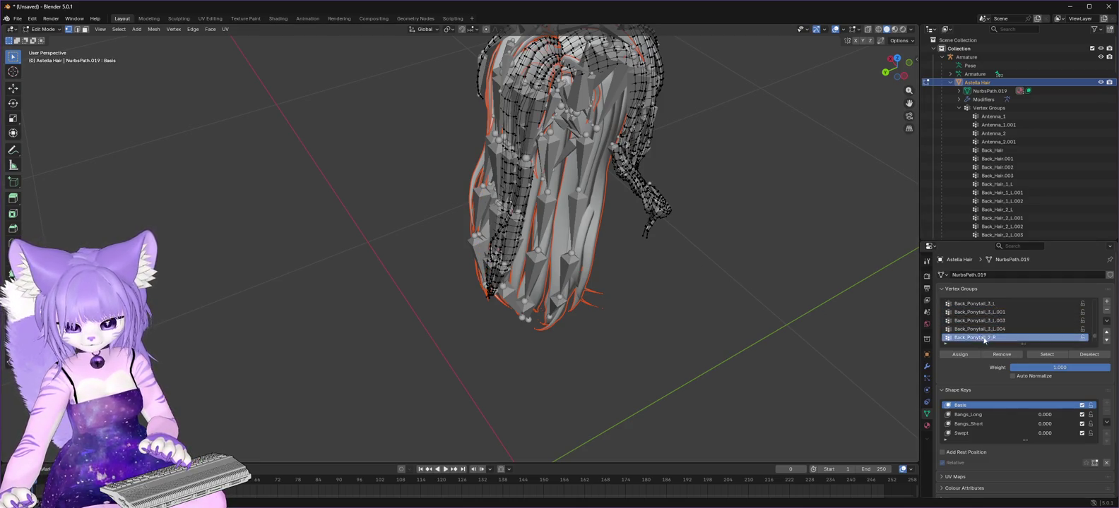
click(1047, 354)
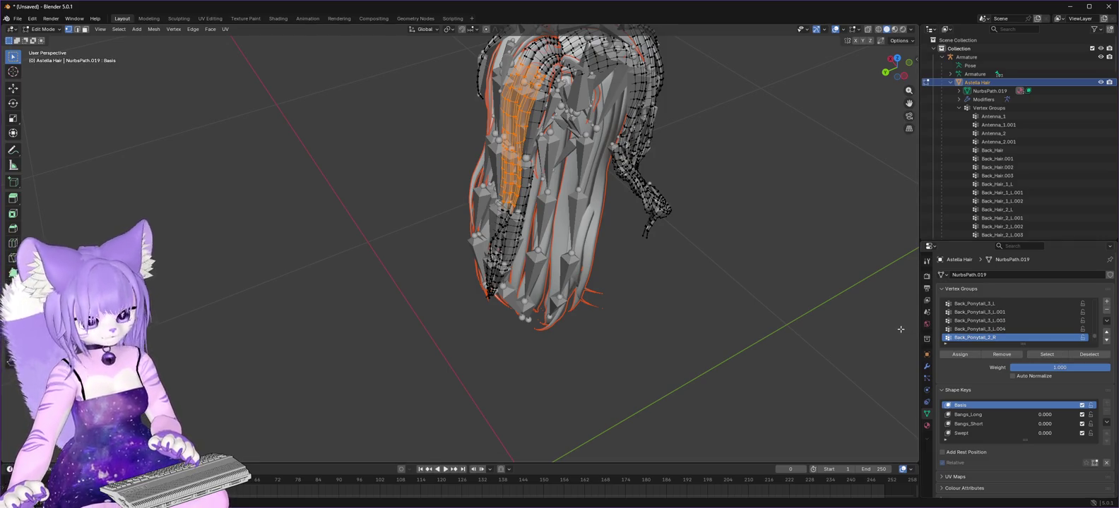
key(ctrl+s)
click(1088, 499)
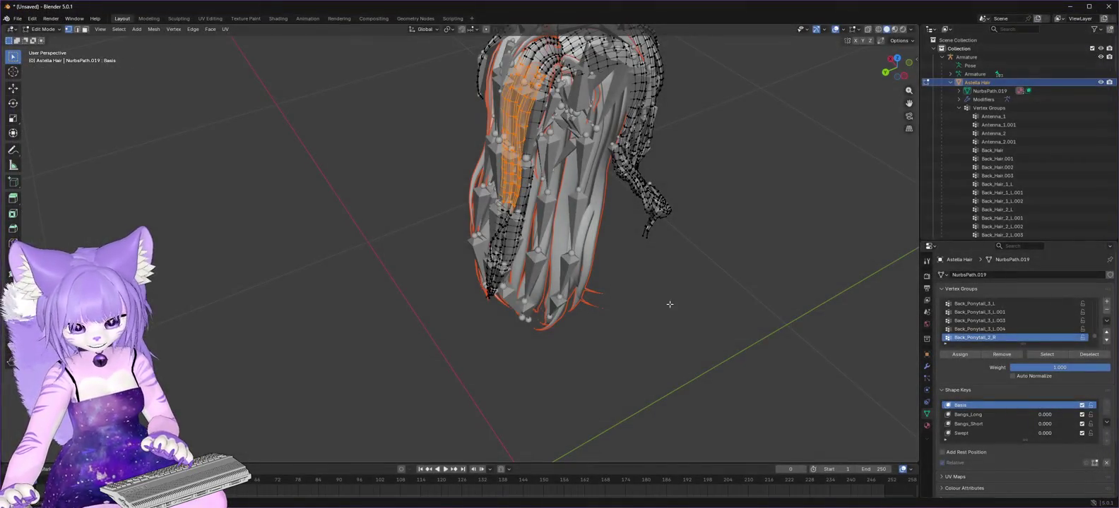
key(ctrl+l)
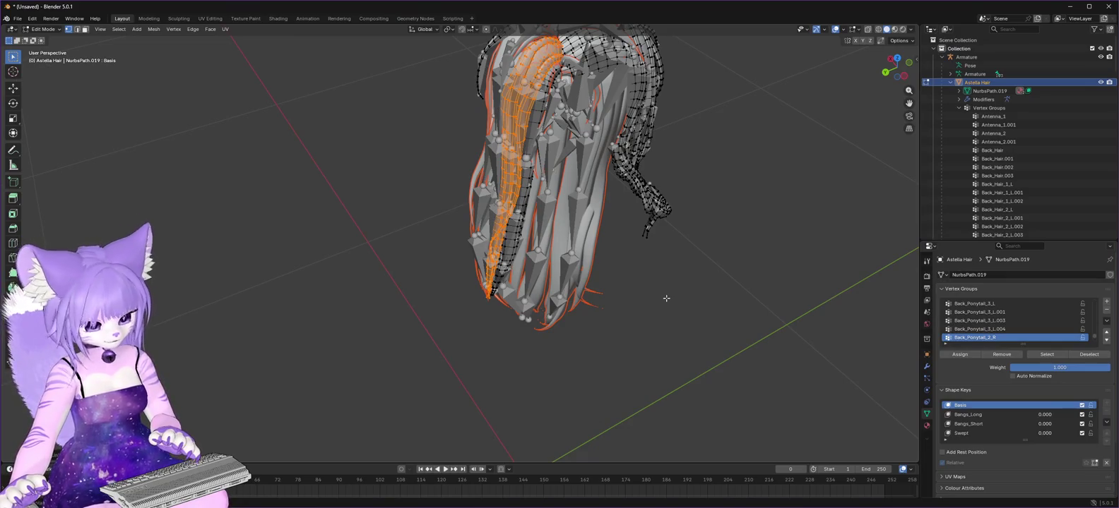
key(ctrl+g)
click(665, 299)
key(alt+a)
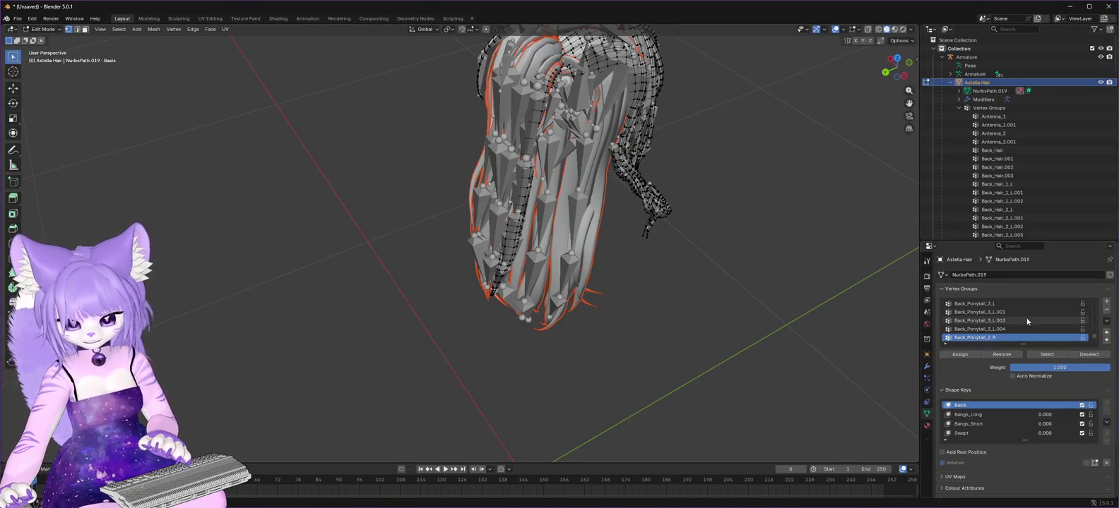
scroll(1012, 320, down, 1)
scroll(1012, 319, down, 3)
click(990, 329)
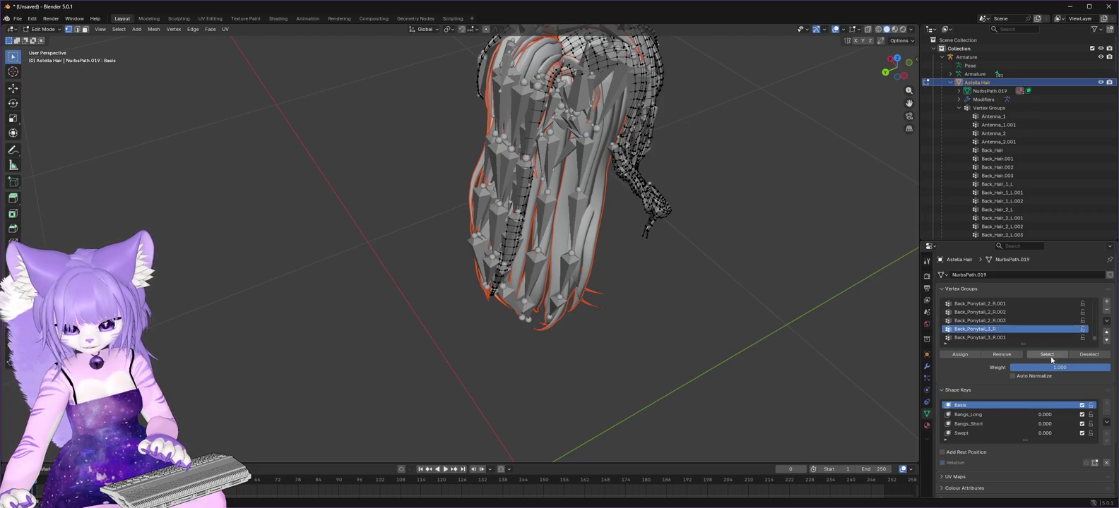
click(1047, 355)
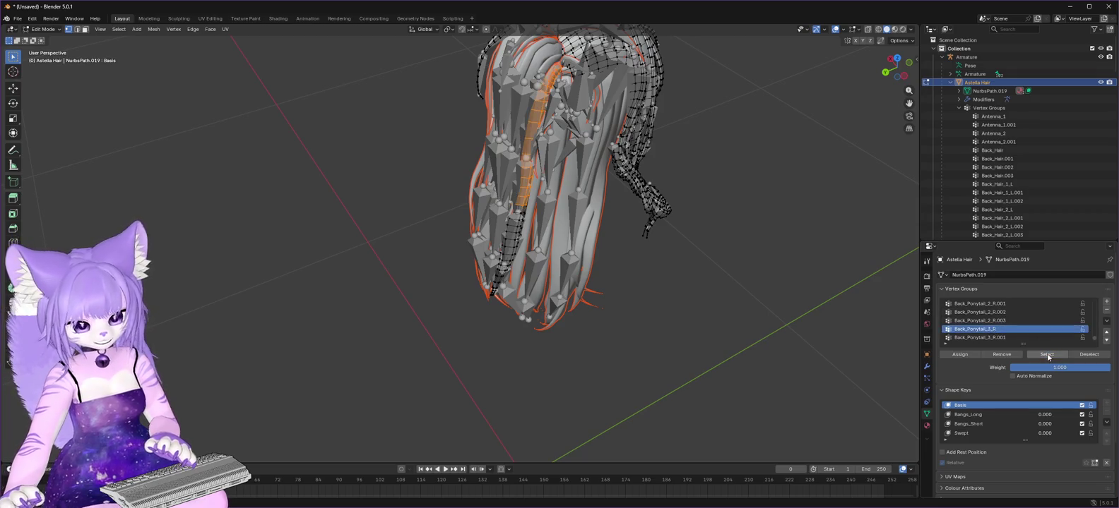
key(ctrl+g)
click(719, 279)
key(alt+a)
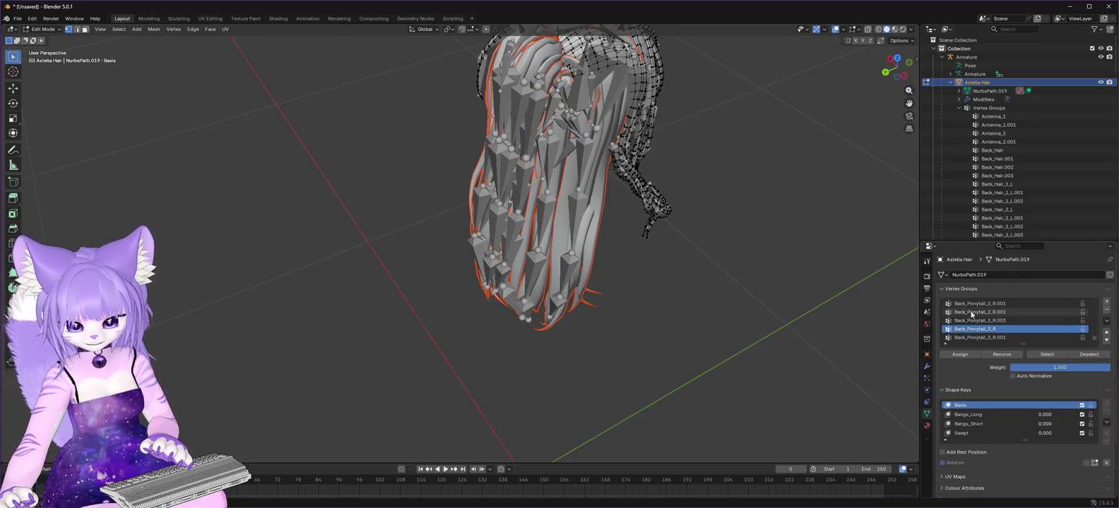
scroll(971, 316, down, 3)
click(983, 338)
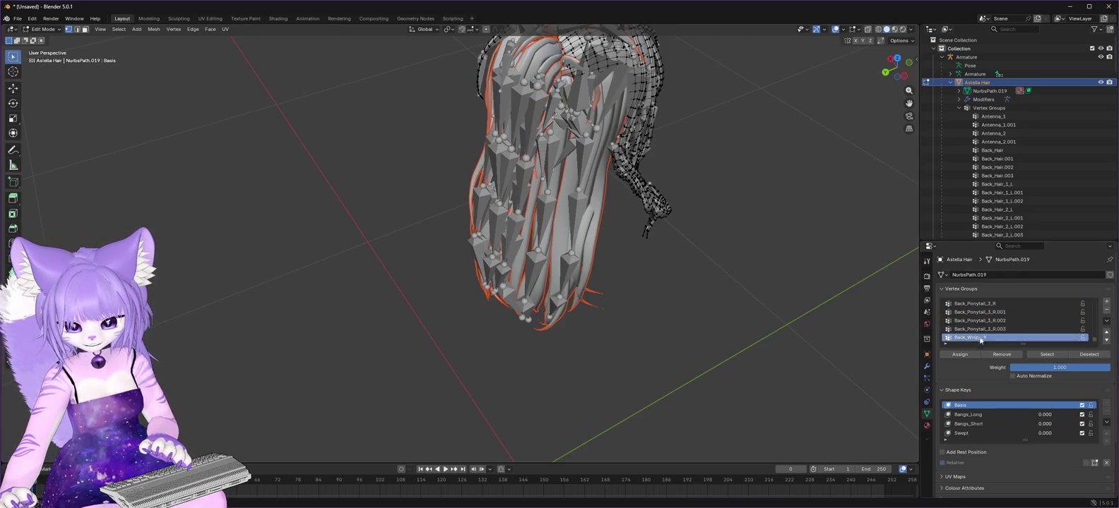
click(1051, 355)
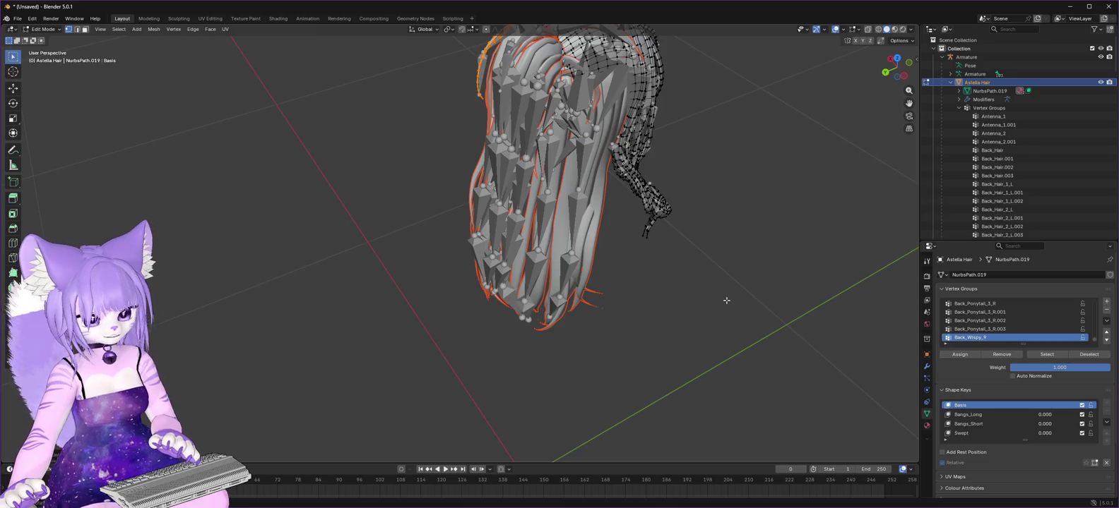
scroll(1001, 324, down, 1)
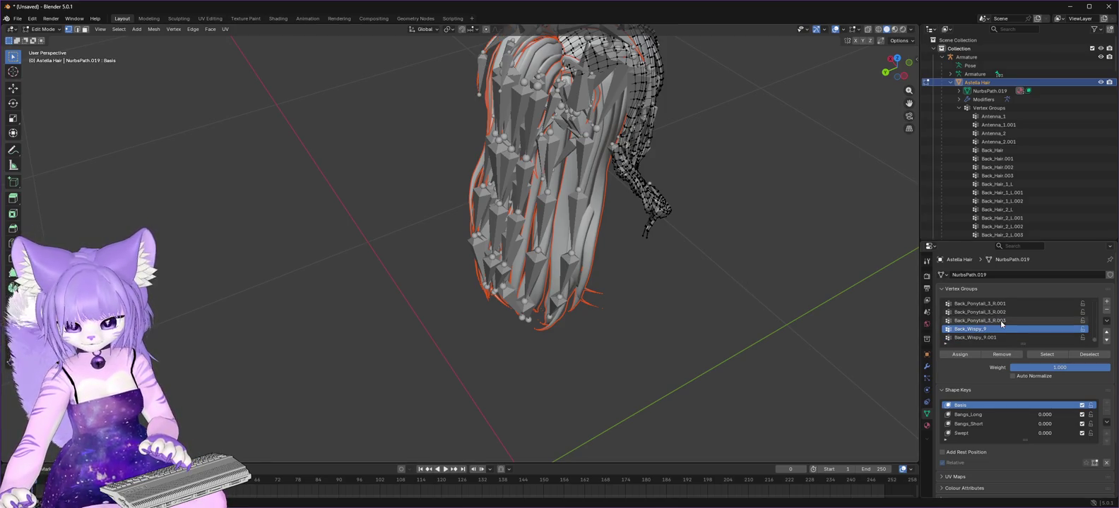
scroll(1044, 325, up, 2)
scroll(1042, 321, up, 10)
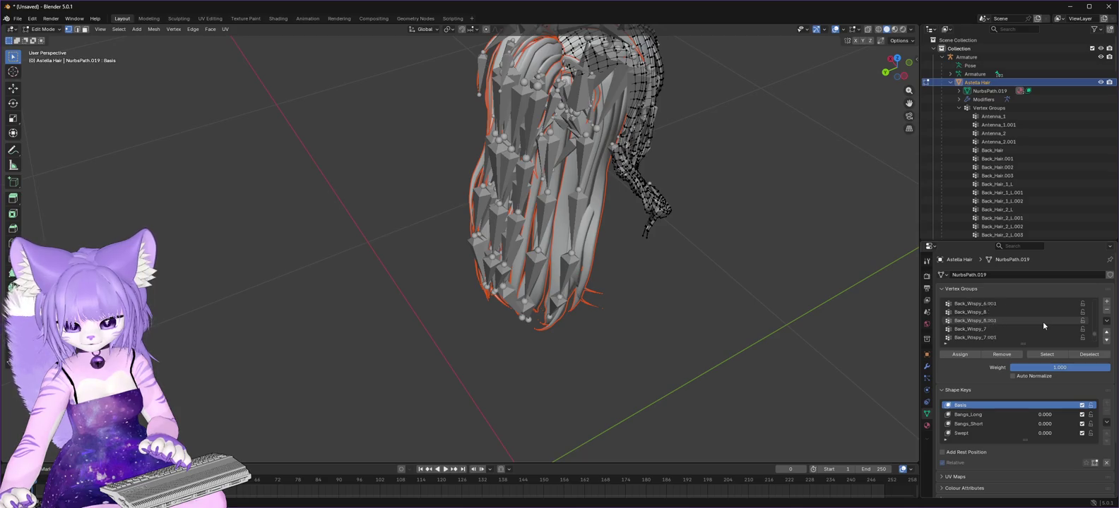
scroll(1043, 320, down, 15)
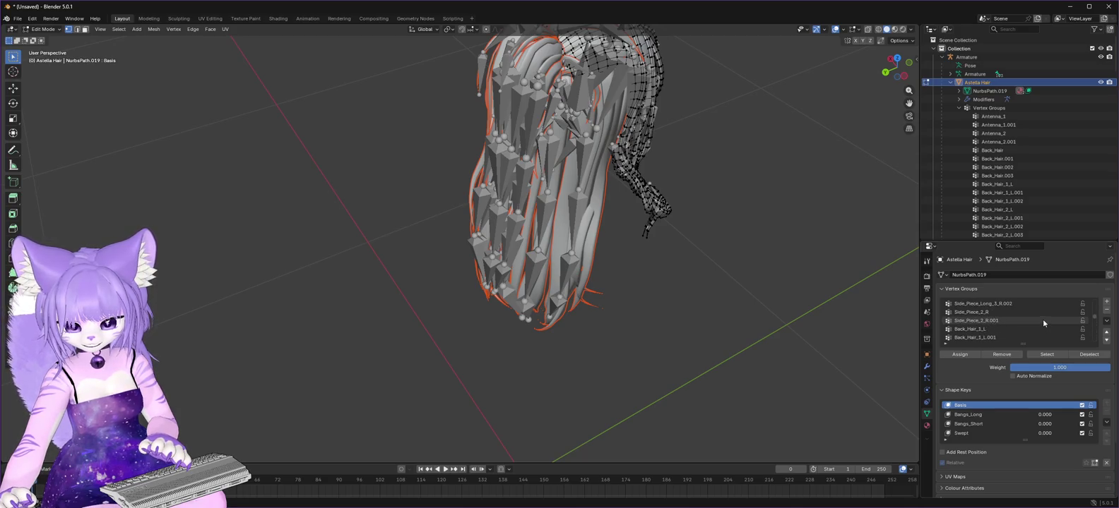
scroll(1043, 320, down, 5)
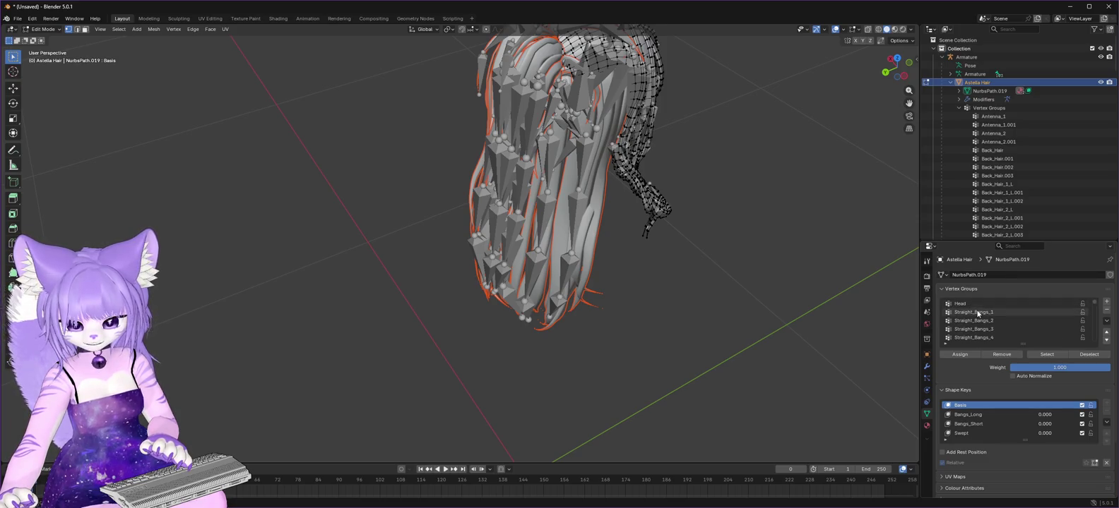
click(978, 312)
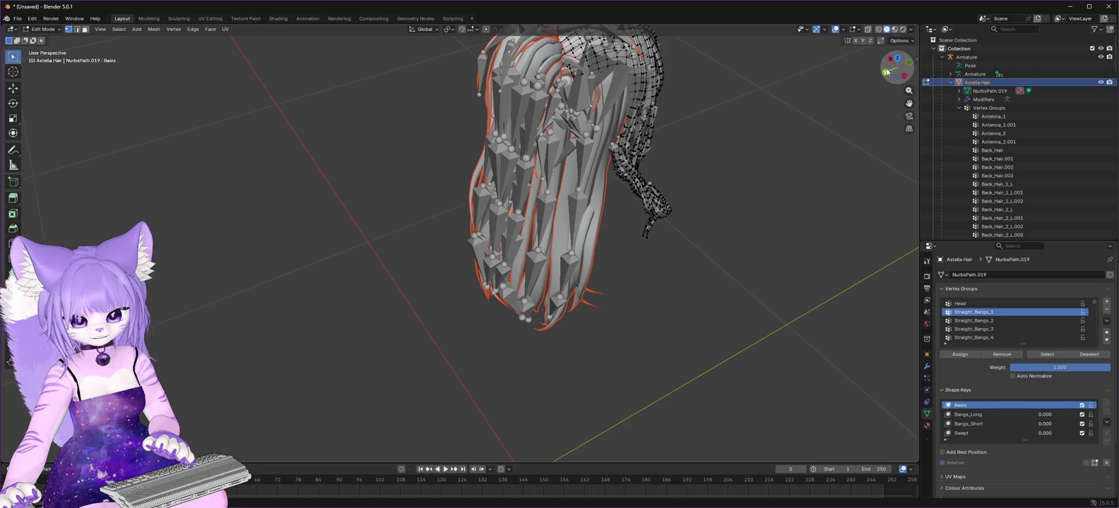
Separate the Straight_Bangs_1, Straight_Bangs_2 and Straight_Bangs_3 bangs into their own objects.
drag(887, 74, 925, 71)
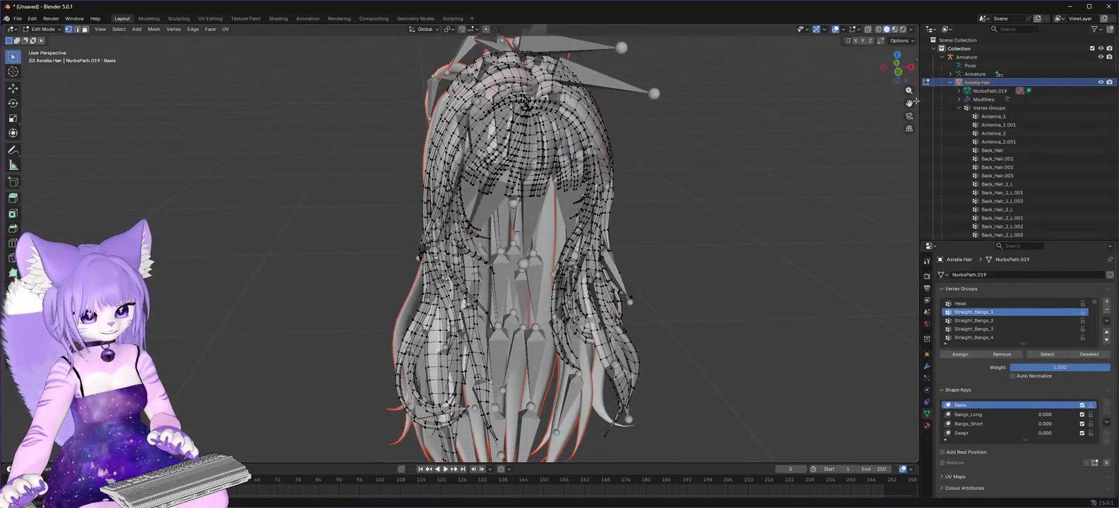
click(1051, 356)
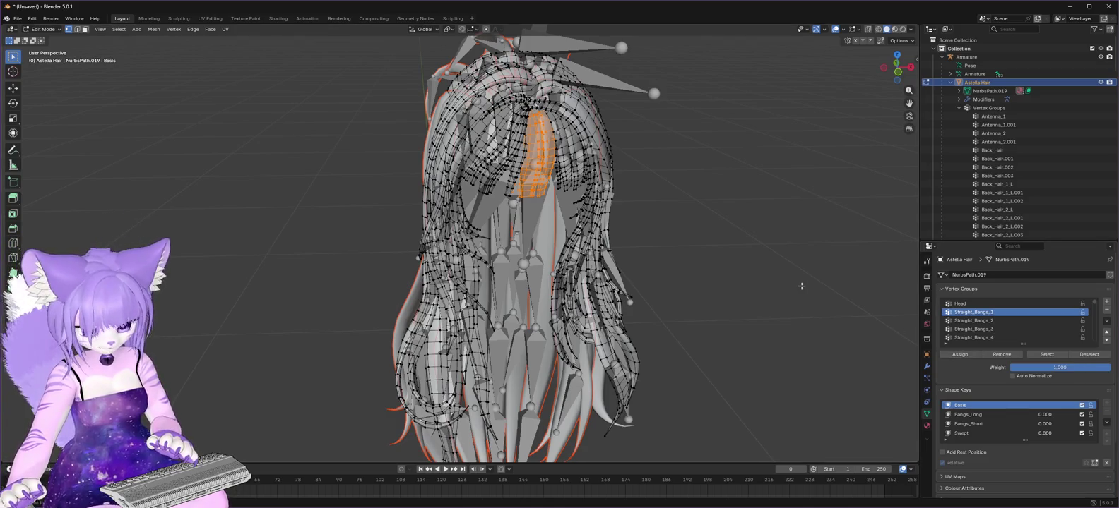
key(p)
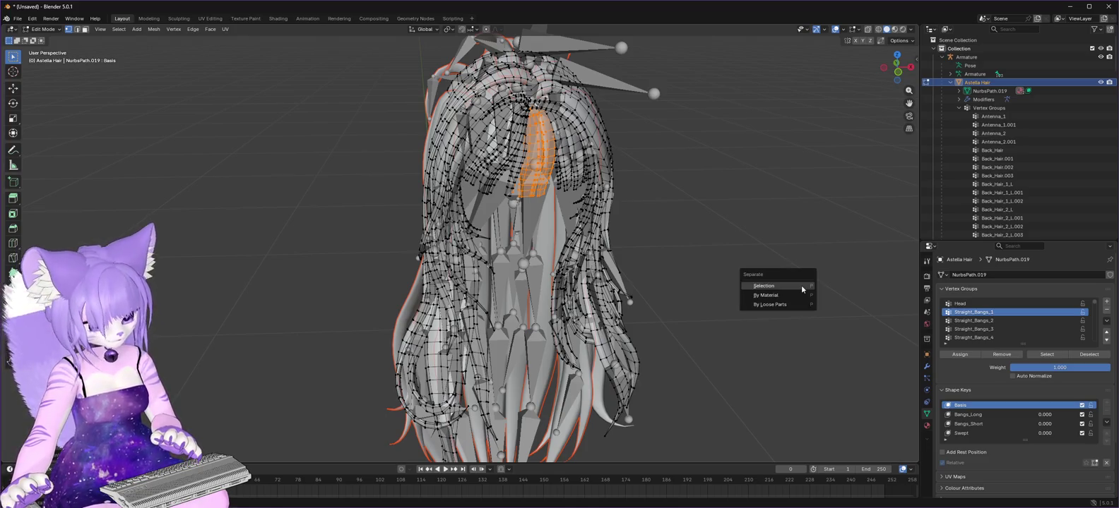
click(803, 289)
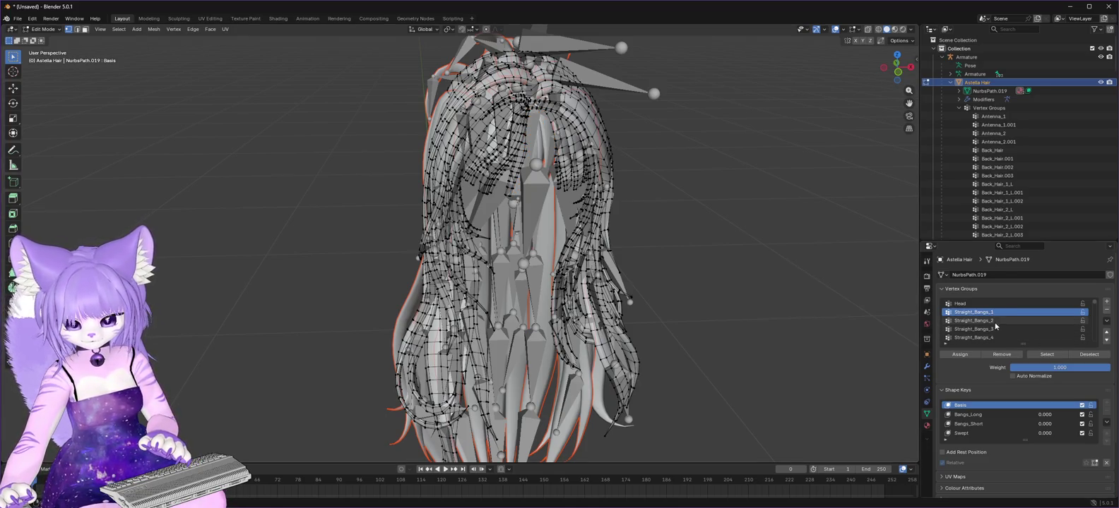
click(993, 321)
click(1047, 354)
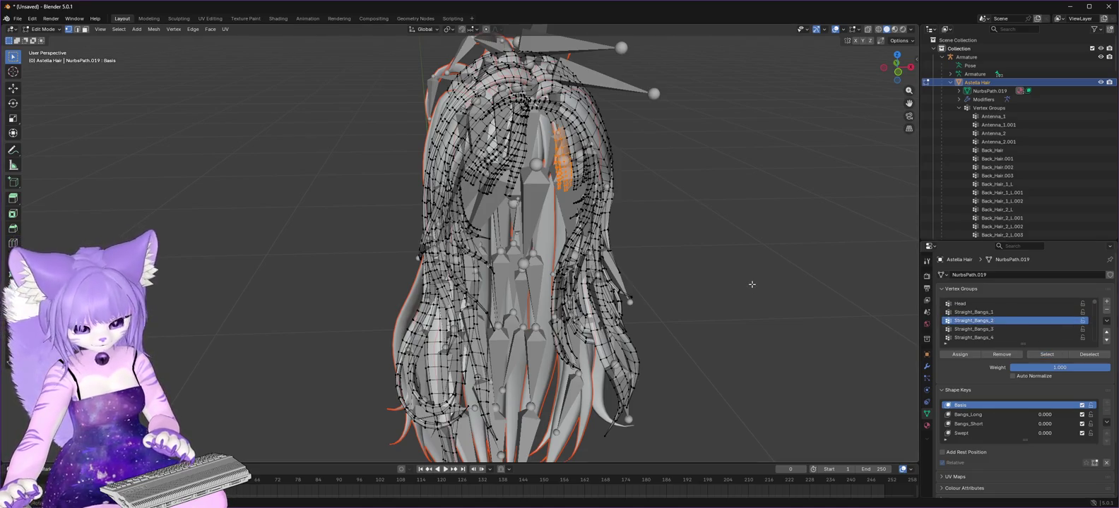
key(p)
click(749, 286)
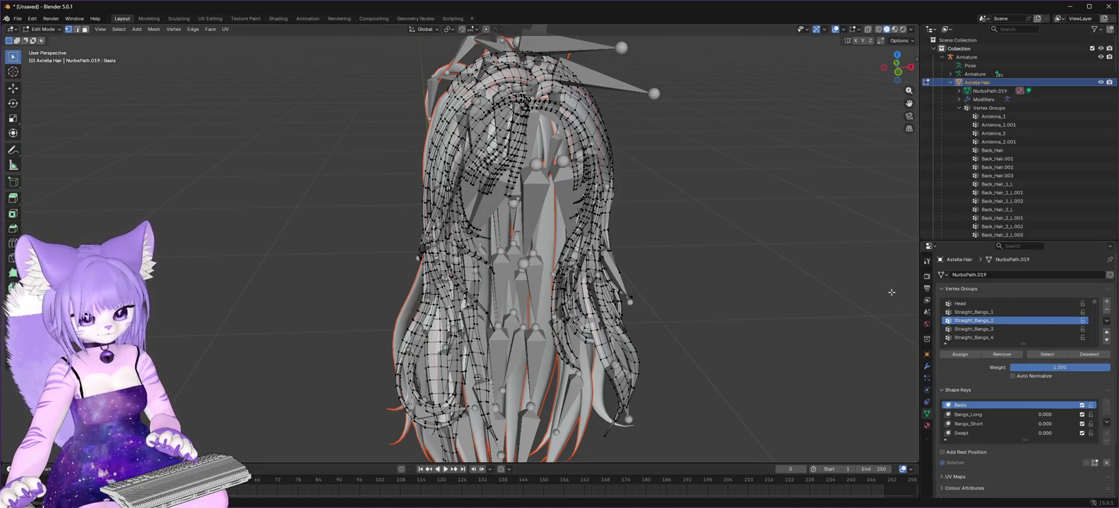
click(981, 329)
click(1059, 357)
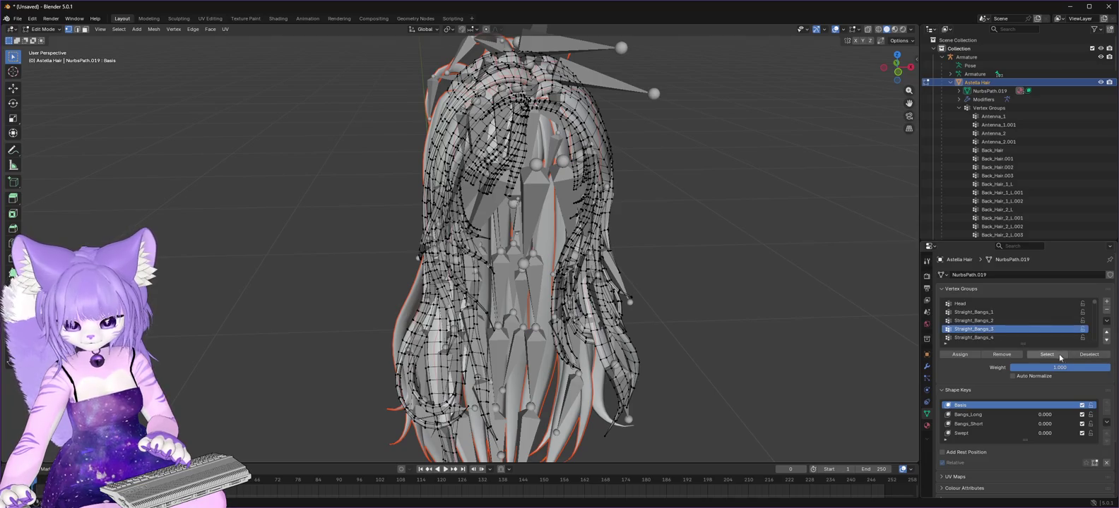
key(p)
click(700, 259)
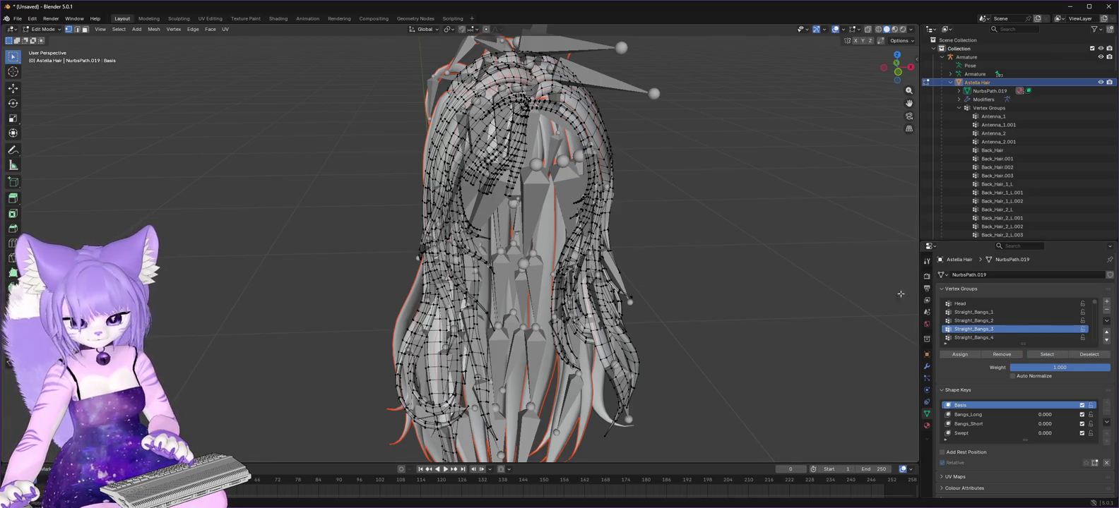
Separate the Straight_Bangs_4 and Straight_Bangs_5 bangs into their own objects.
click(981, 338)
click(1050, 355)
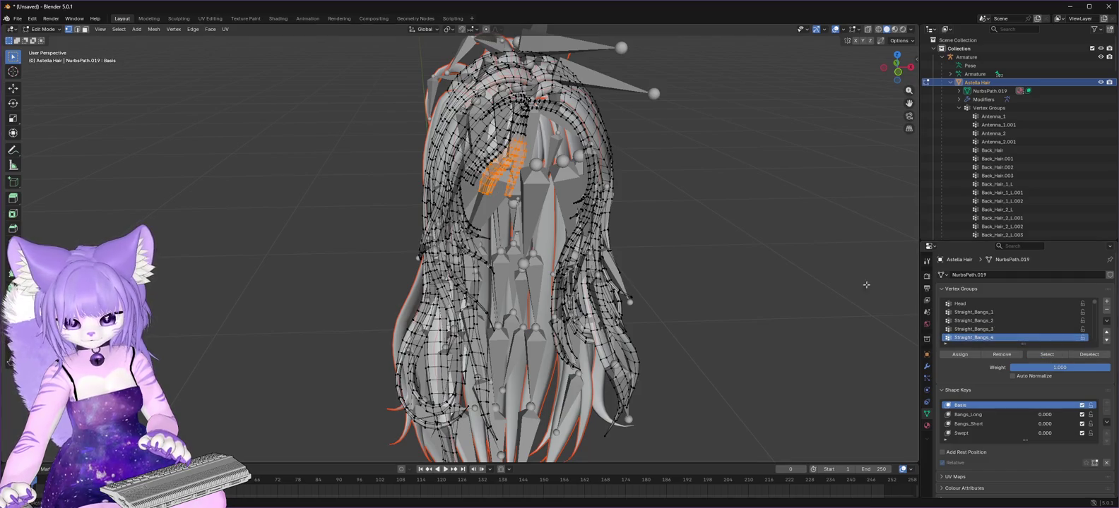
key(p)
click(814, 265)
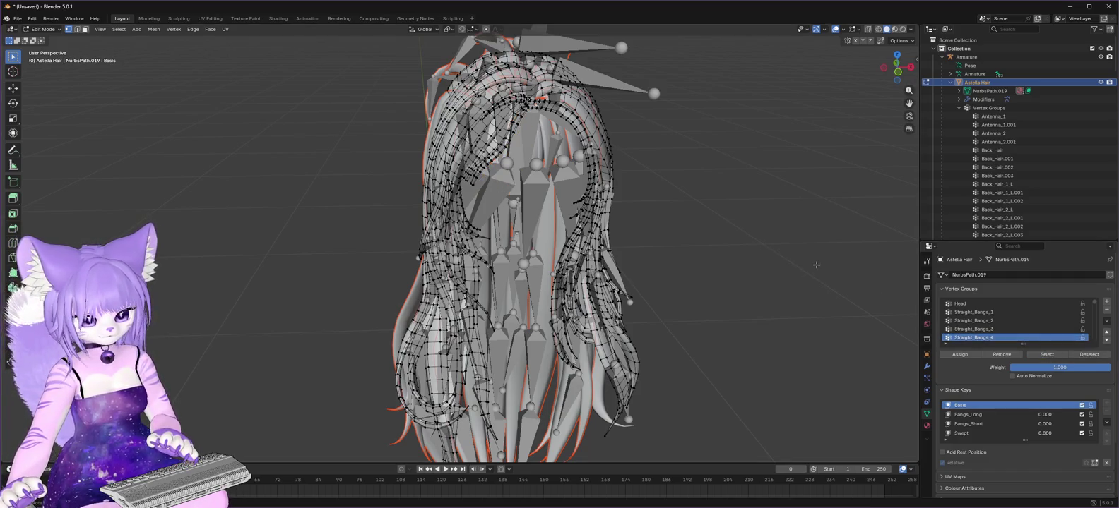
scroll(1029, 334, down, 1)
scroll(1029, 334, down, 1)
click(989, 329)
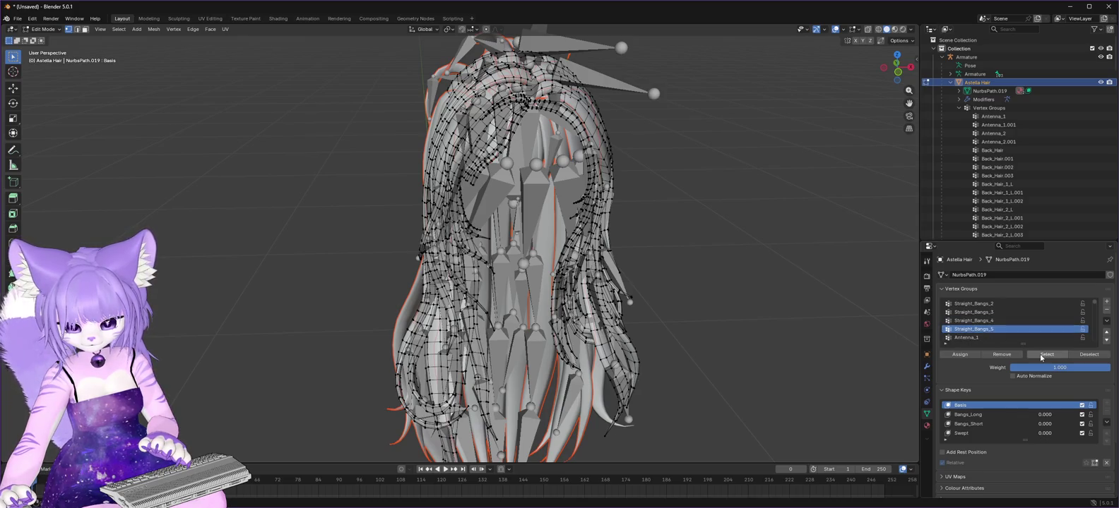
click(1047, 354)
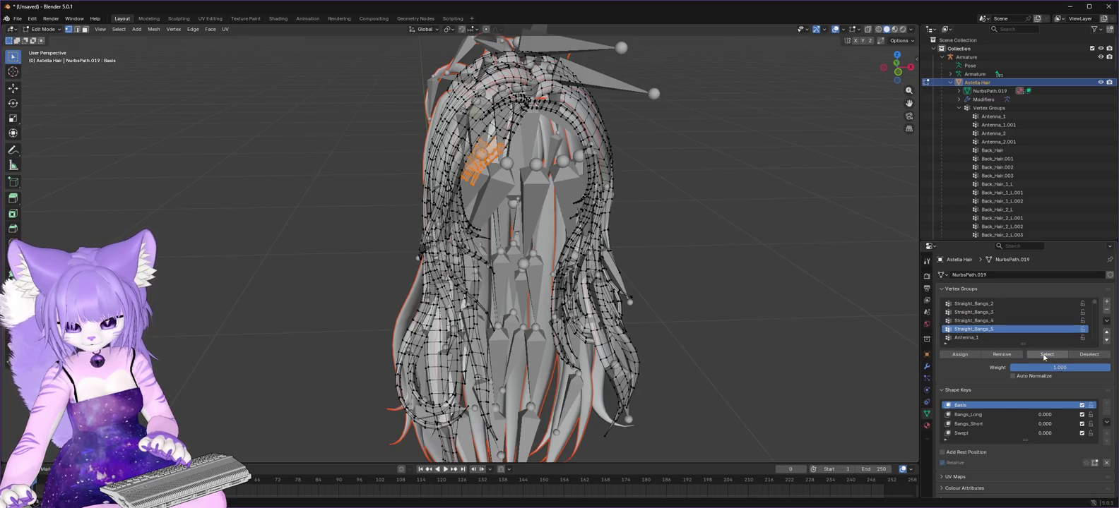
key(p)
click(755, 244)
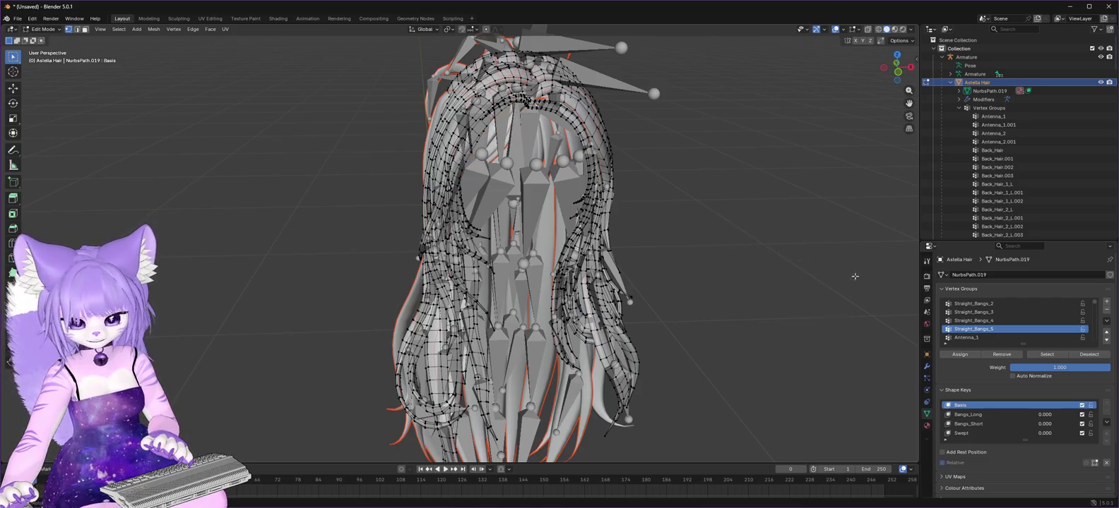
Skip Antenna_1 and separate the Antenna_2 strand into its own object.
click(982, 337)
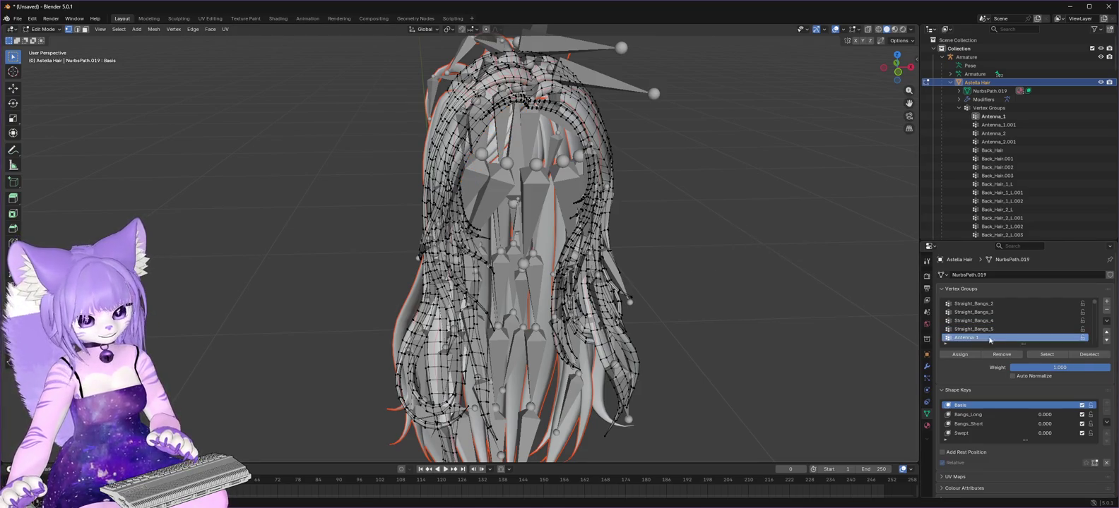
click(1046, 355)
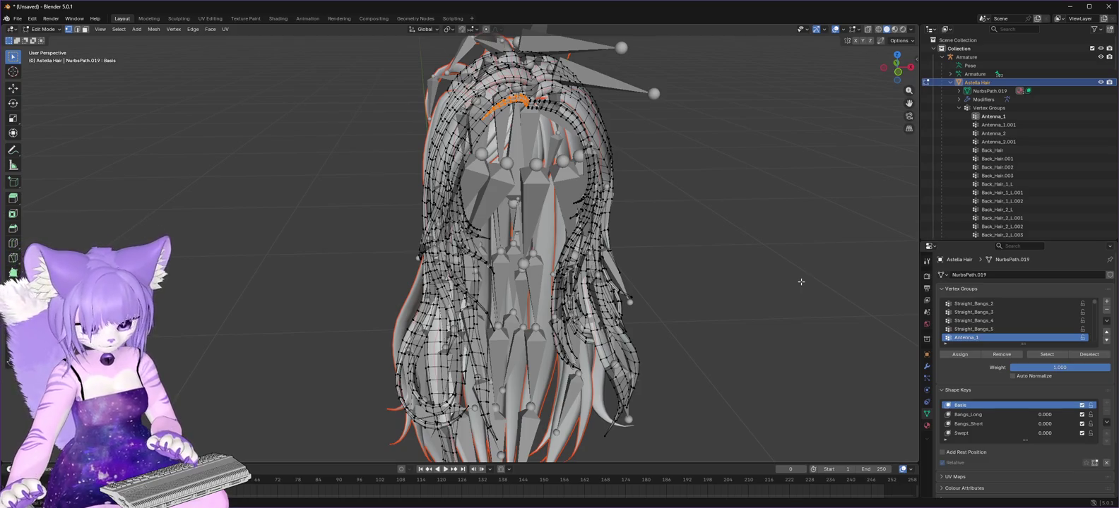
click(801, 282)
scroll(1006, 329, down, 2)
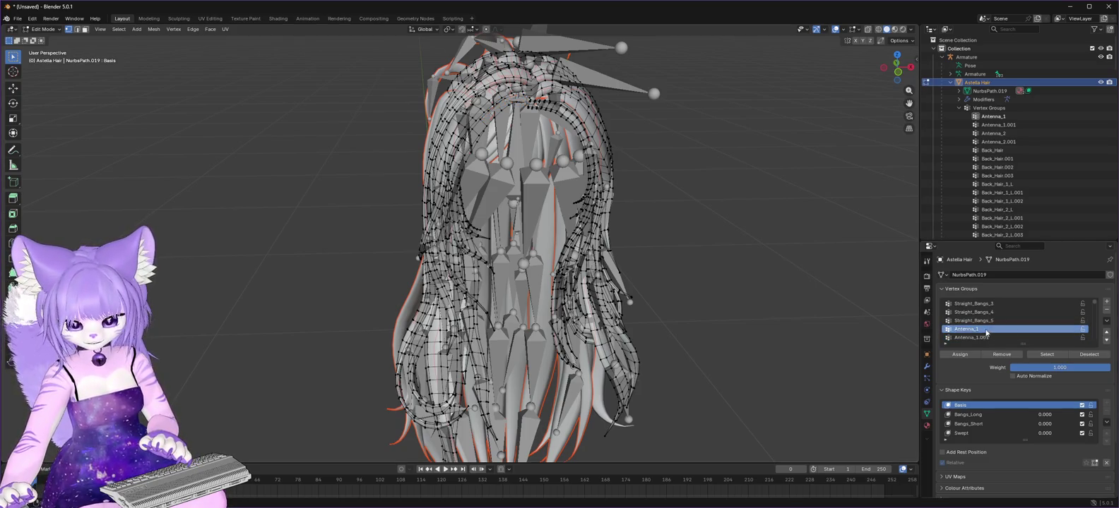
scroll(1007, 329, down, 1)
click(1010, 329)
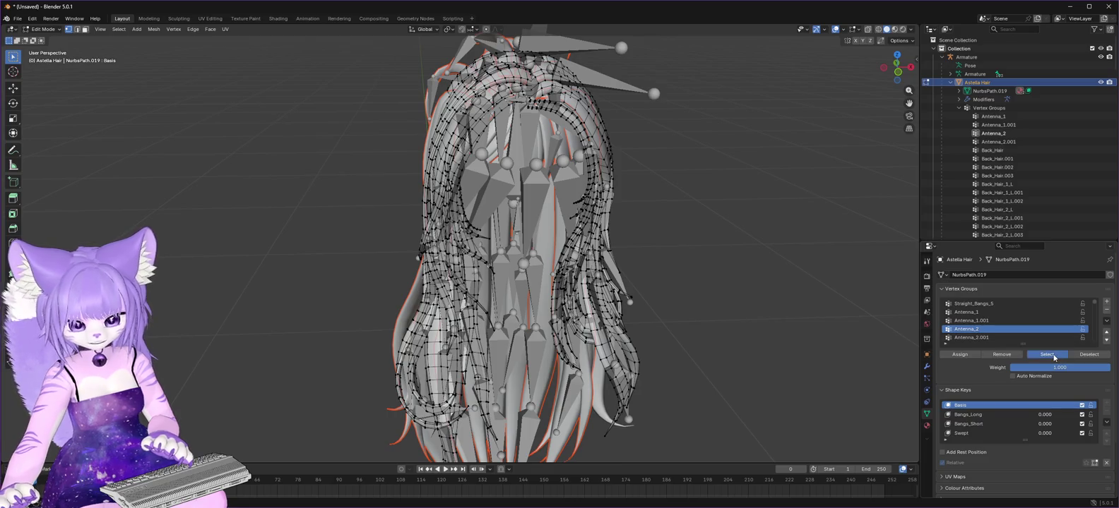
click(1047, 355)
key(x)
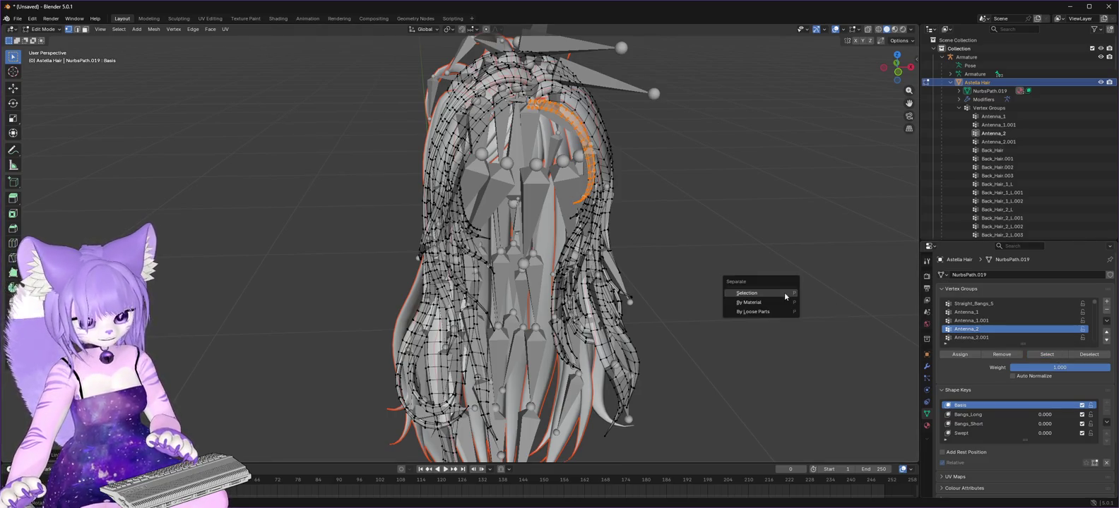
click(784, 293)
Separate the Side_Piece_L strand off the hair mesh.
scroll(1010, 329, down, 1)
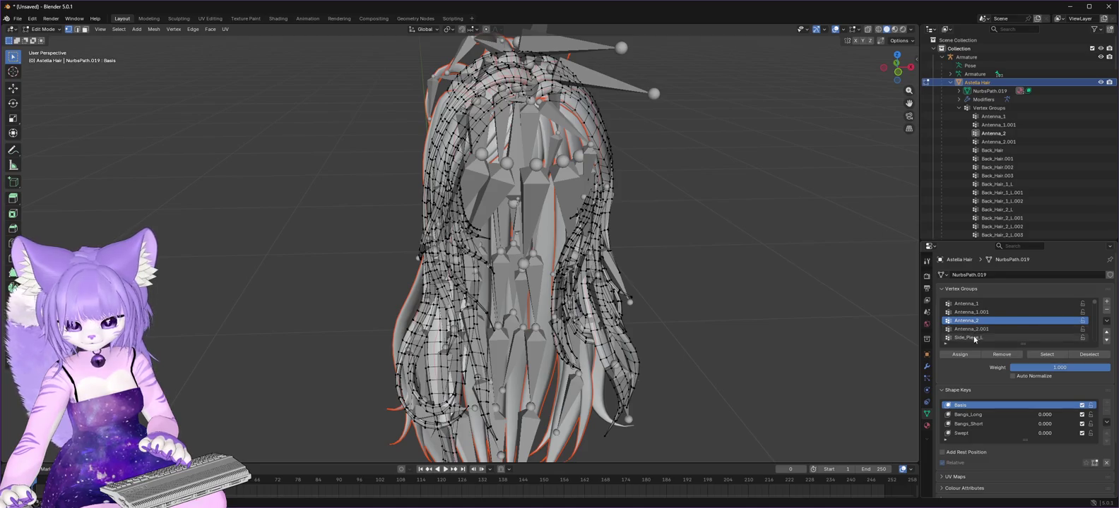
click(1010, 337)
click(1053, 356)
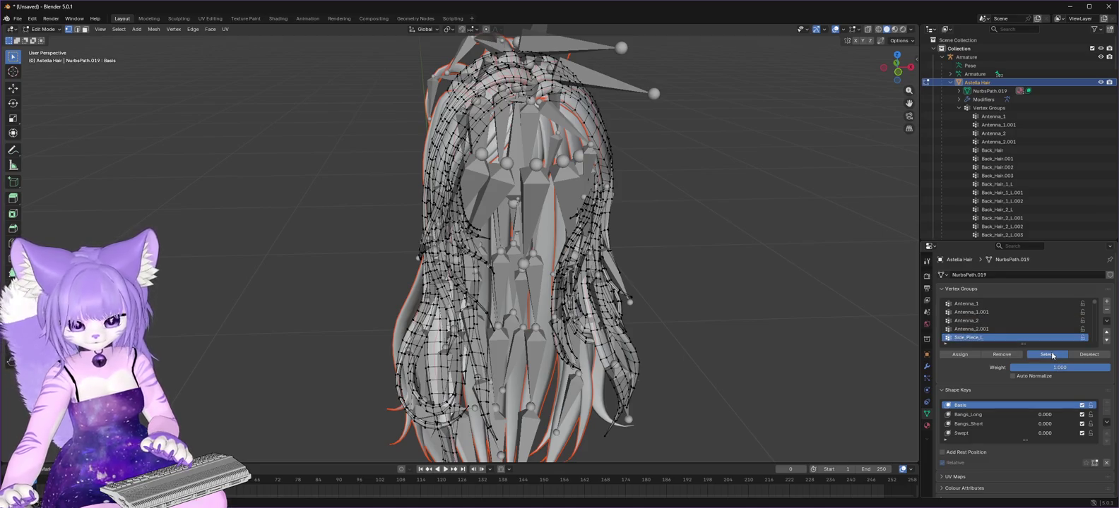
key(x)
click(832, 298)
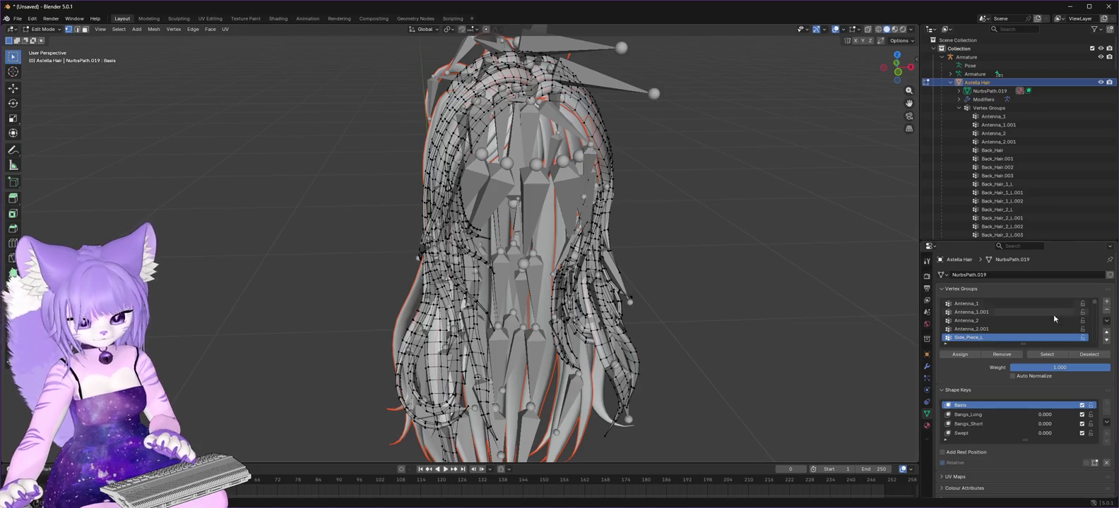
Separate the Side_Piece_Long_1_L and Side_Piece_Long_2_L strands off the hair mesh.
scroll(1008, 332, down, 3)
click(992, 329)
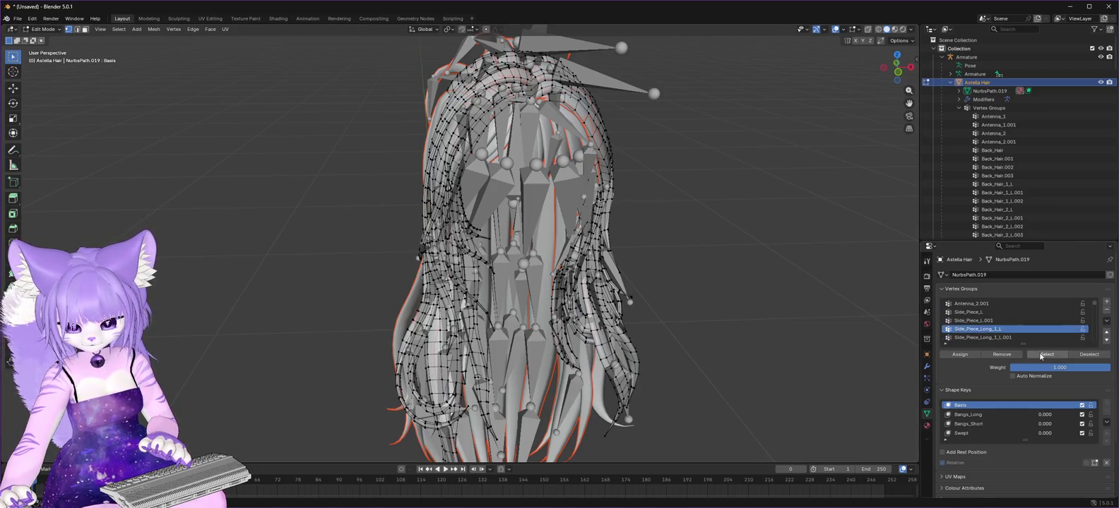
click(1047, 354)
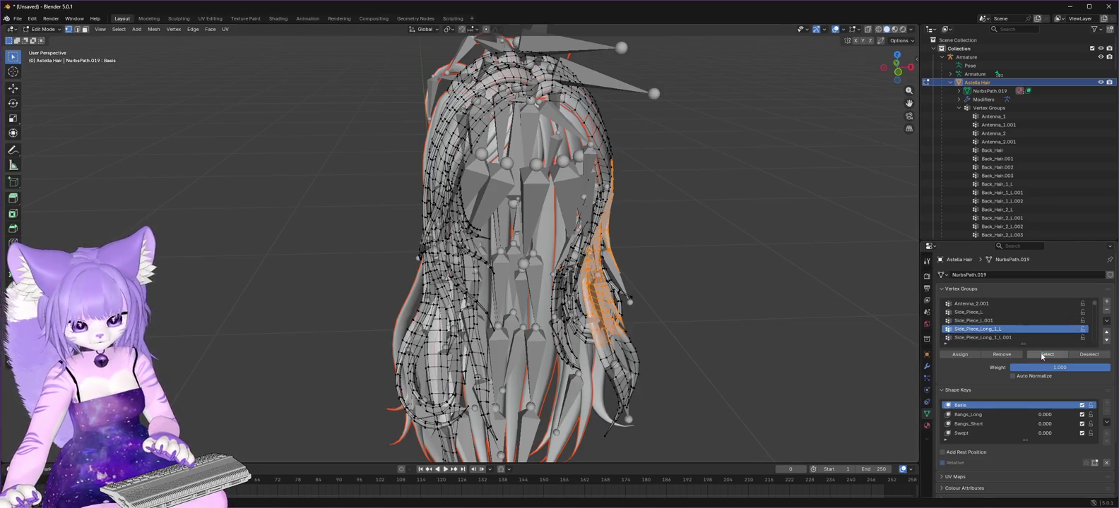
key(x)
click(845, 303)
scroll(1014, 332, down, 2)
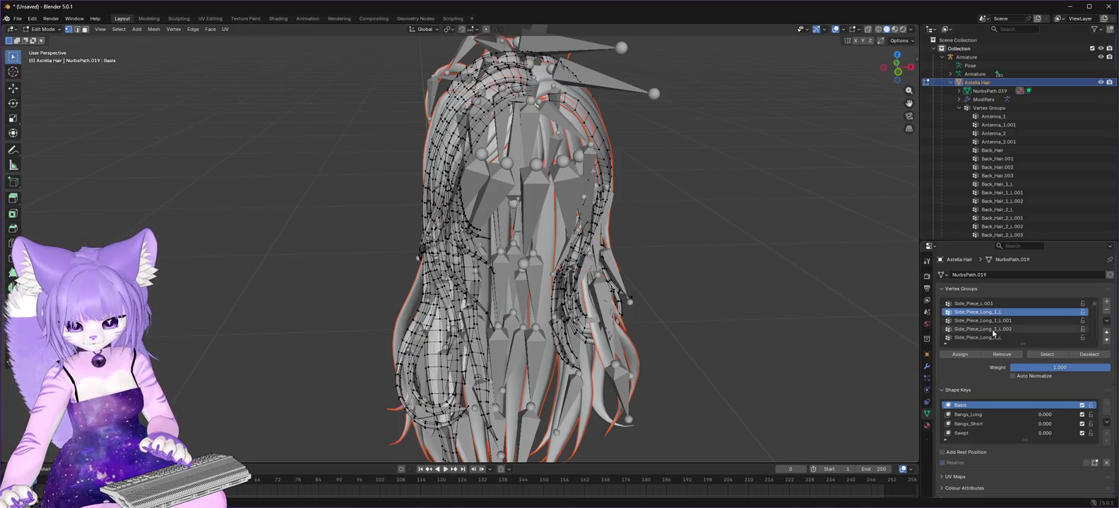
click(1009, 337)
click(1046, 355)
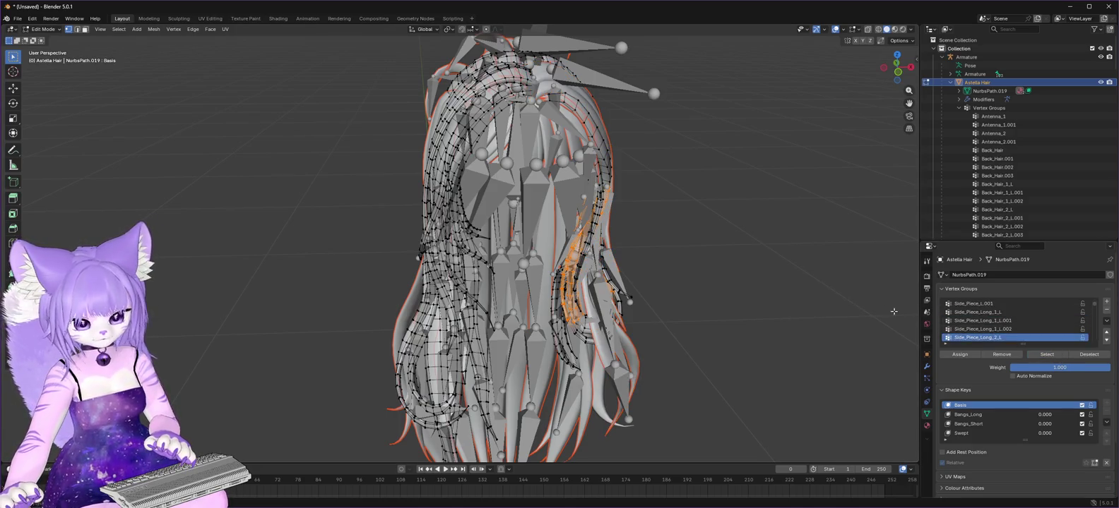
key(x)
click(838, 305)
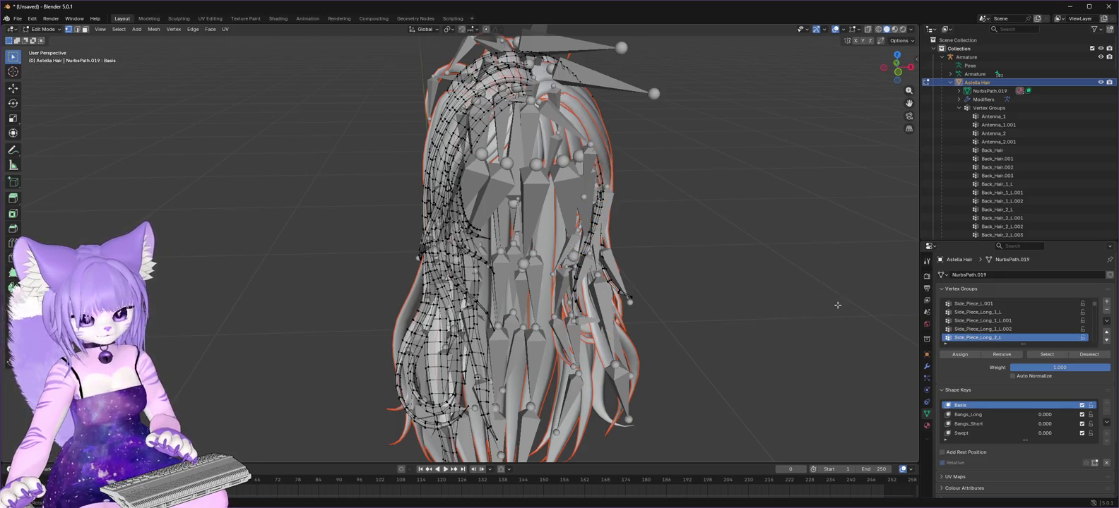
Split the Side_Piece_1_L and Side_Piece_2_L strands into their own meshes.
scroll(1013, 328, down, 1)
scroll(1017, 321, down, 6)
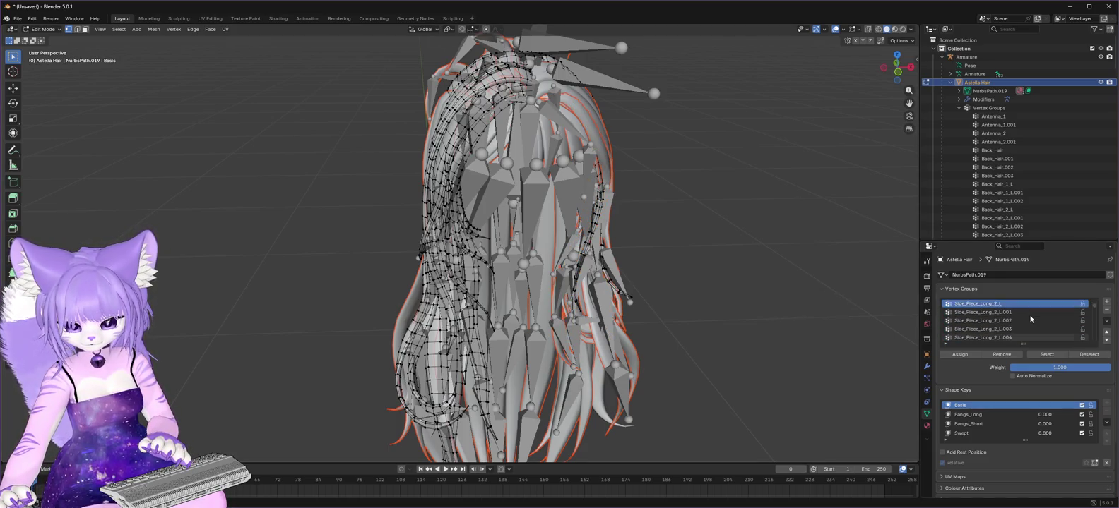
scroll(1029, 319, down, 3)
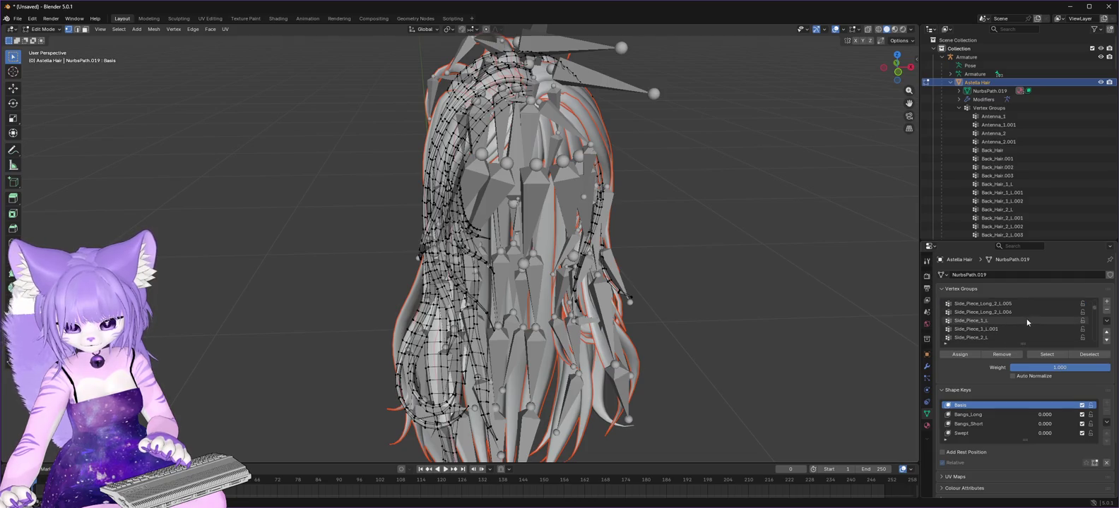
click(972, 322)
click(1044, 354)
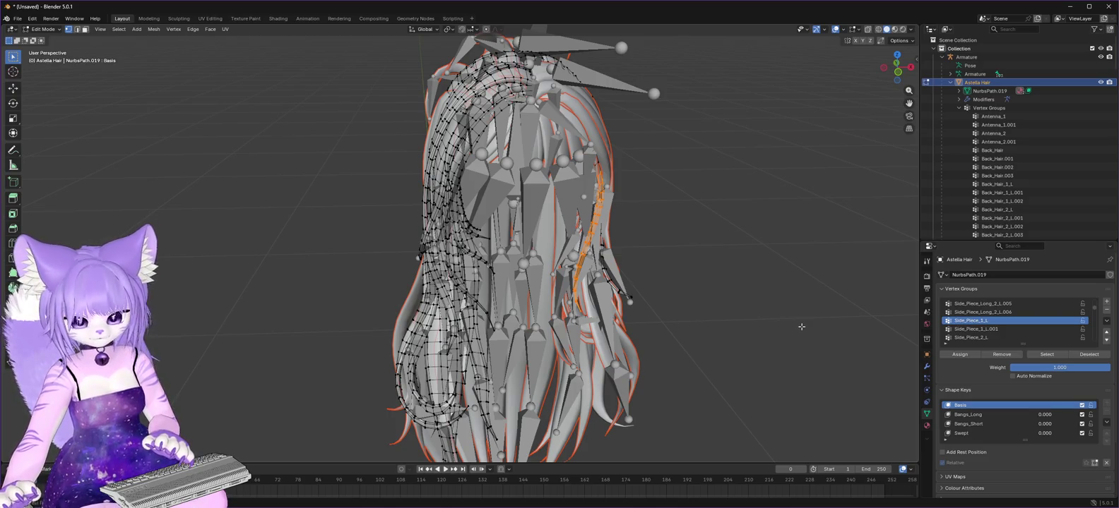
key(alt+a)
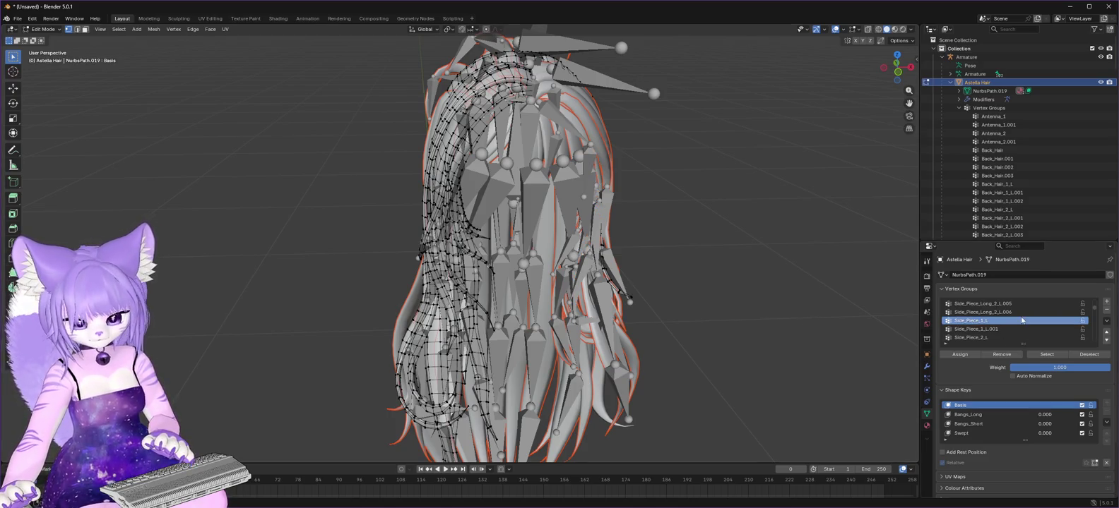
click(986, 338)
click(1046, 354)
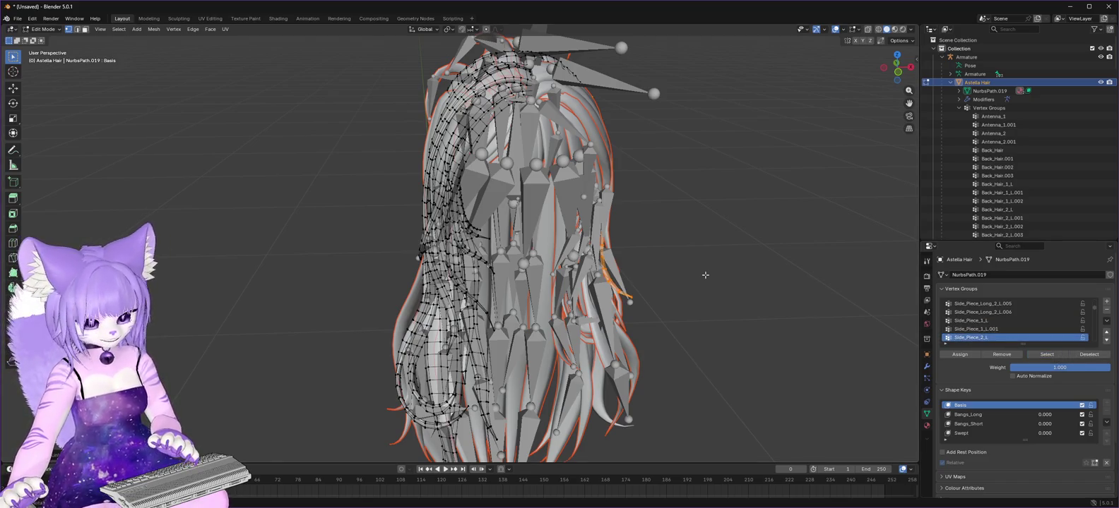
key(alt+a)
key(Down)
key(Down)
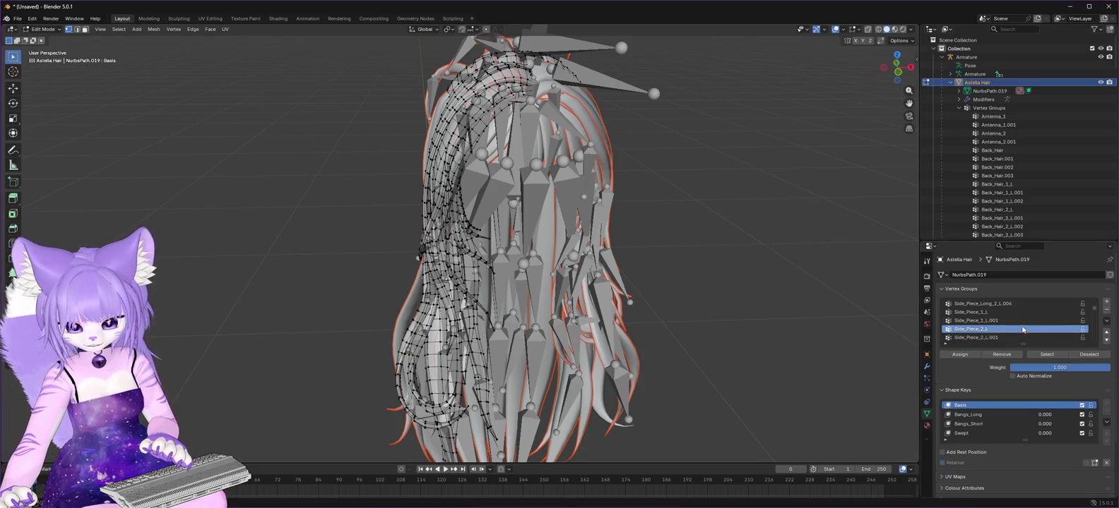
Separate the Side_Piece_R and Side_Piece_Long_1_R strands into their own meshes.
click(1046, 355)
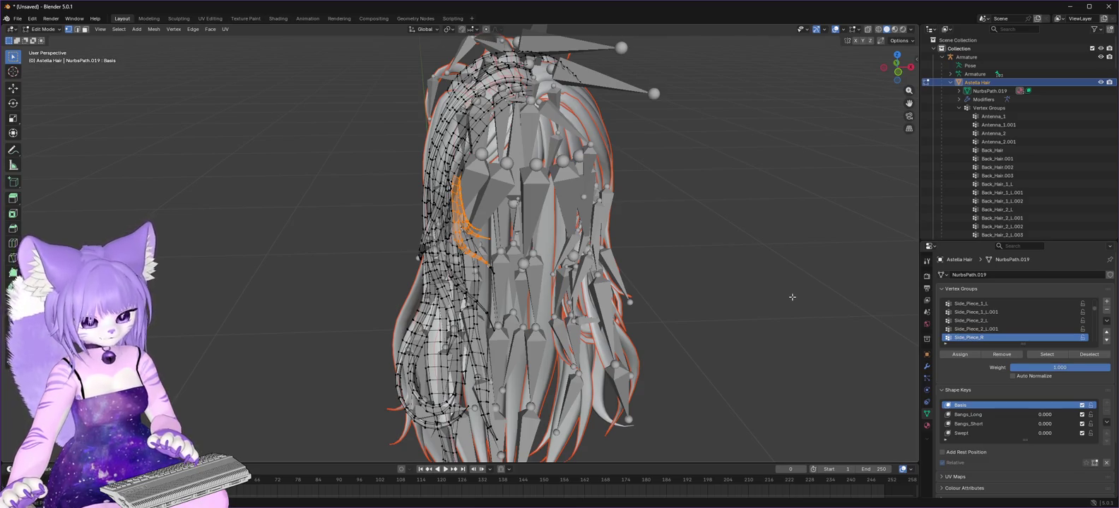
key(alt+a)
scroll(989, 338, down, 1)
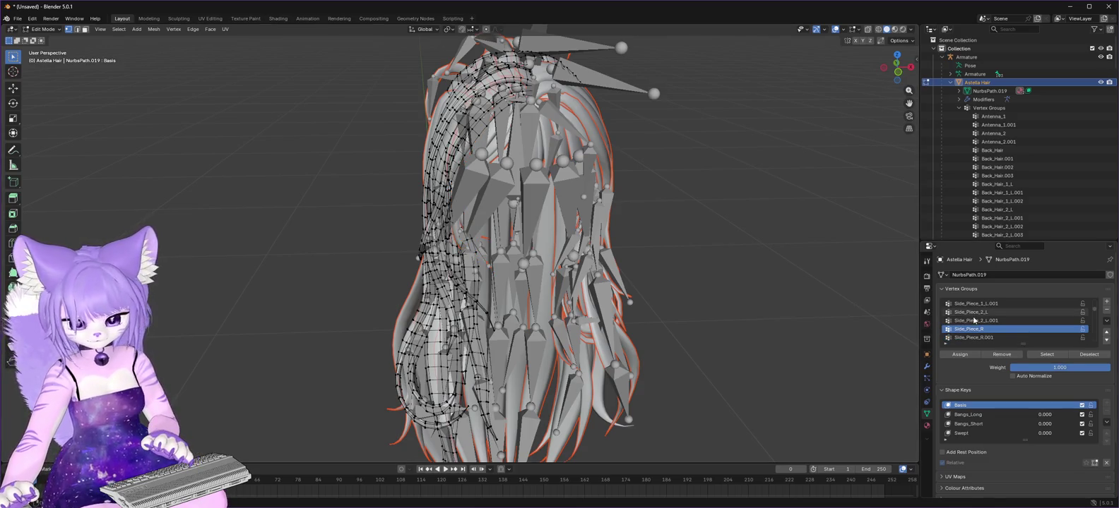
key(Down)
key(Down)
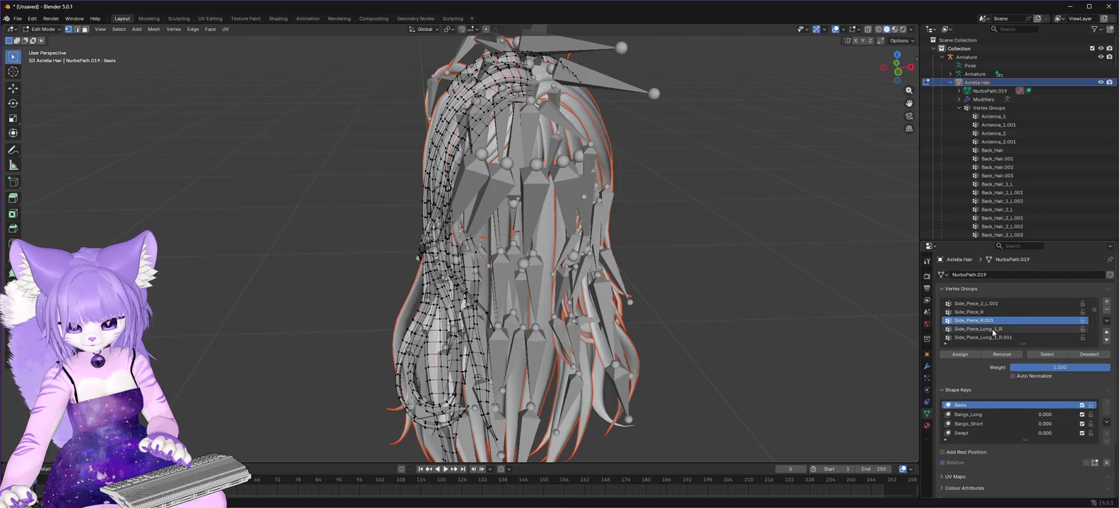
click(1039, 353)
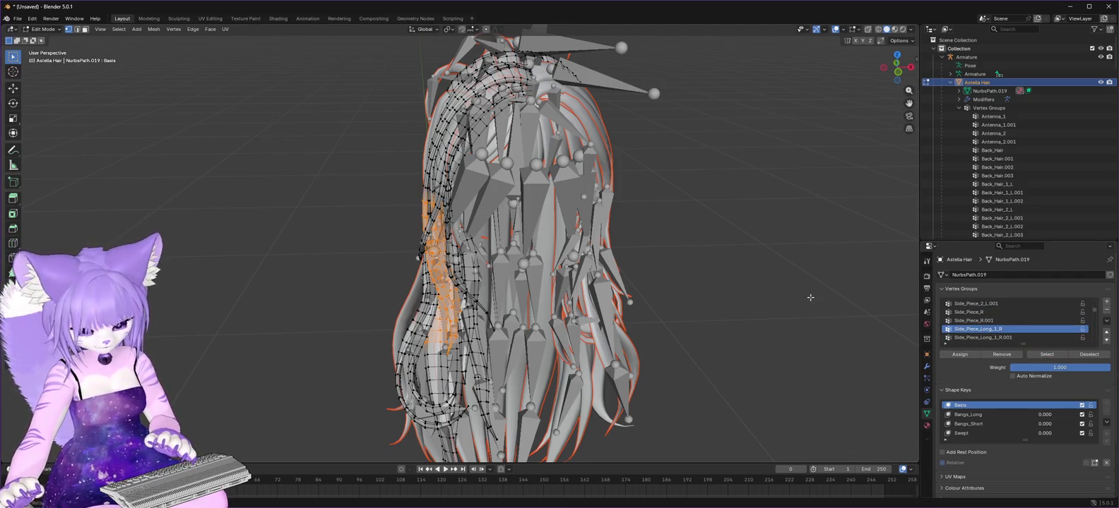
key(ctrl+l)
key(p)
click(810, 298)
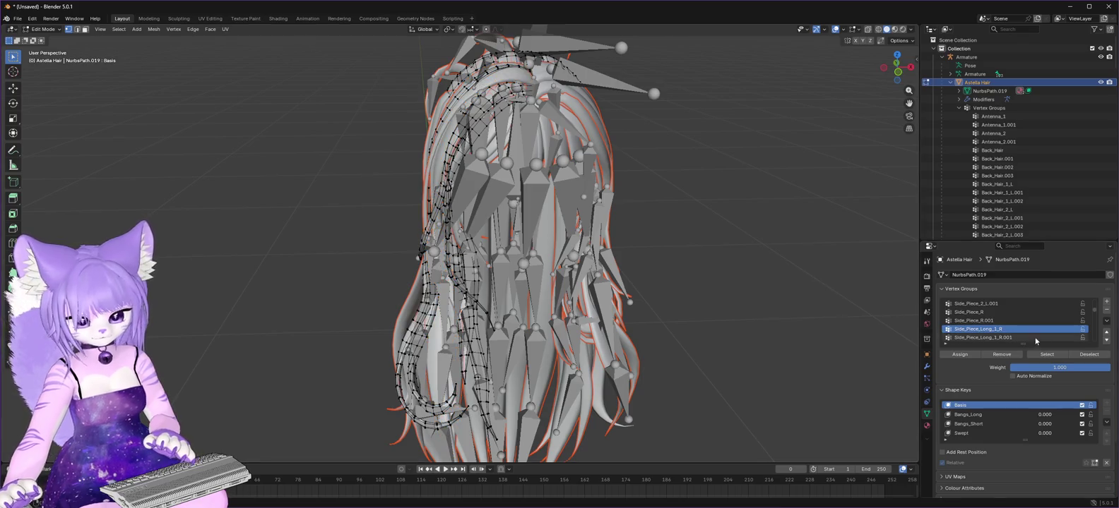
scroll(1033, 335, down, 3)
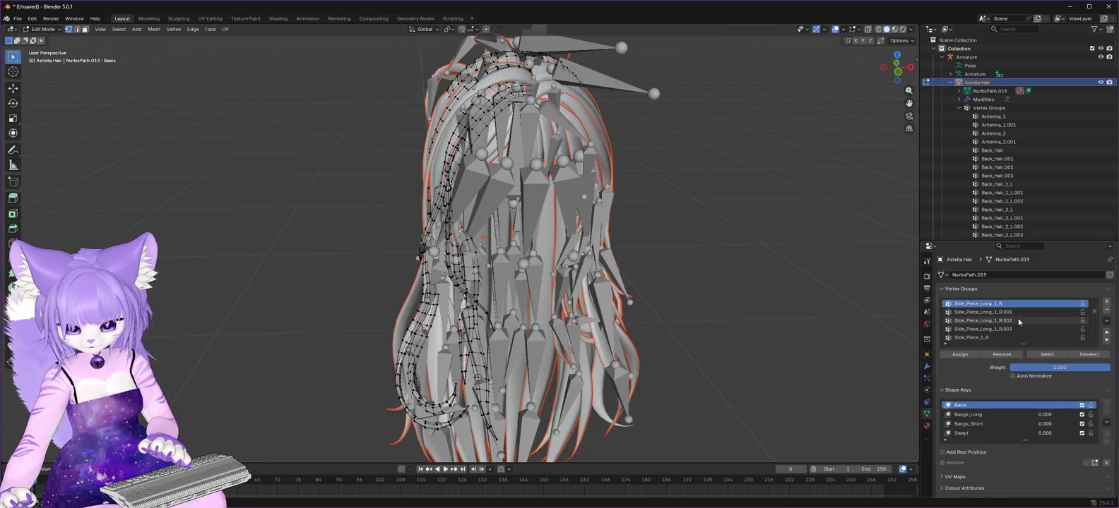
Split the Side_Piece_1_R and Side_Piece_Long_2_R vertex groups off as separate meshes.
click(1027, 337)
click(1054, 354)
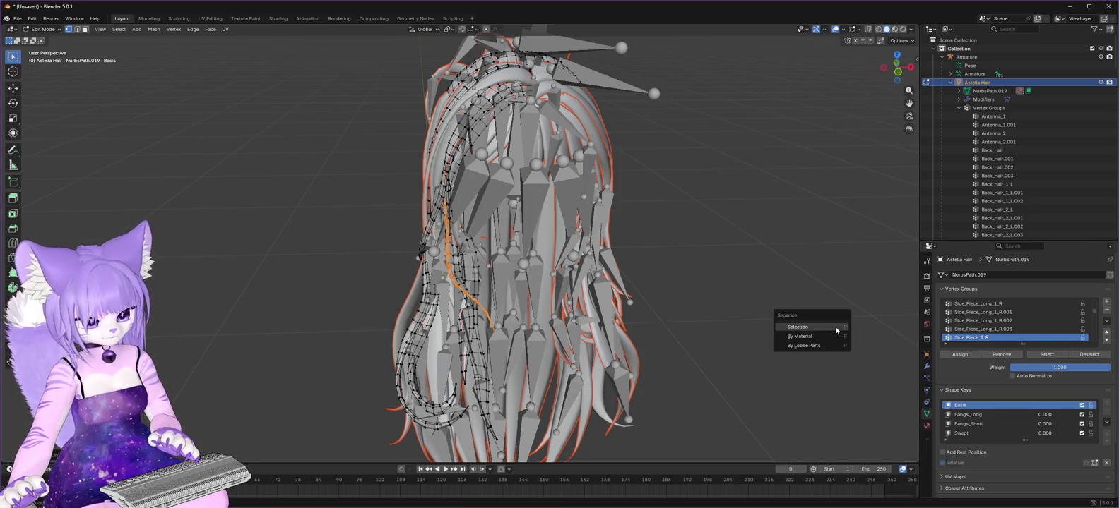
key(alt+a)
scroll(1009, 329, down, 3)
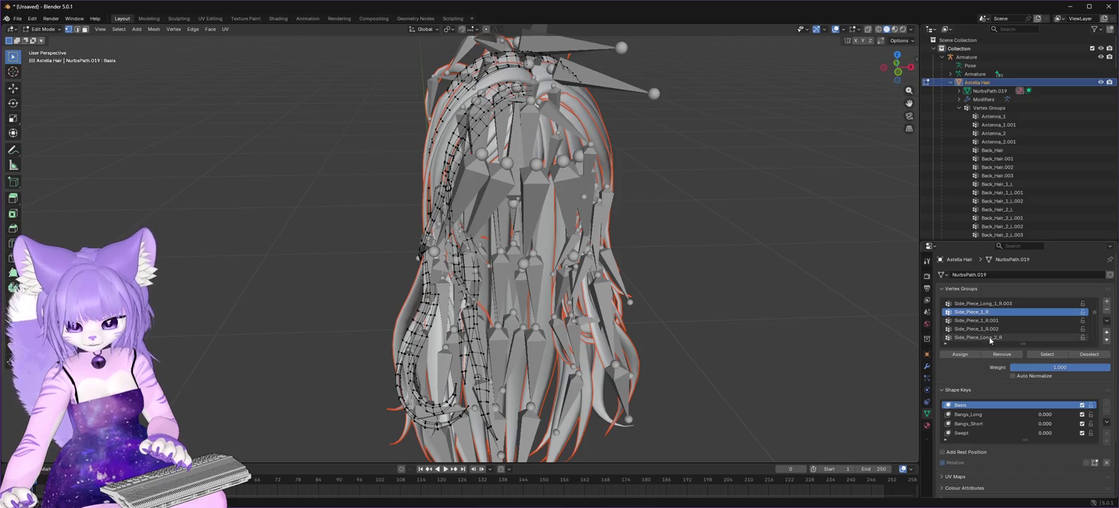
click(999, 338)
click(1047, 354)
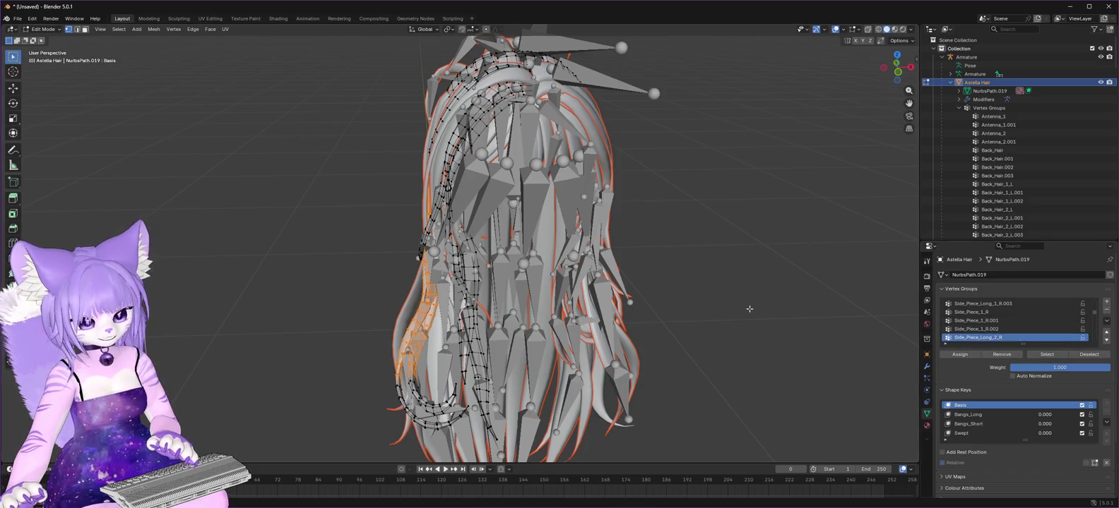
key(p)
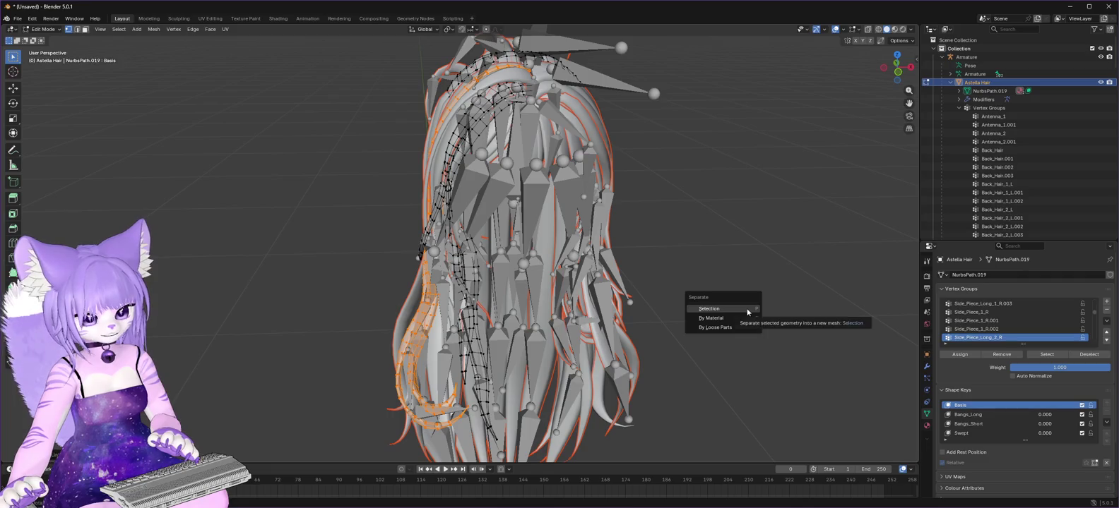
click(746, 308)
scroll(1033, 326, down, 4)
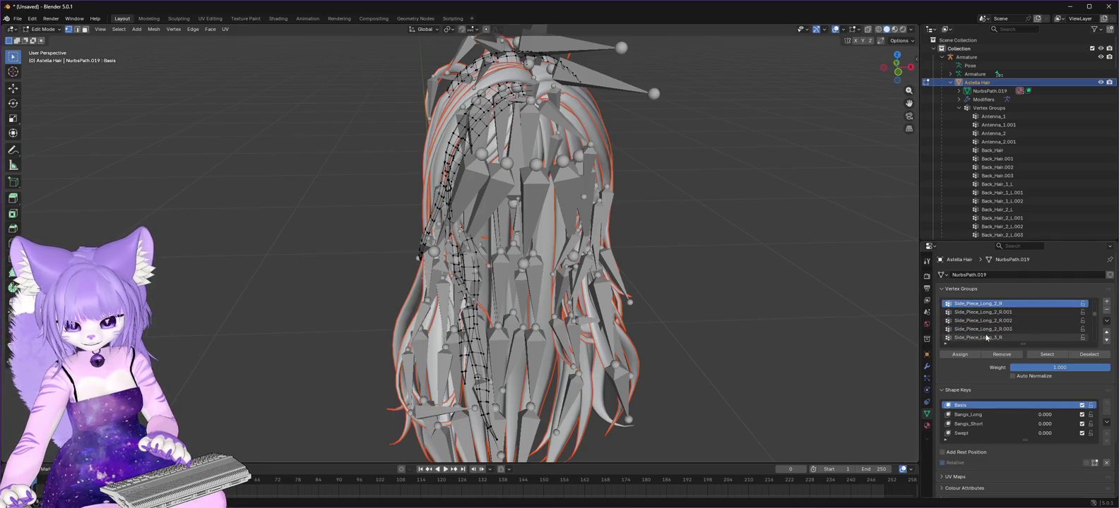
Separate the Side_Piece_Long_3_R and Side_Piece_2_R strands into their own meshes.
click(1047, 355)
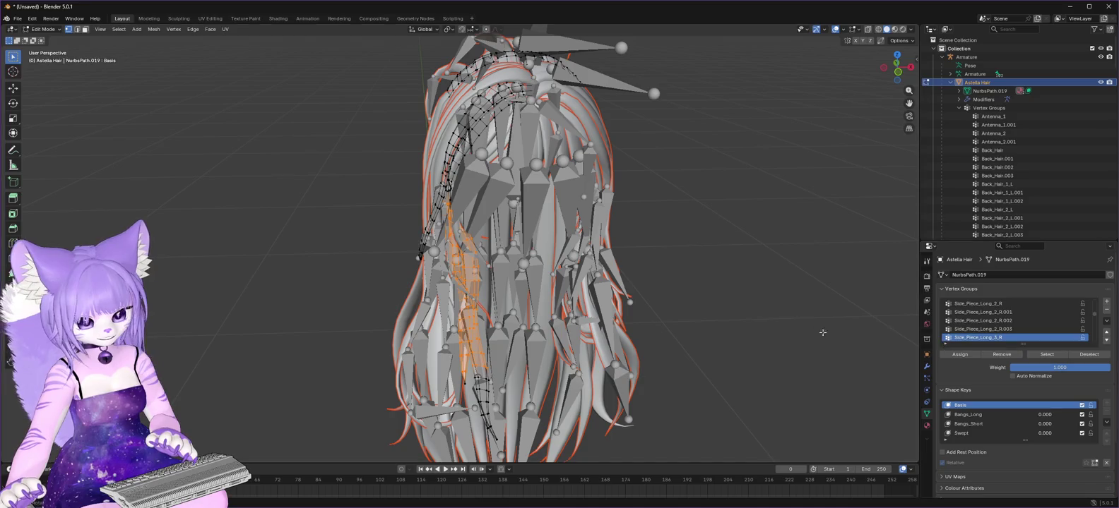
key(ctrl+l)
key(p)
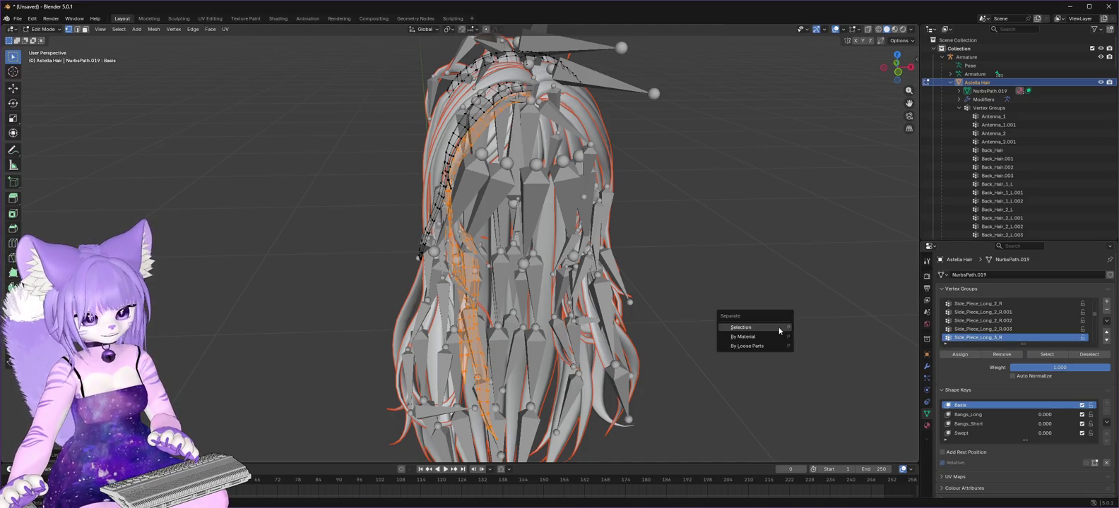
click(780, 326)
scroll(1046, 323, down, 4)
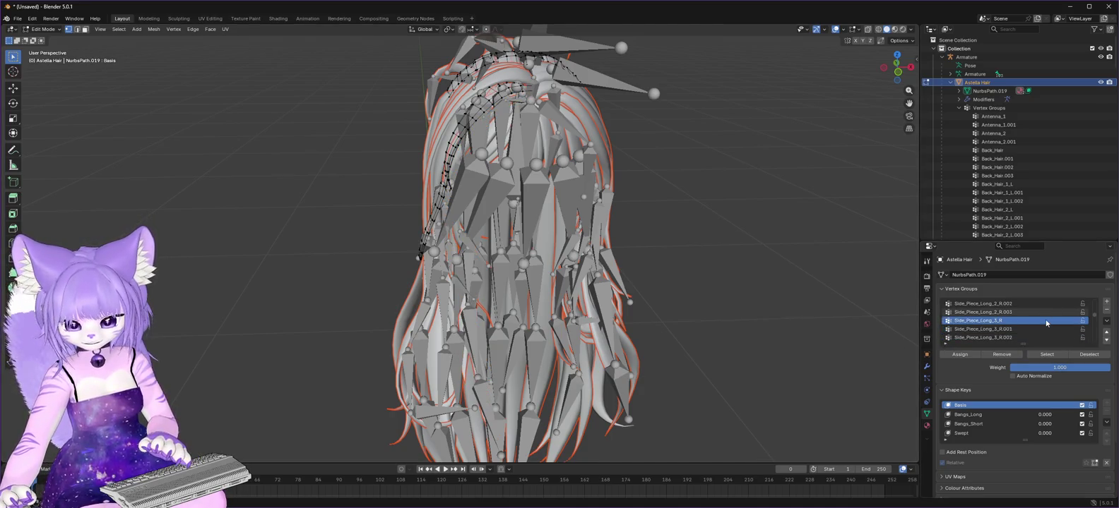
click(972, 329)
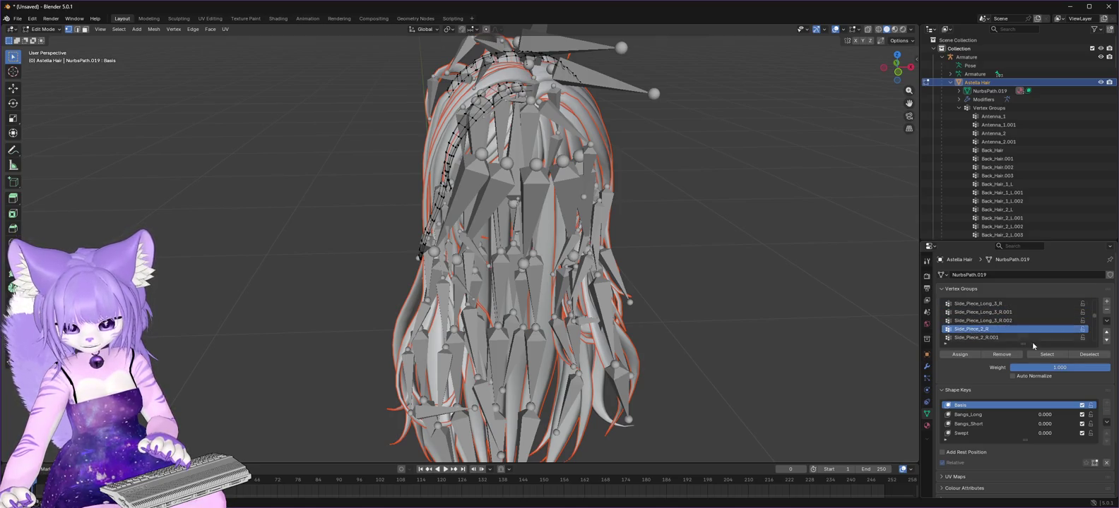
click(1055, 356)
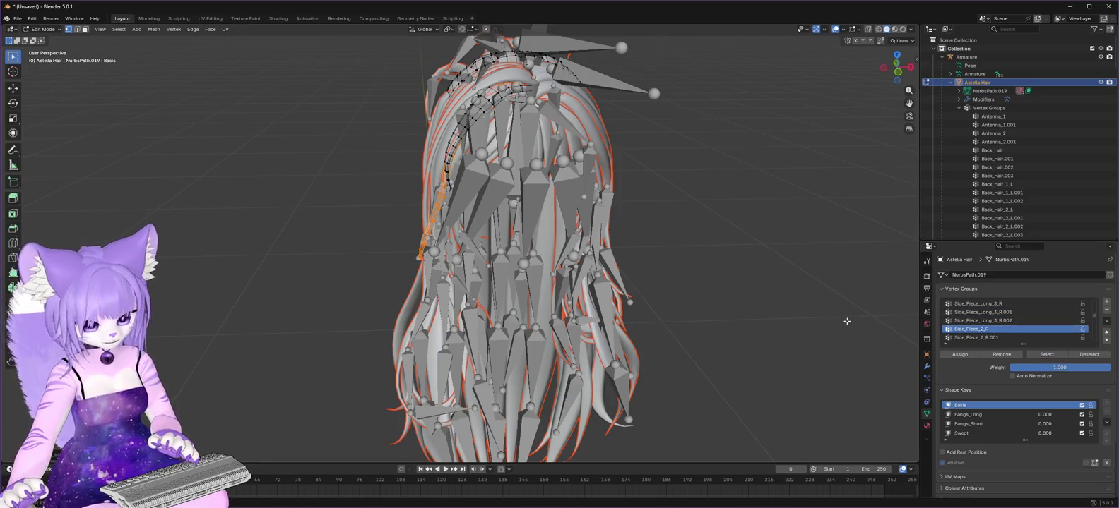
key(p)
click(847, 323)
scroll(1047, 328, down, 1)
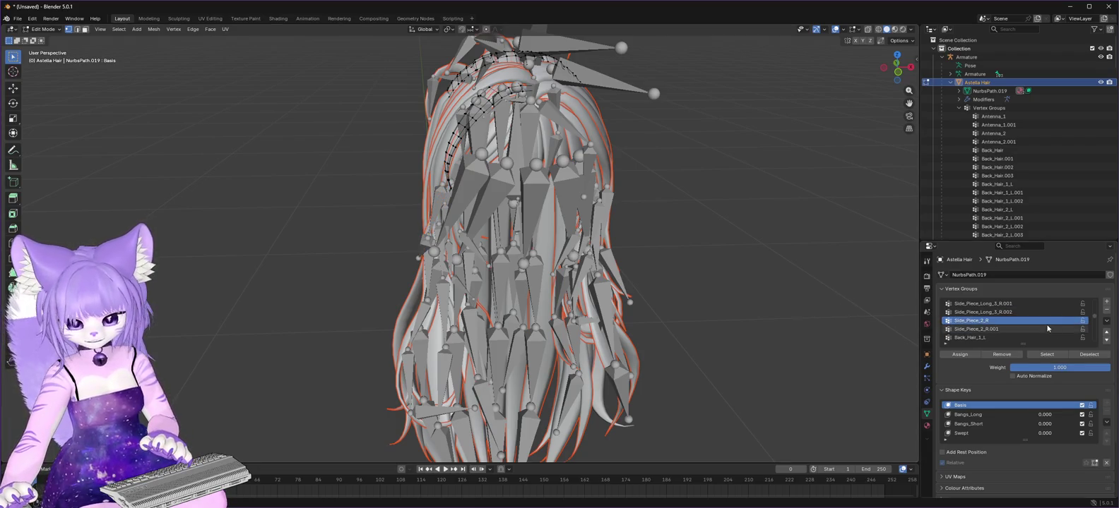
scroll(1039, 328, down, 1)
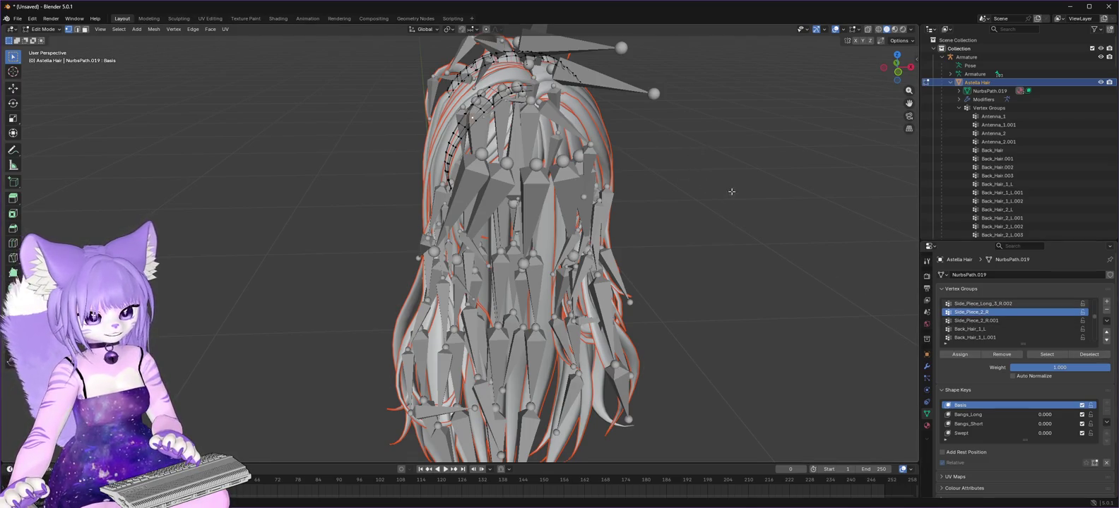
scroll(729, 256, up, 2)
scroll(715, 238, down, 2)
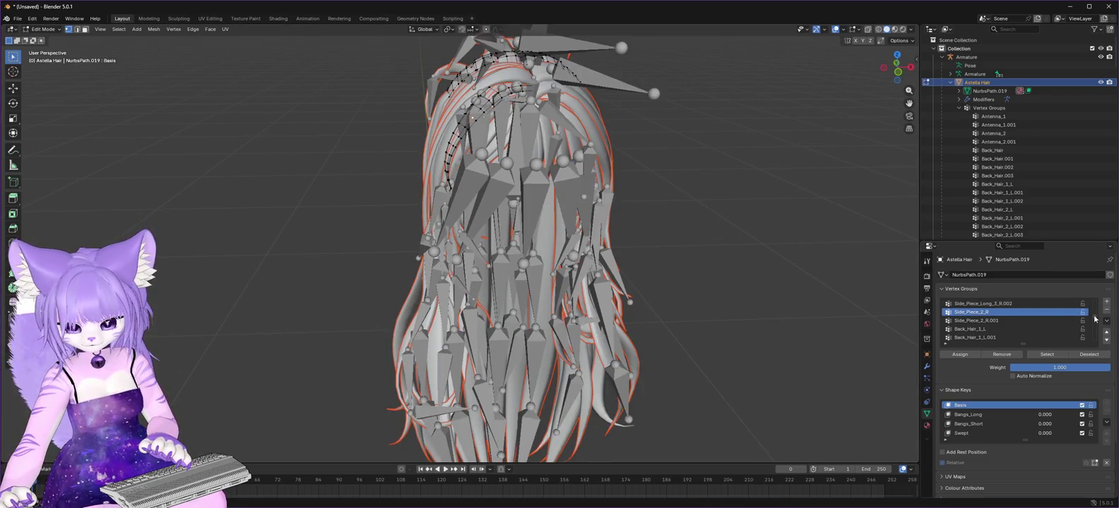
scroll(1030, 316, down, 5)
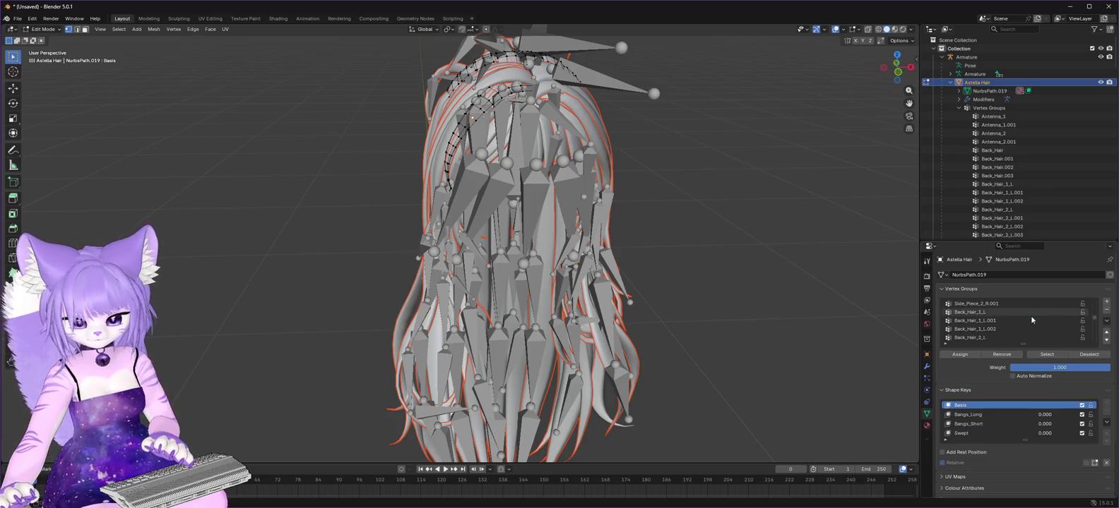
scroll(1031, 316, down, 5)
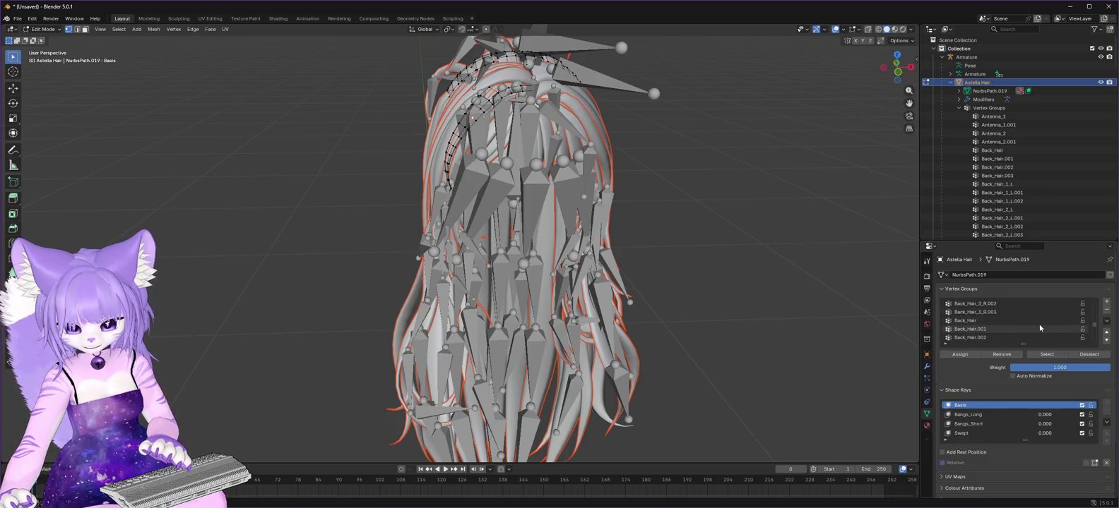
scroll(1039, 328, down, 8)
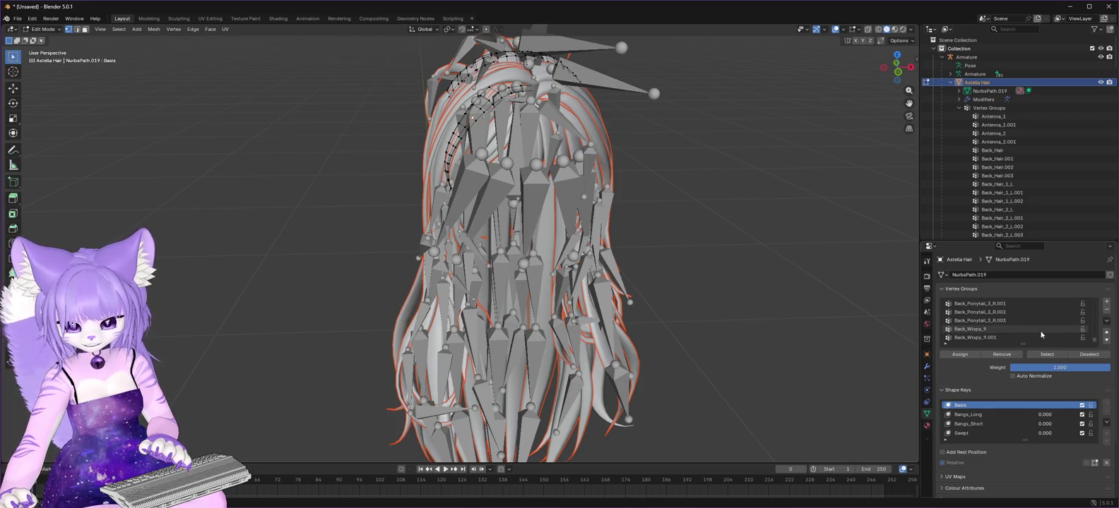
drag(1094, 340, 1089, 291)
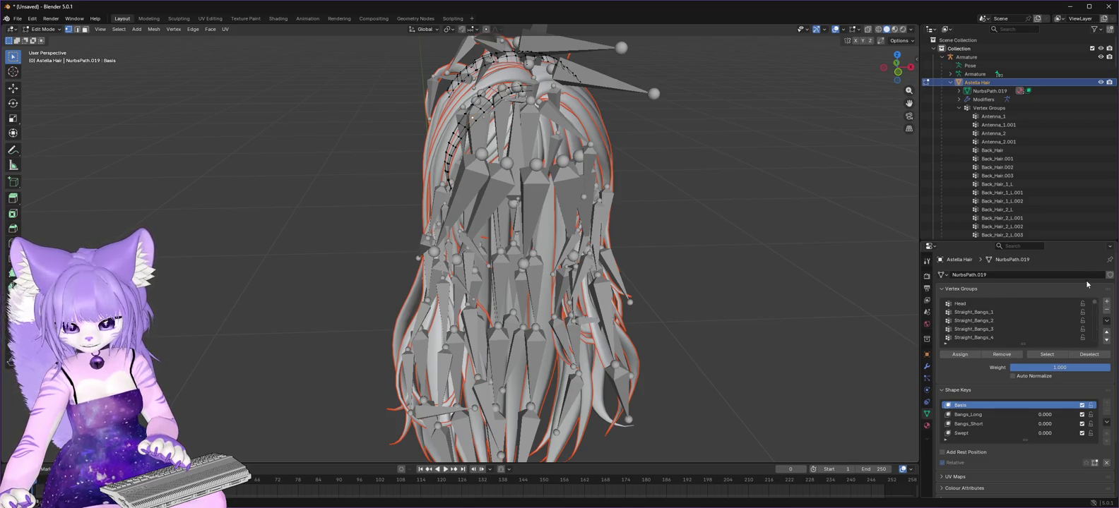
click(961, 303)
click(1051, 354)
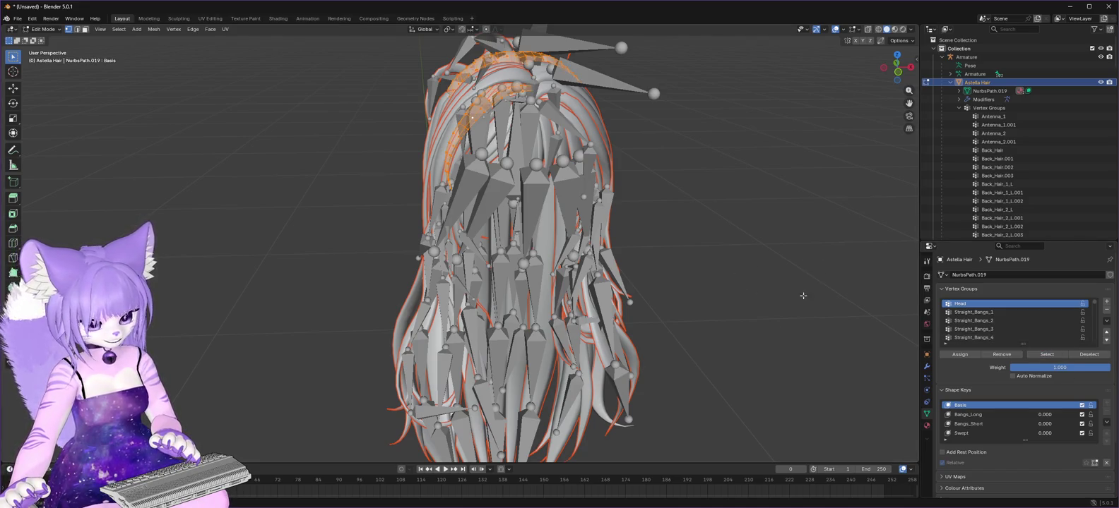
mouse_move(897, 67)
mouse_down()
mouse_move(861, 74)
mouse_move(906, 72)
mouse_move(894, 74)
mouse_up()
key(alt+a)
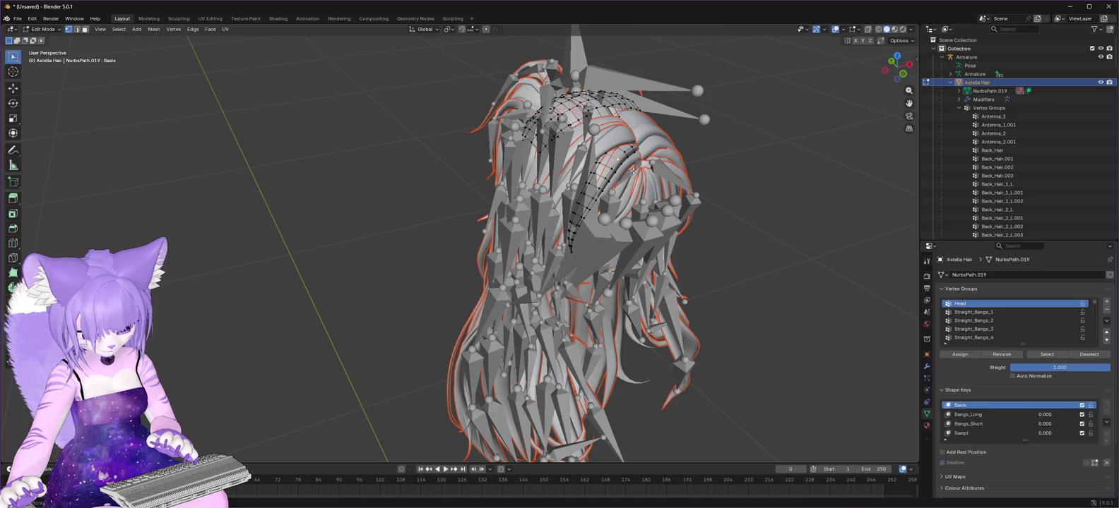
key(l)
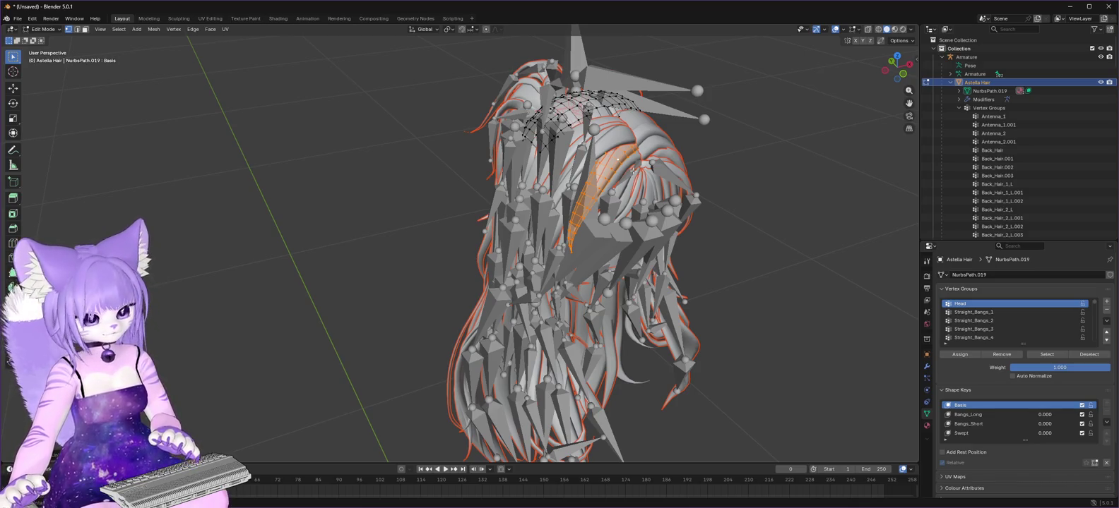
key(x)
click(633, 170)
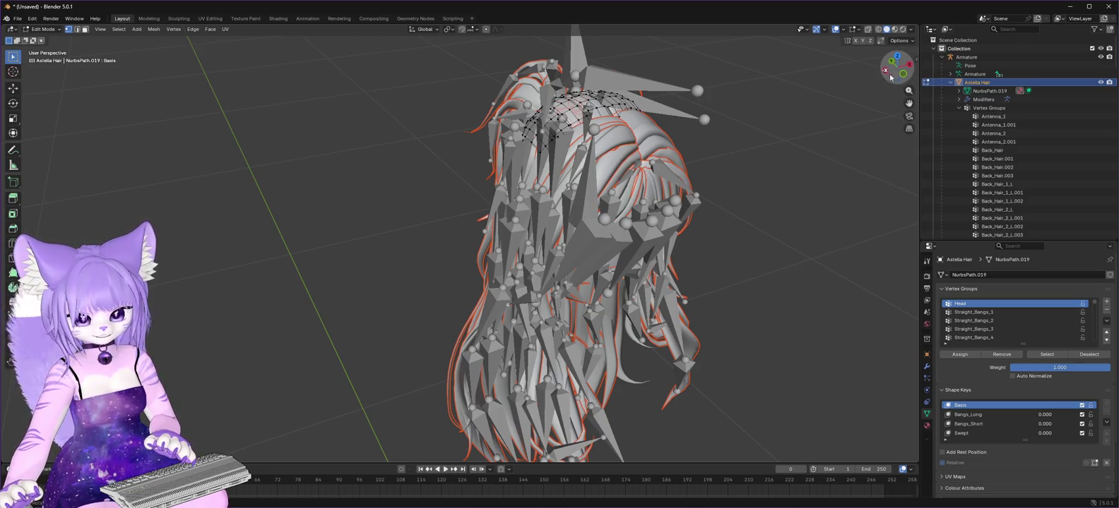
mouse_move(903, 78)
mouse_down()
mouse_move(896, 49)
mouse_move(904, 77)
mouse_up()
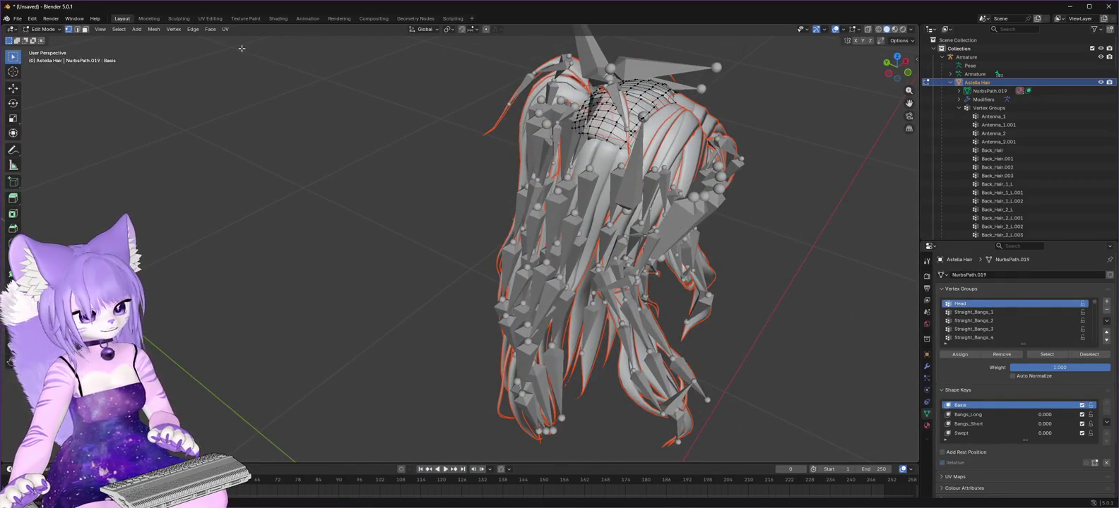
Start an FBX (.fbx) export from the File > Export menu.
click(18, 20)
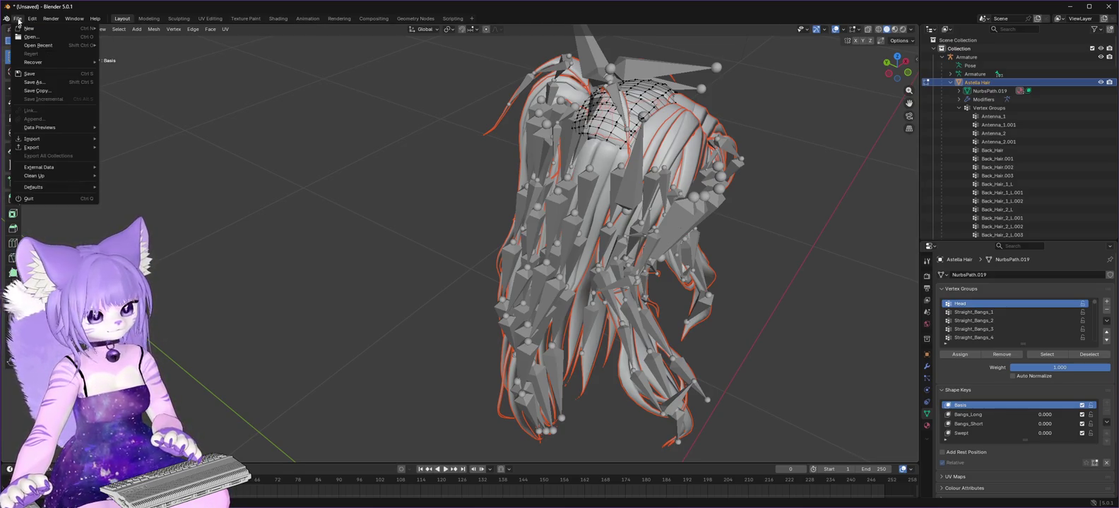
mouse_move(39, 147)
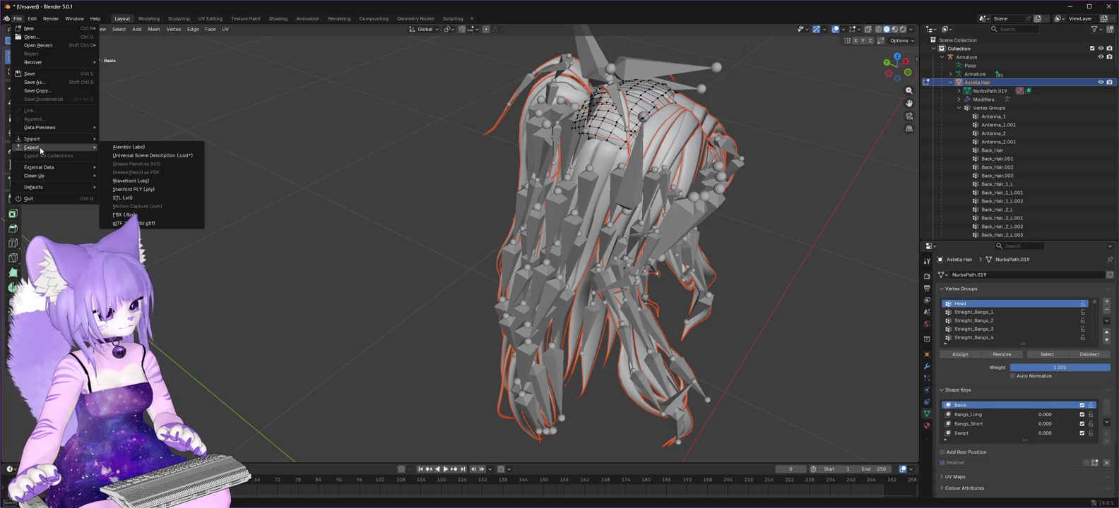
click(125, 215)
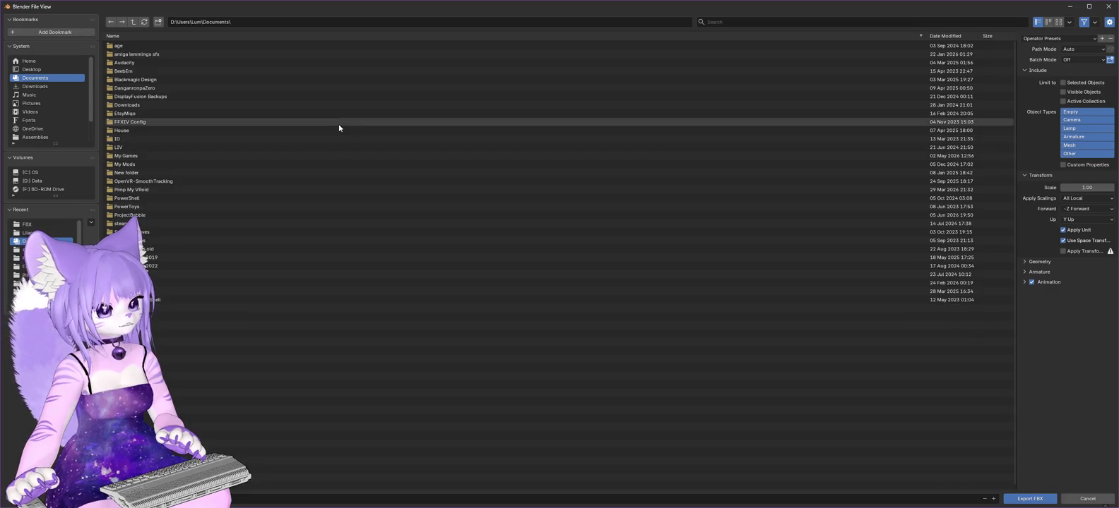
Point the export browser at D:\VRC\Lilac, then open the hair's FBX folder in Unity.
click(133, 22)
click(133, 22)
click(133, 22)
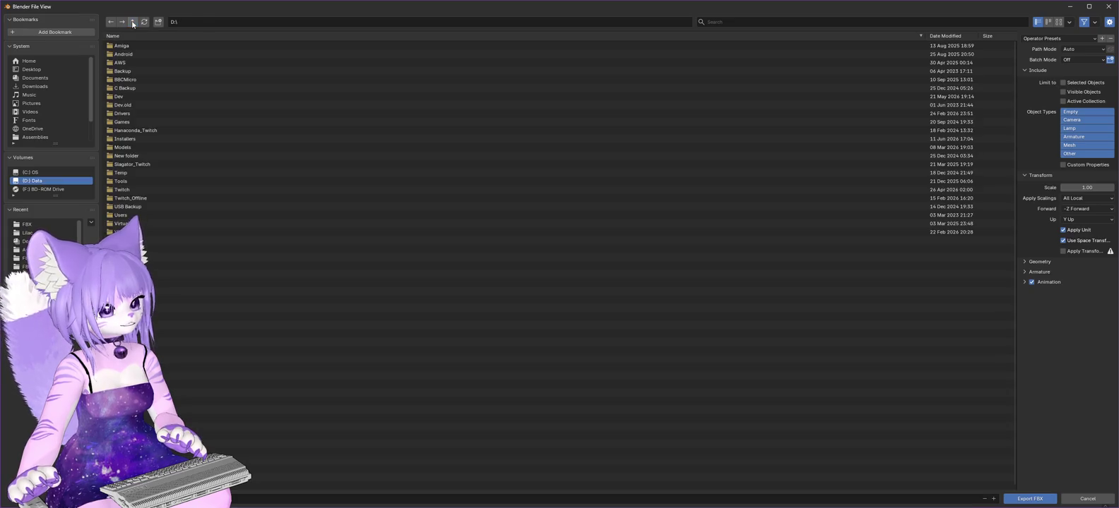
double_click(175, 231)
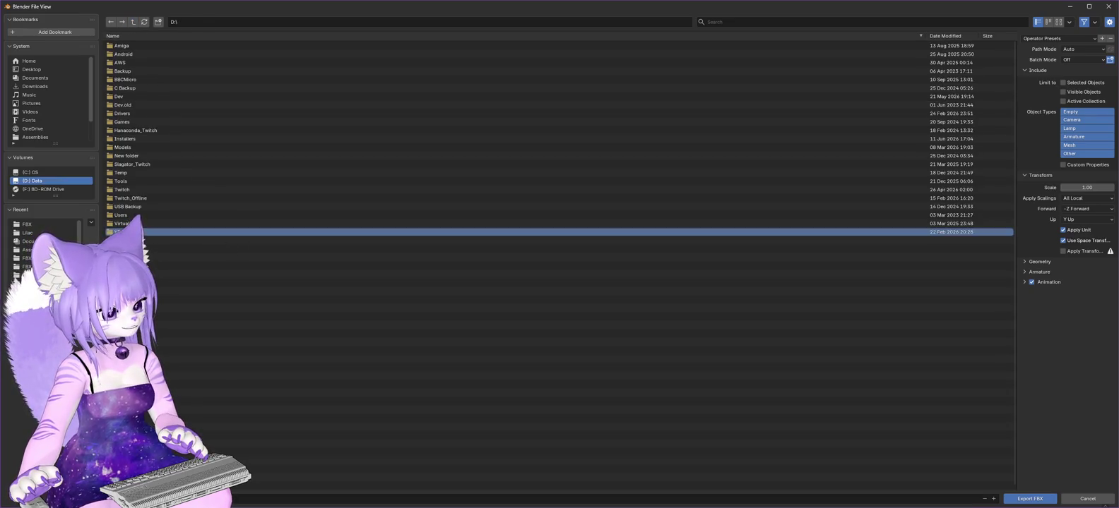
double_click(116, 46)
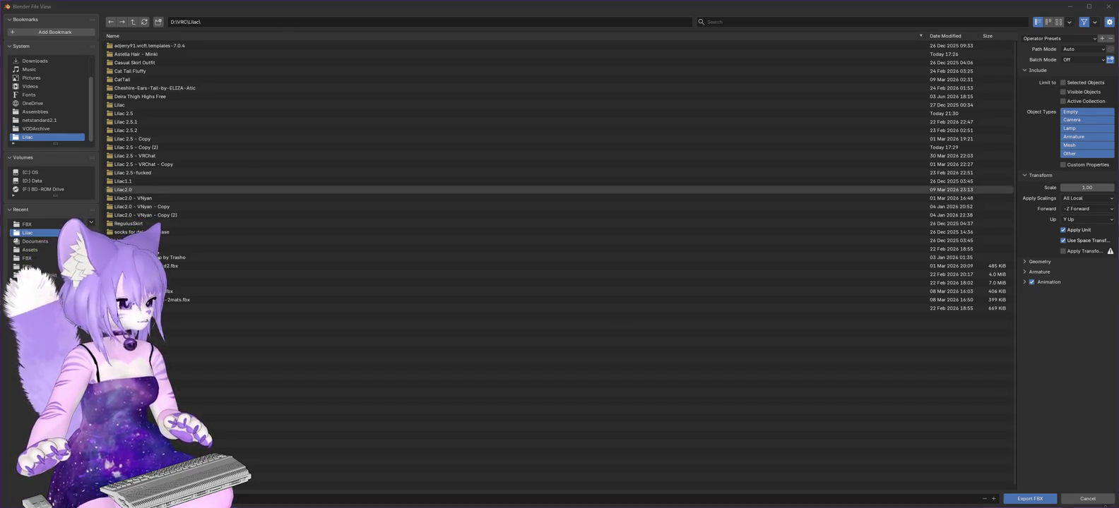
key(alt+Tab)
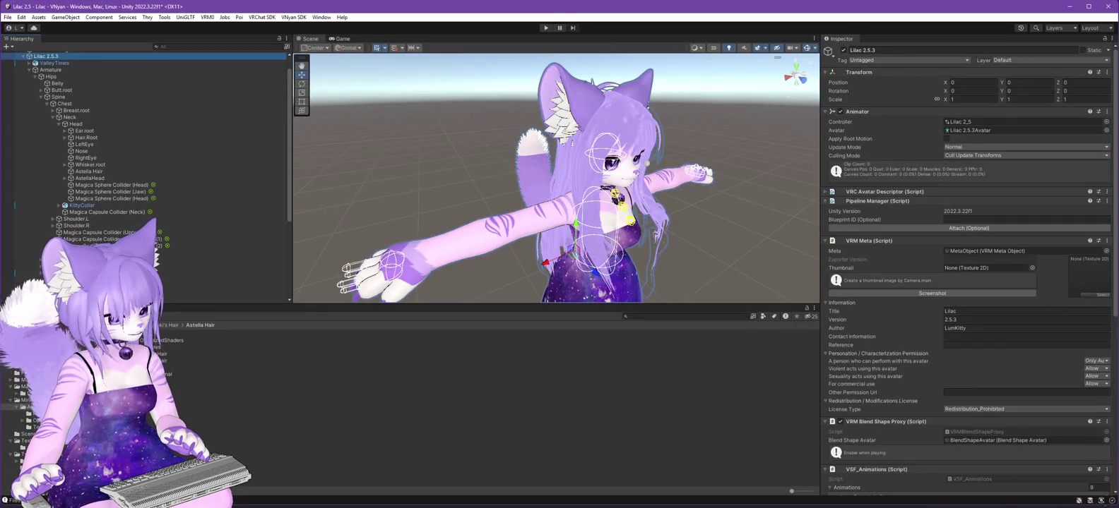
click(18, 414)
Rename the Astella Hair 1 model to 'Astella Hair - orig' and return to Blender.
click(168, 340)
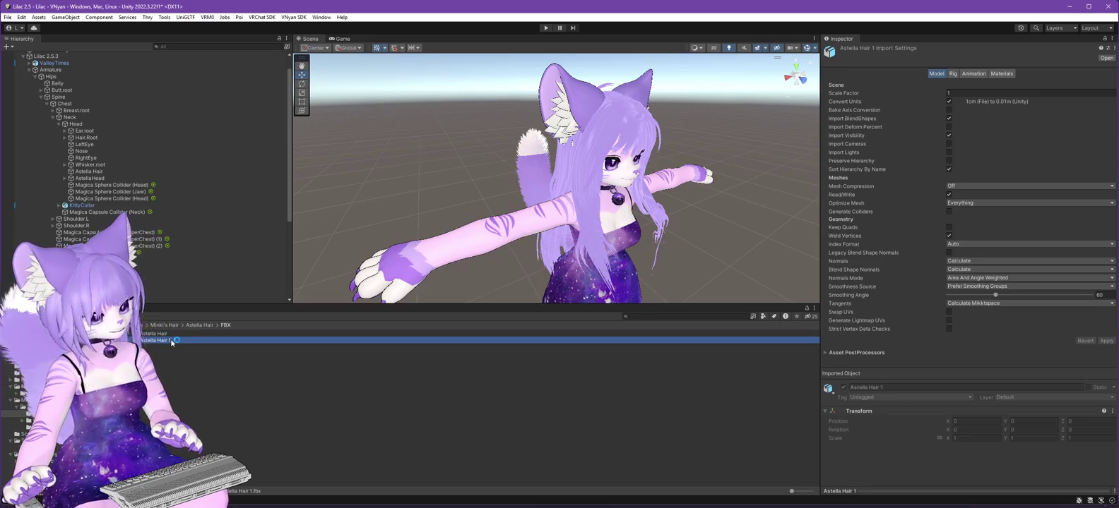
key(F2)
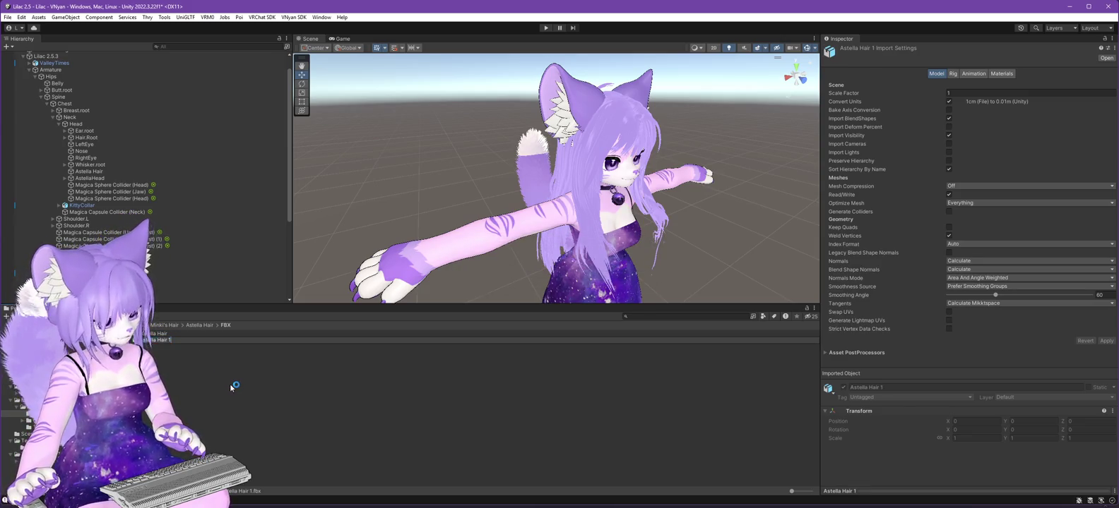
text(Astella Hair - ori)
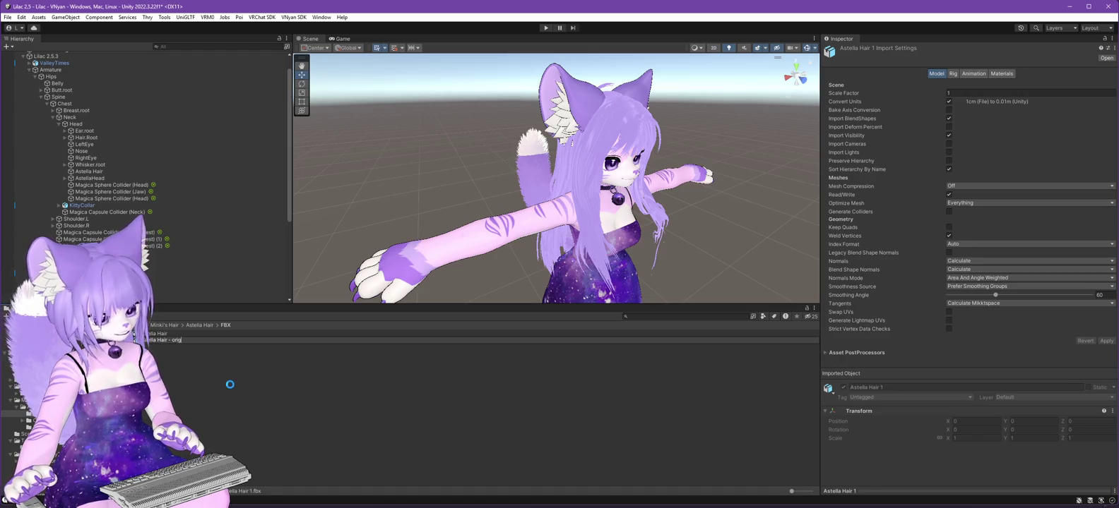
text(g)
key(Return)
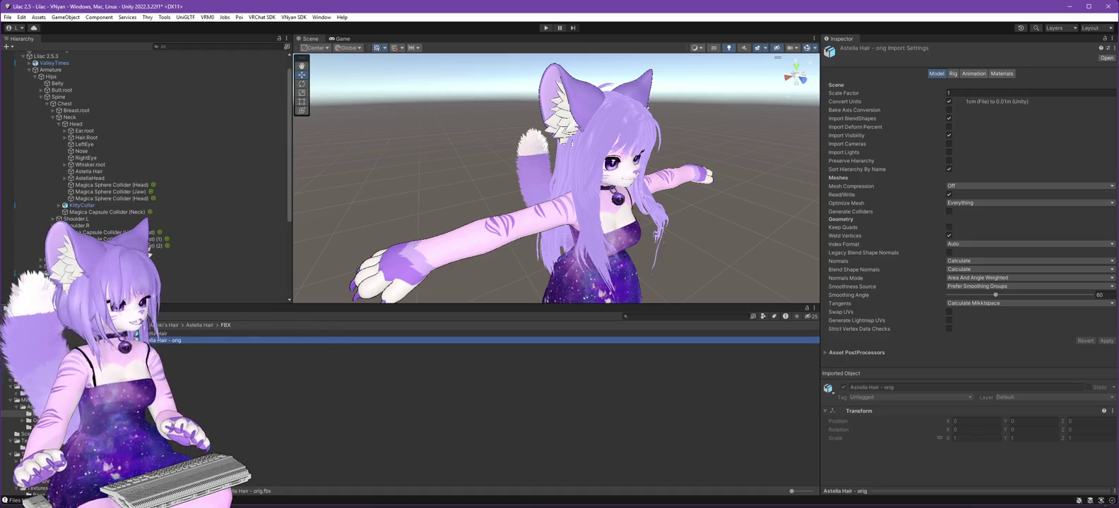
key(alt+Tab)
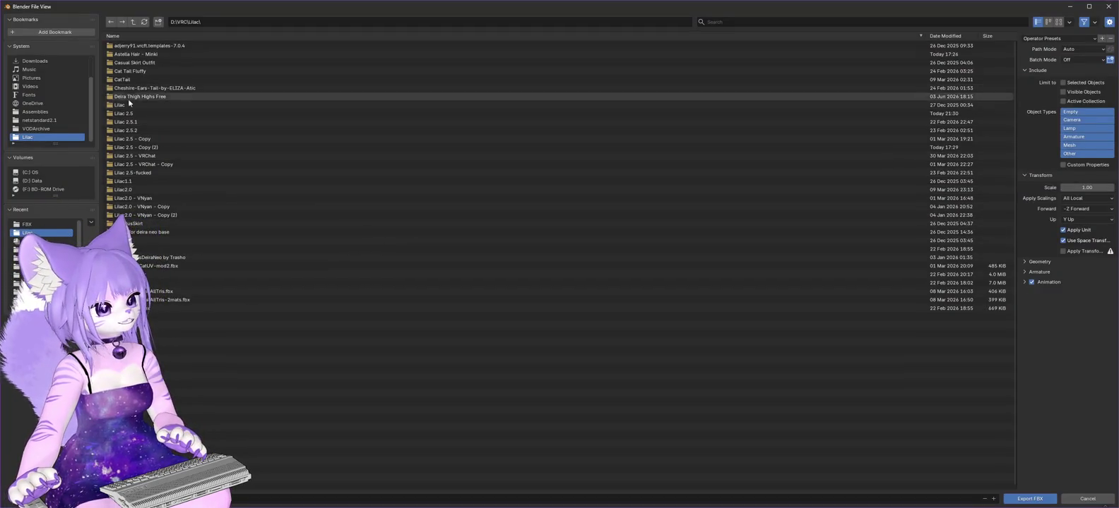
Browse to Lilac 2.5\Assets\Minki's Hair\Astella Hair\FBX and pick Astella Hair.fbx to overwrite.
double_click(130, 113)
double_click(120, 46)
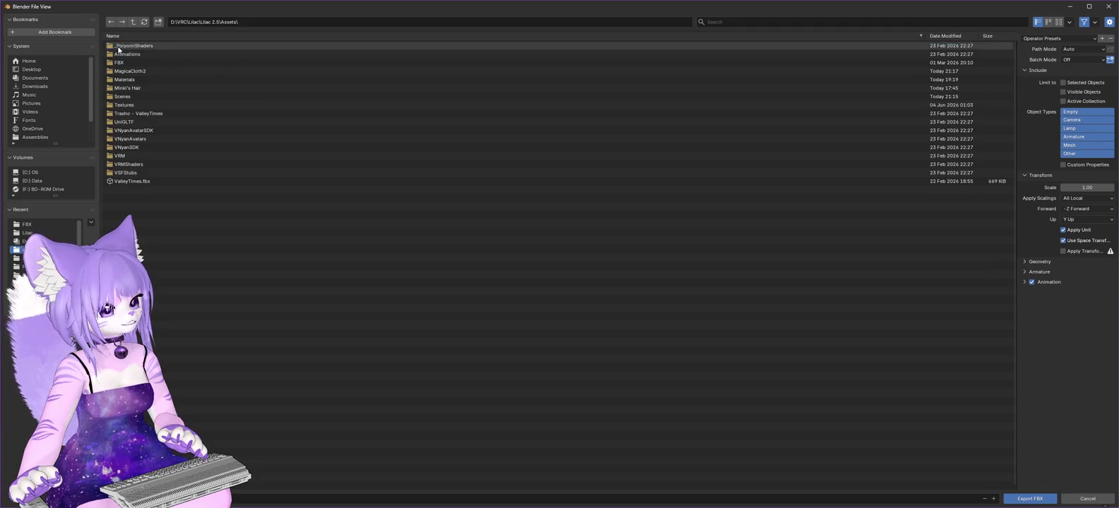
double_click(155, 88)
double_click(127, 45)
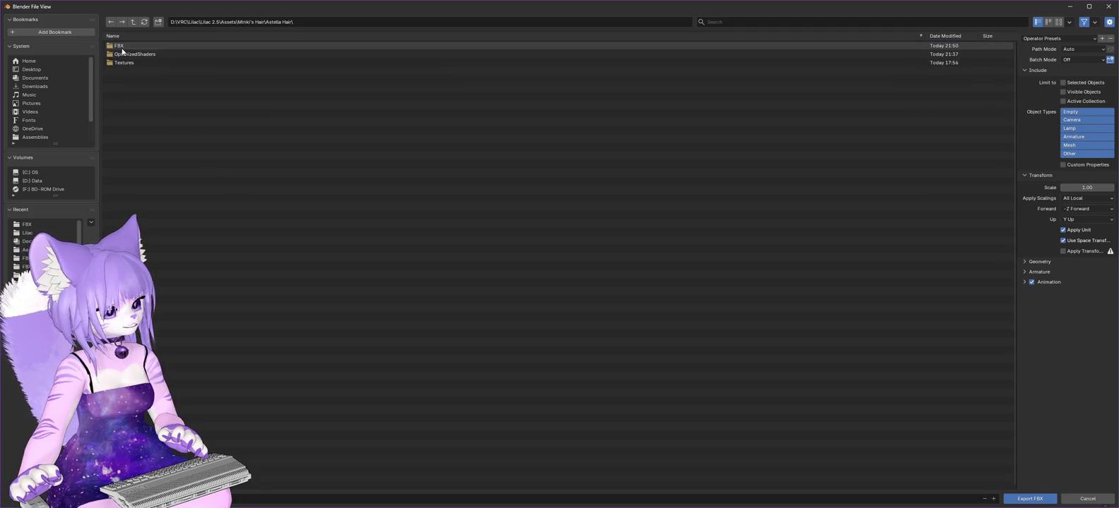
double_click(219, 54)
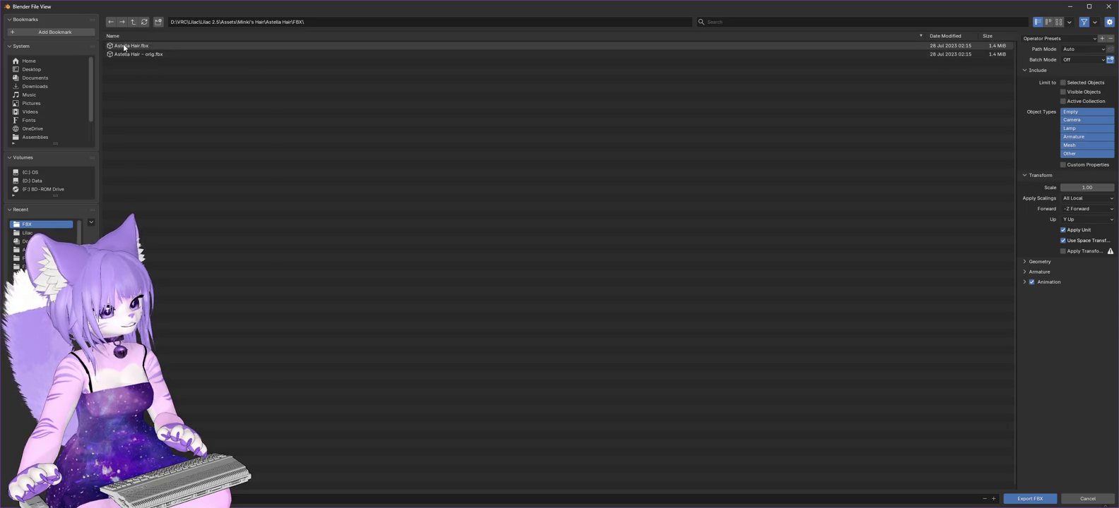
click(216, 45)
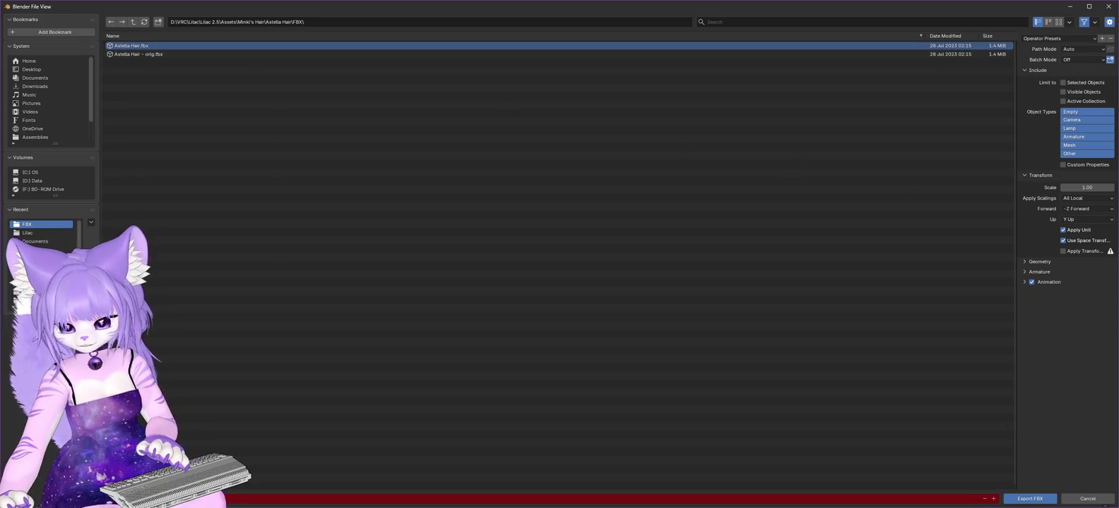
Disable Add Leaf Bones, apply scalings as FBX All, and limit object types to Armature and Mesh.
click(1021, 274)
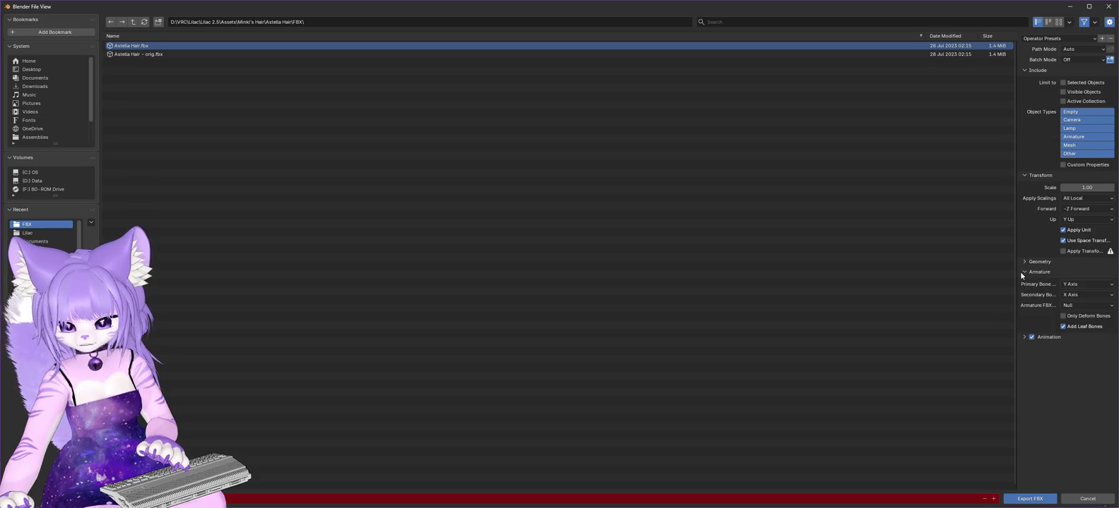
click(1063, 327)
click(1092, 211)
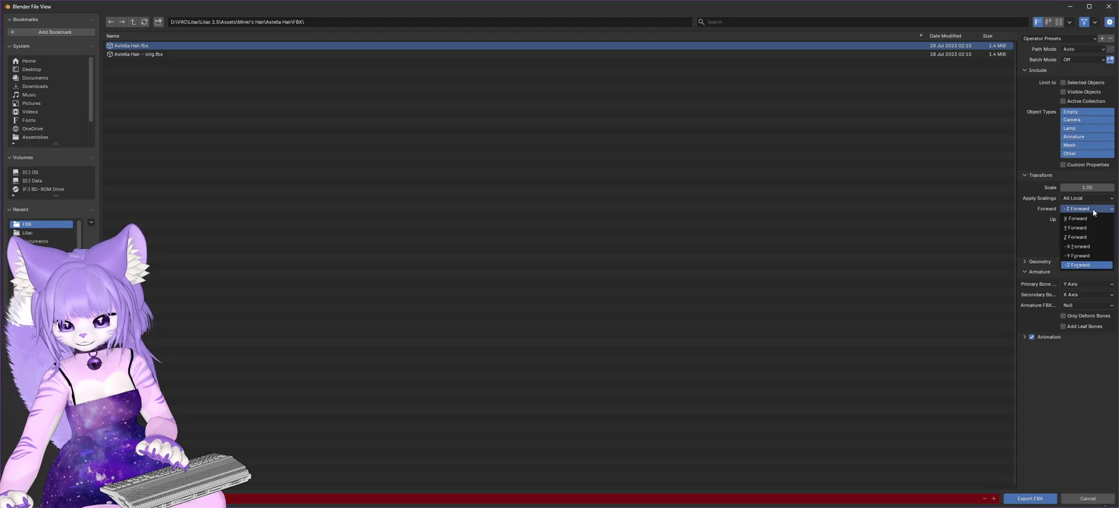
click(1084, 199)
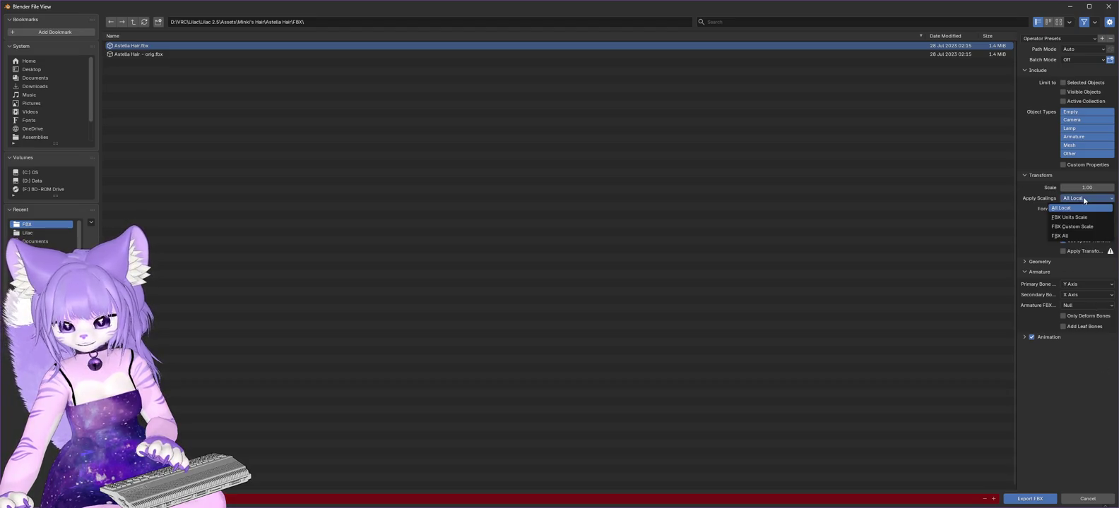
click(1067, 237)
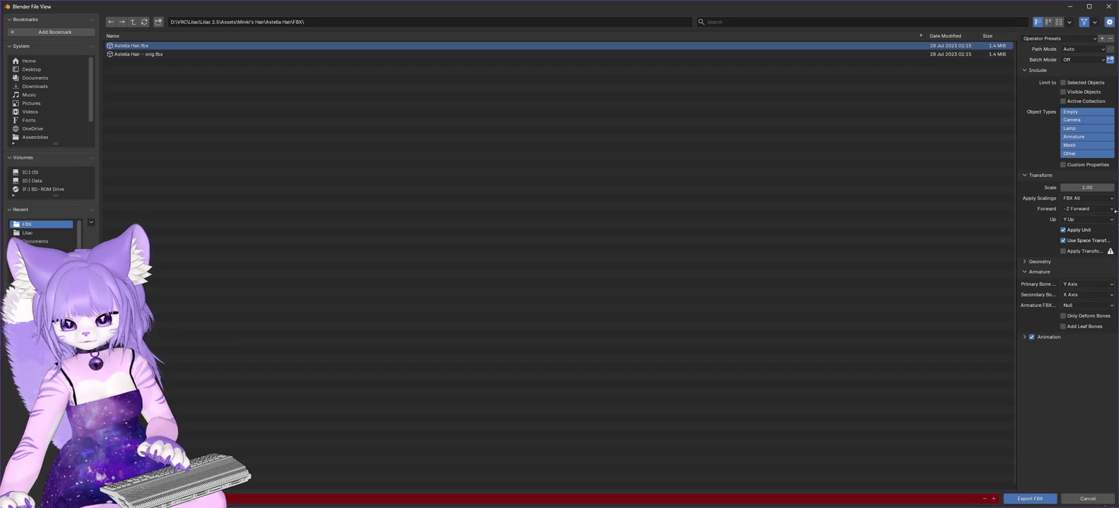
click(1077, 120)
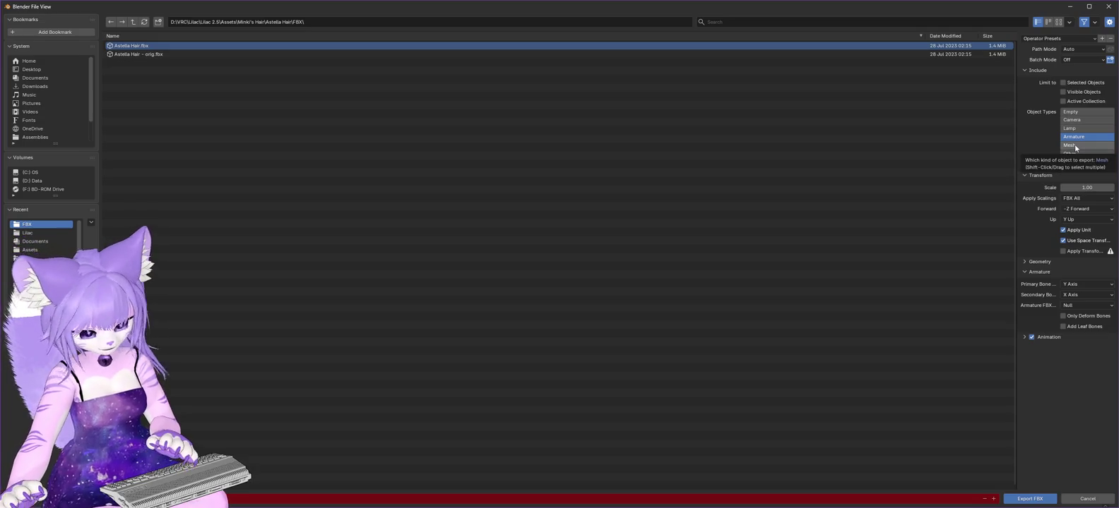
click(1074, 145)
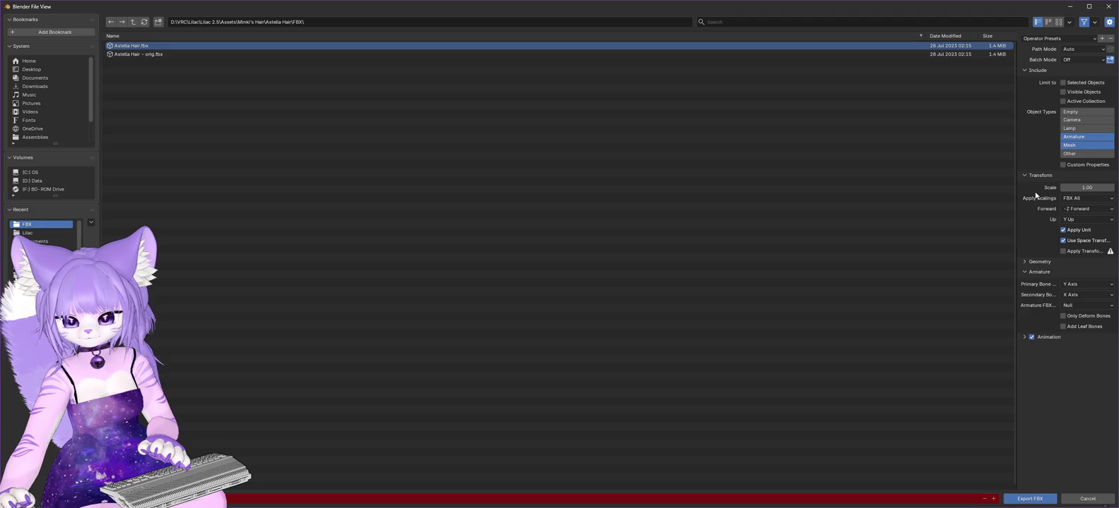
Export the FBX file and switch to Unity to load it.
click(1018, 499)
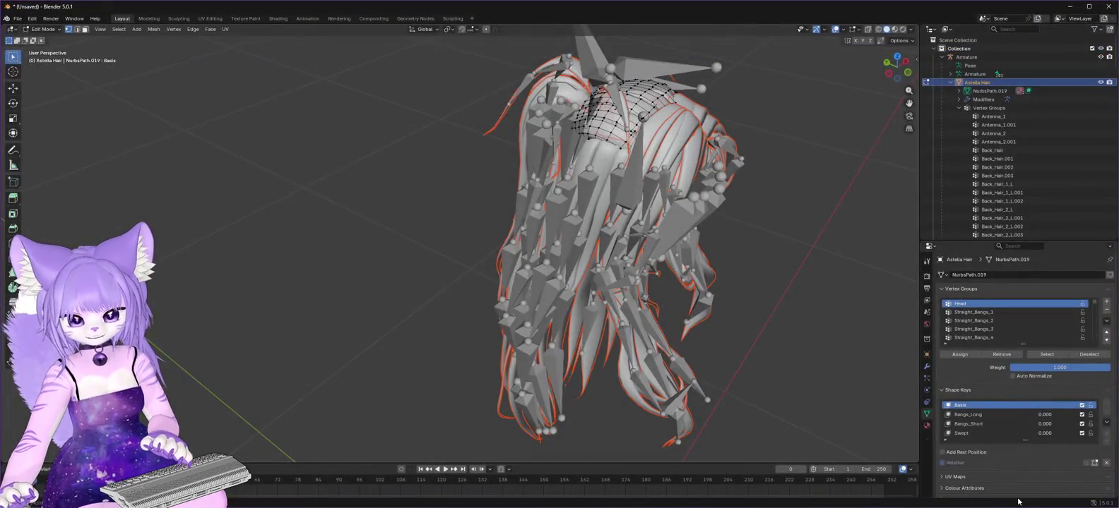
key(alt+h)
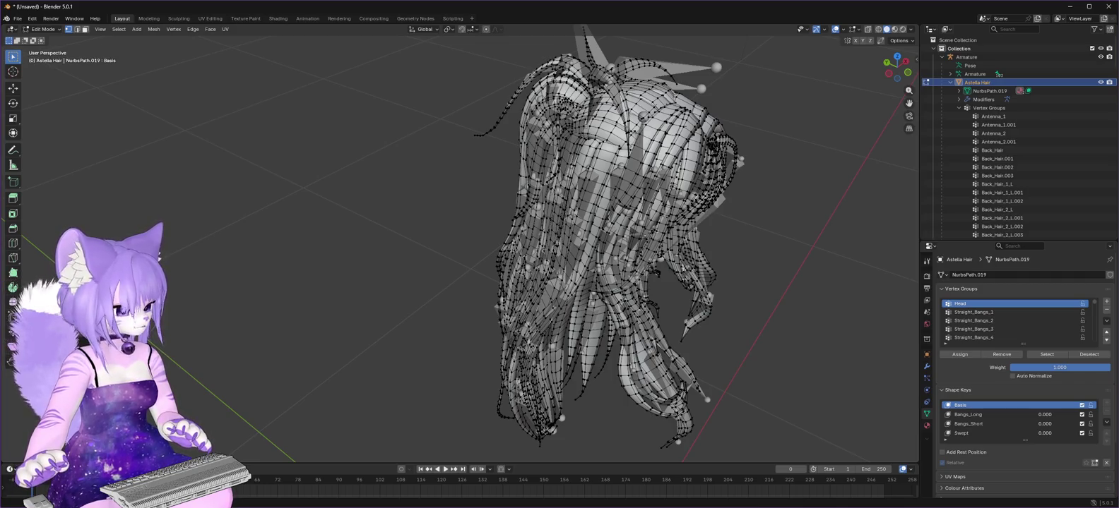
key(alt+Tab)
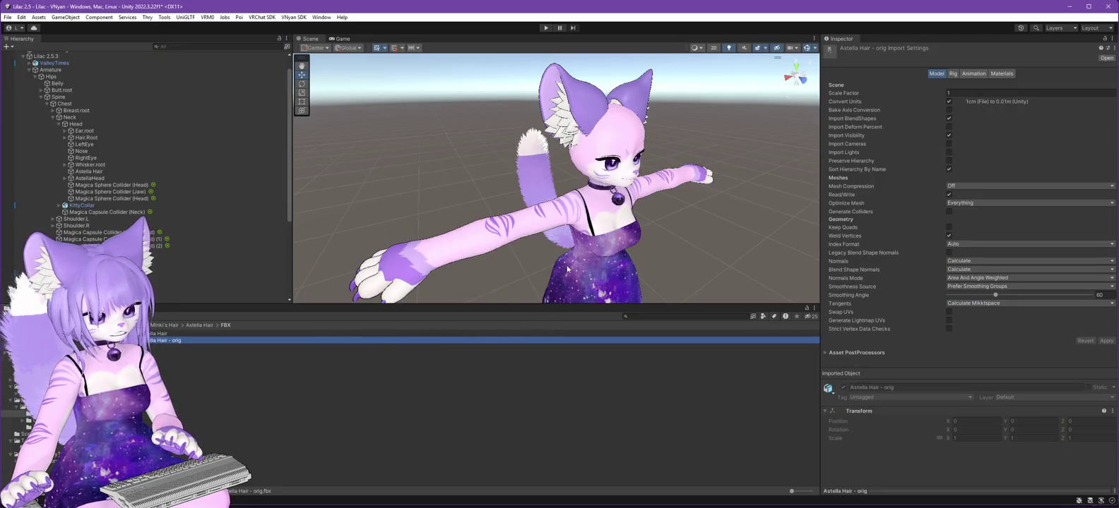
Inspect the old Astella Hair and AstellaHead objects' transforms, then remove them.
scroll(532, 257, down, 1)
scroll(533, 261, down, 5)
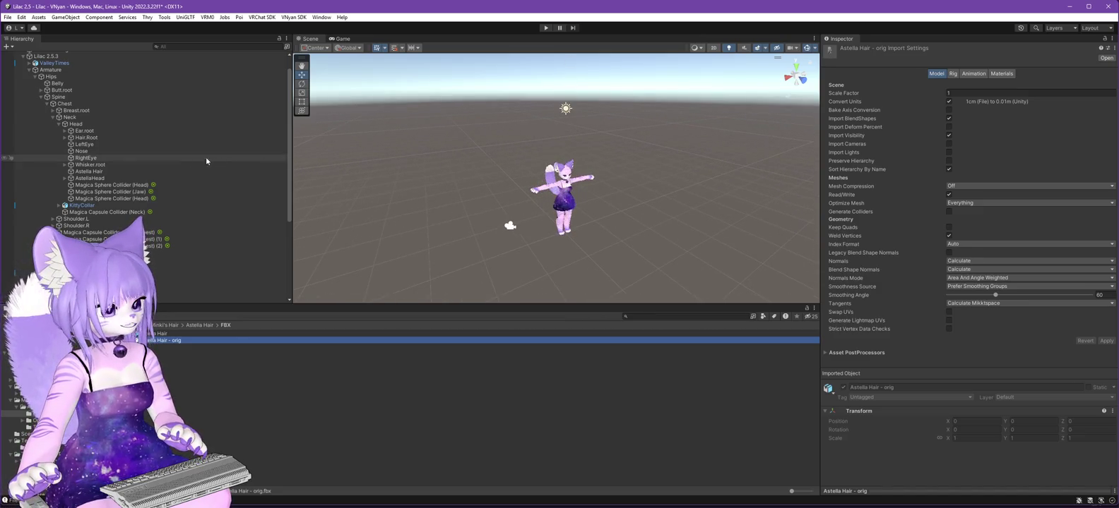
double_click(81, 172)
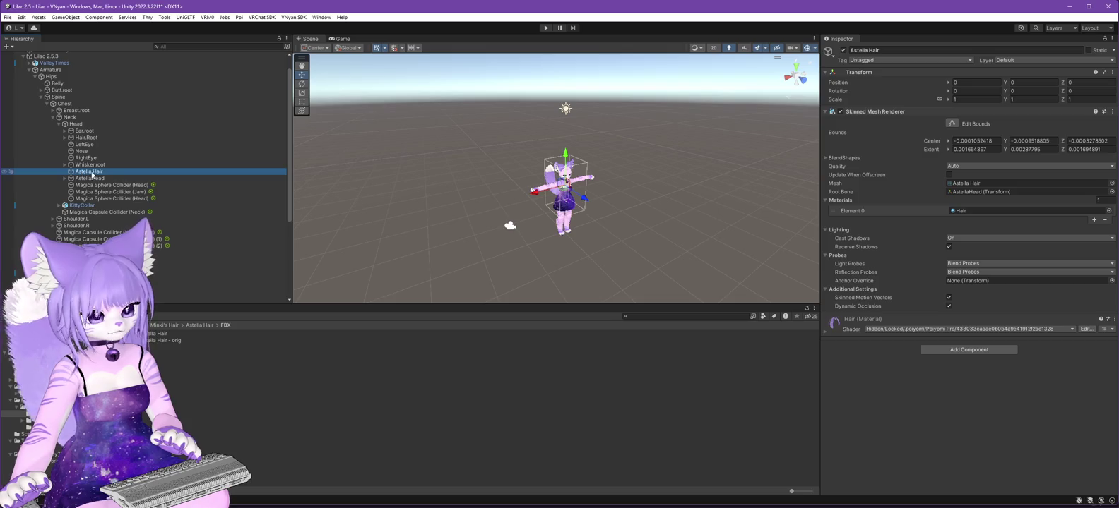
scroll(119, 172, up, 1)
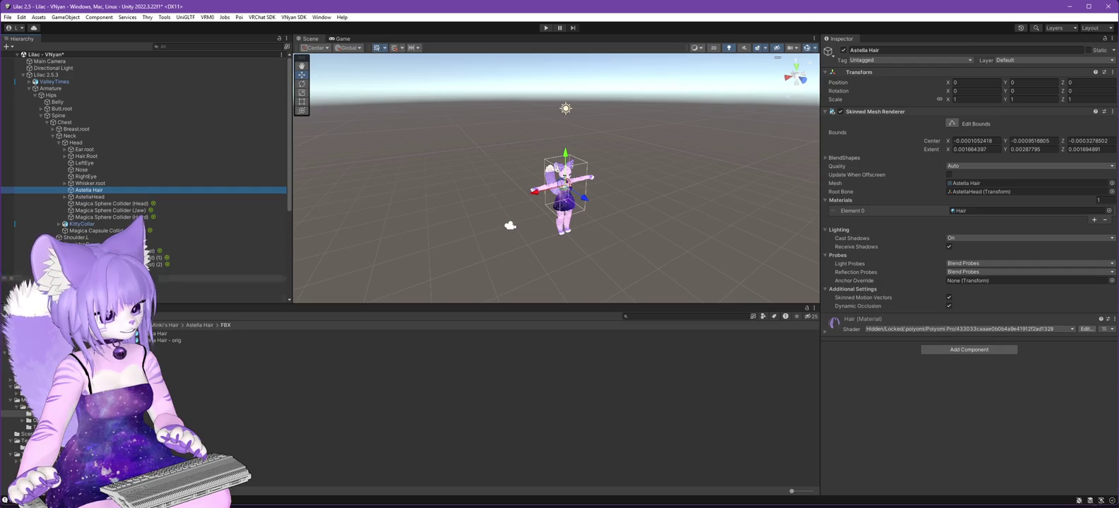
click(89, 198)
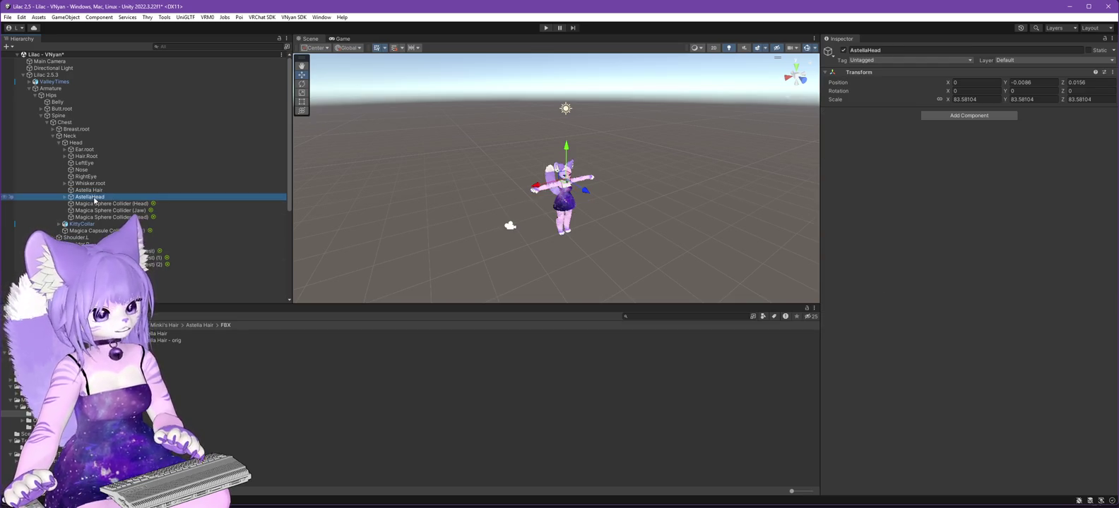
click(94, 190)
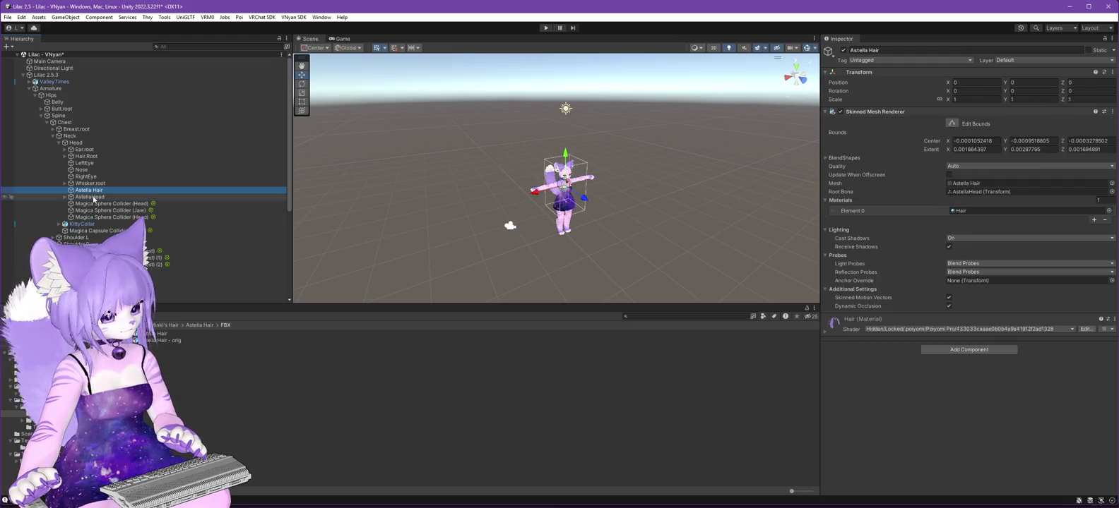
click(93, 198)
key(ctrl+z)
key(ctrl+z)
key(ctrl+z)
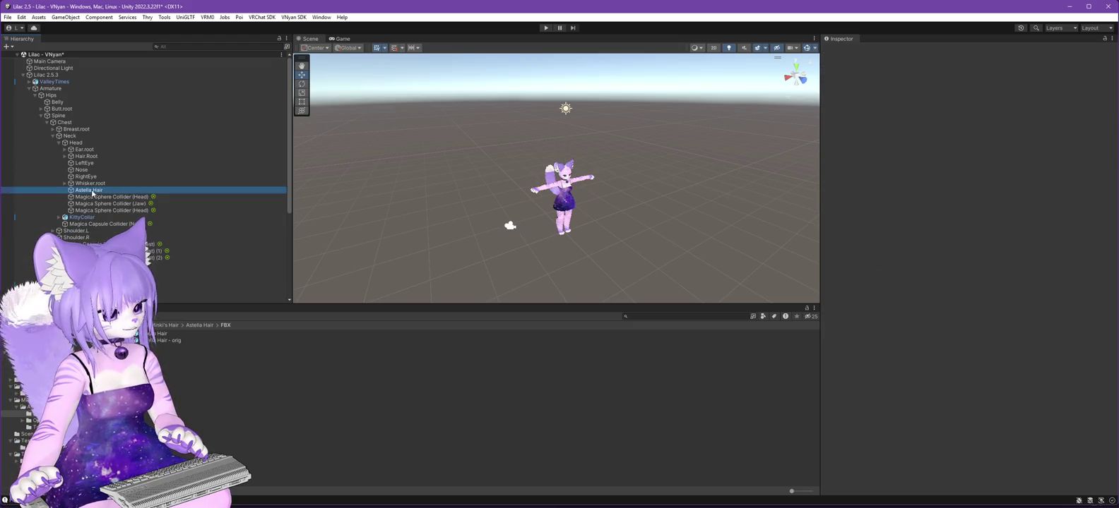
Drag the new Astella Hair model onto the avatar's Head bone in the Hierarchy.
scroll(73, 132, down, 1)
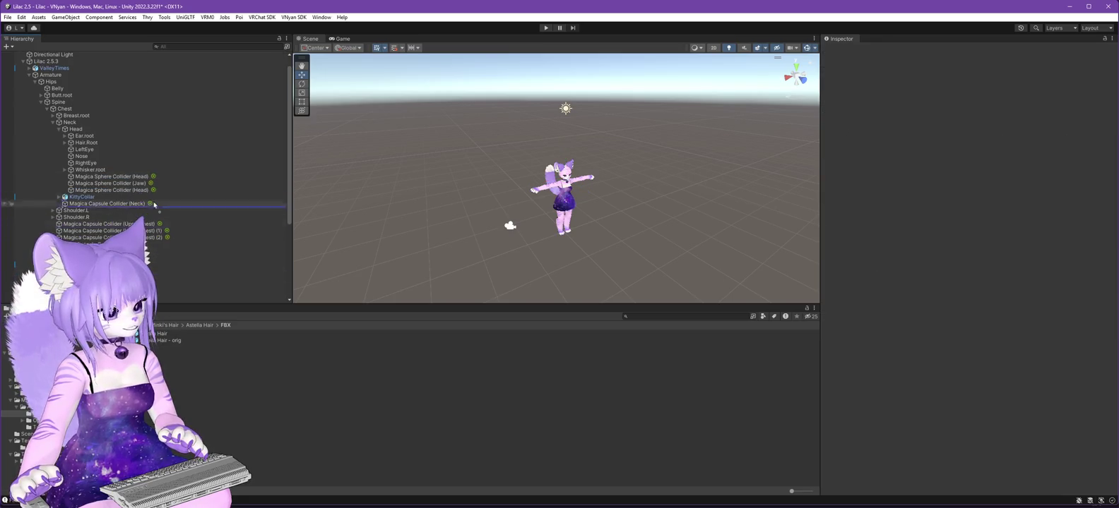
drag(78, 132, 77, 132)
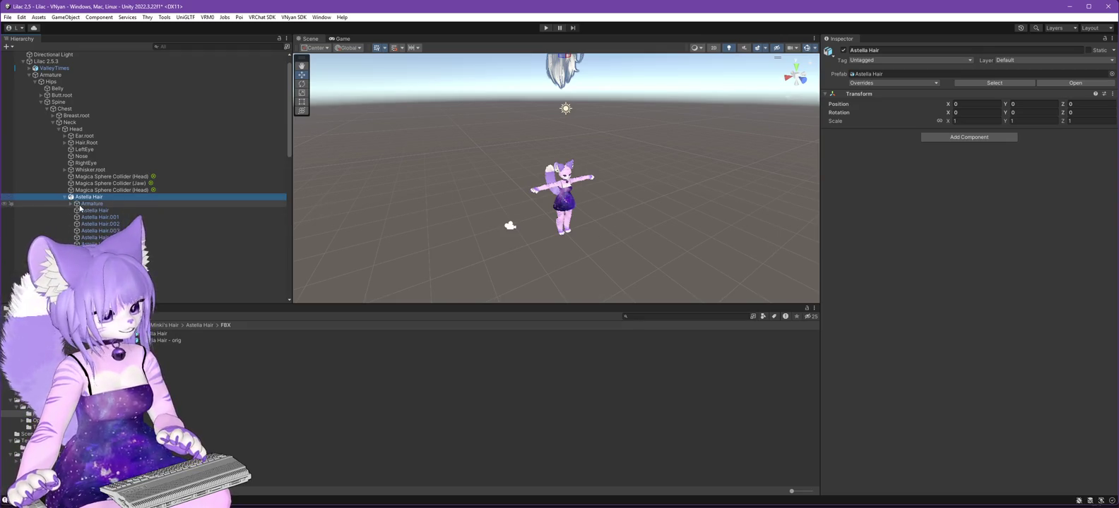
scroll(144, 210, down, 4)
Select the Astella Hair mesh inside the imported hair and frame it in the Scene view.
click(106, 160)
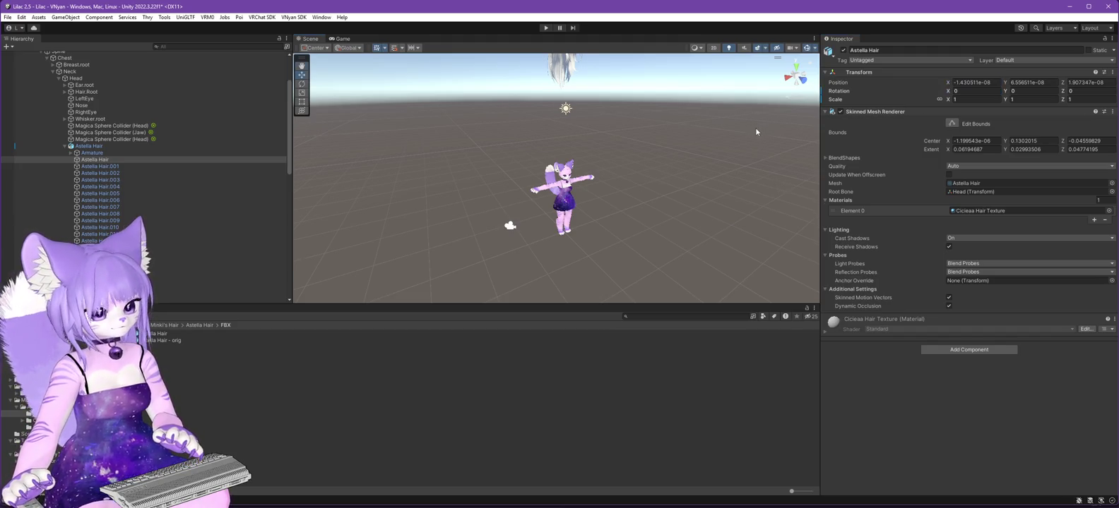
key(f)
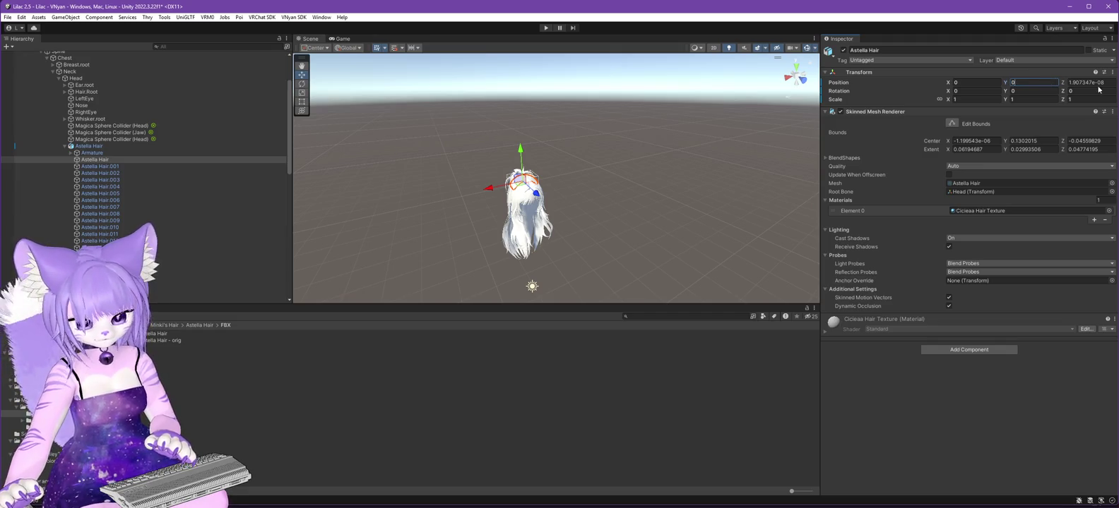
Set position Z to 0, copy the zeroed Transform, and paste it onto Astella Hair.001.
text(0)
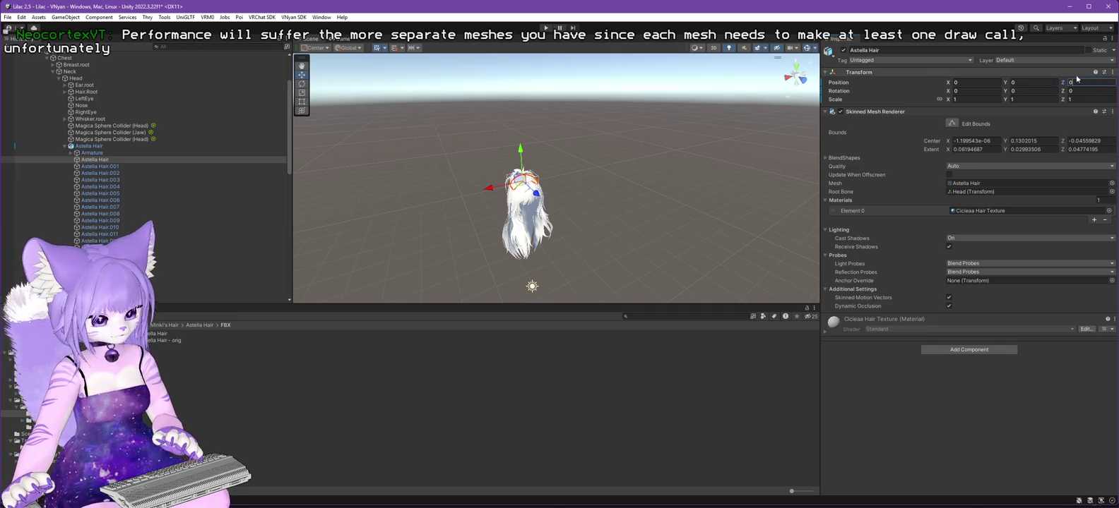
right_click(891, 70)
mouse_move(917, 149)
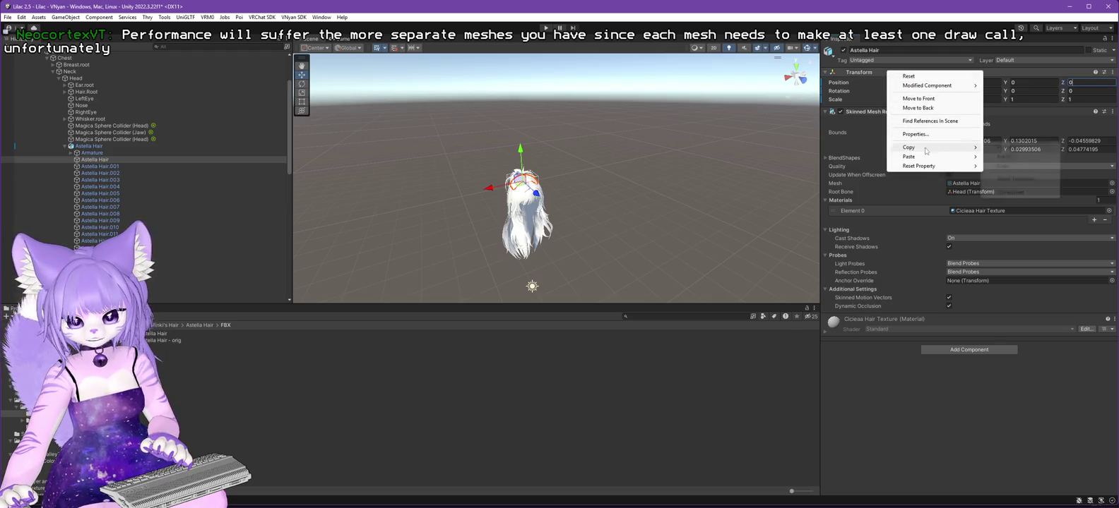
click(1010, 192)
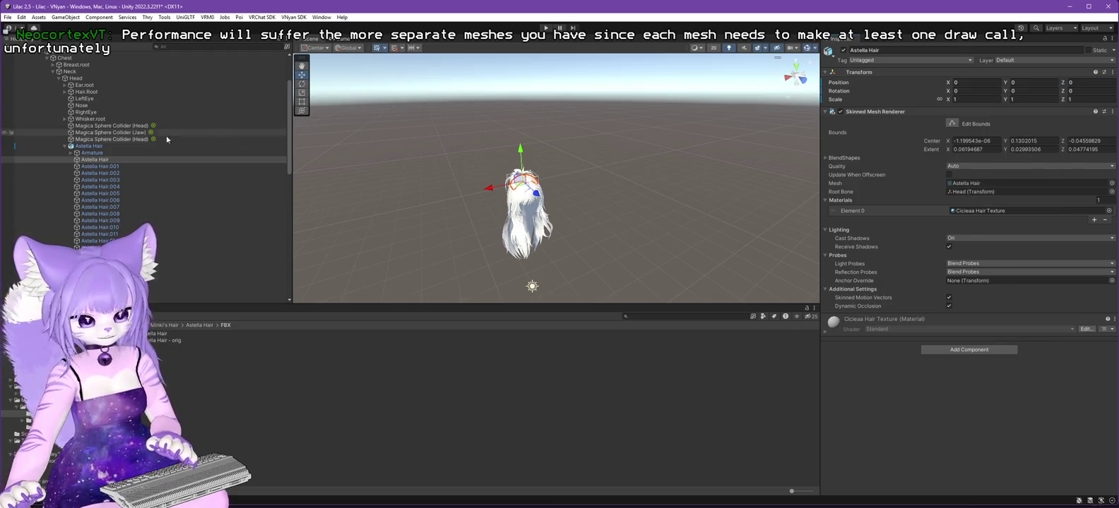
click(100, 166)
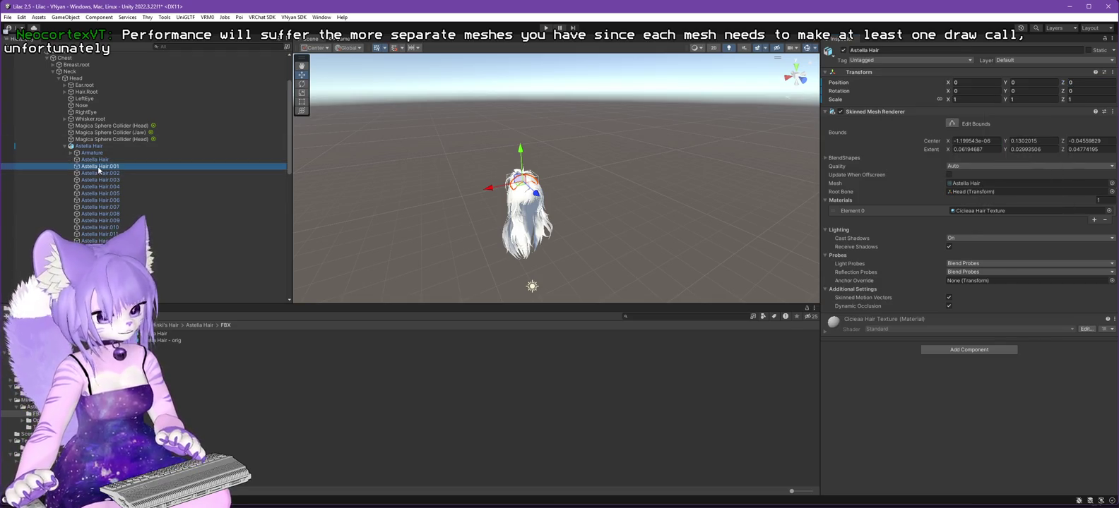
right_click(924, 70)
mouse_move(972, 154)
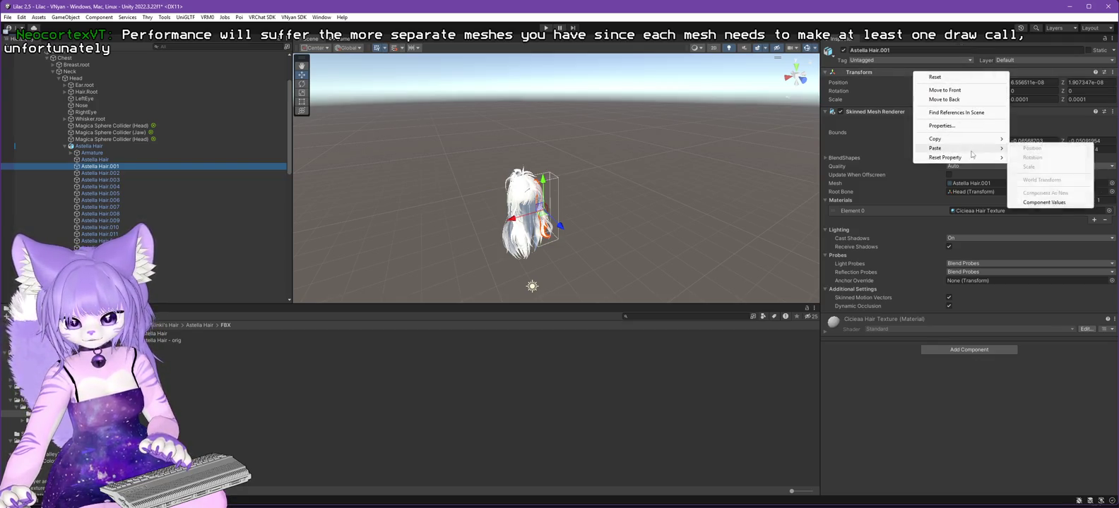
click(1043, 203)
Paste the zeroed Transform values onto Astella Hair.002, .003 and .004.
click(99, 173)
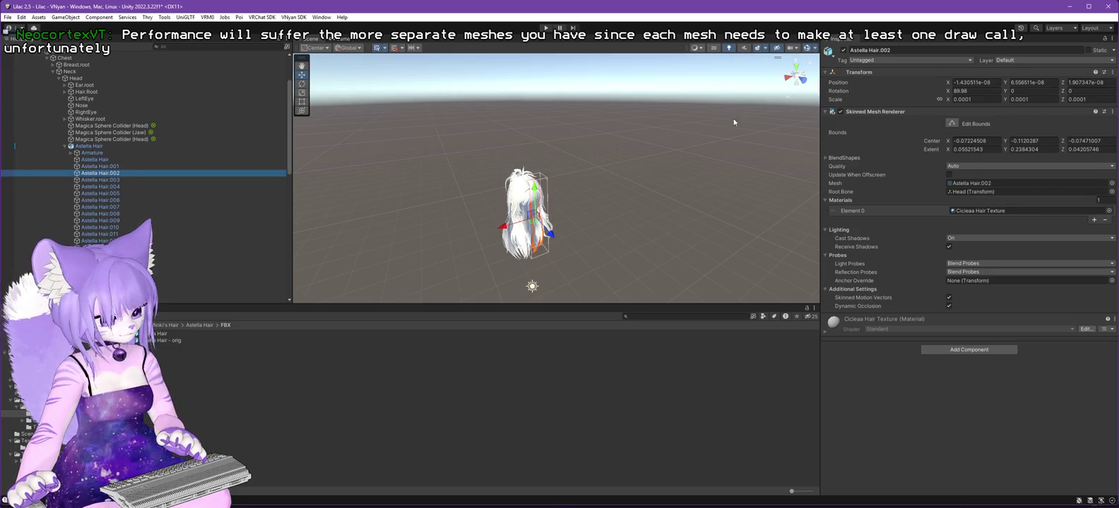
right_click(914, 72)
mouse_move(964, 154)
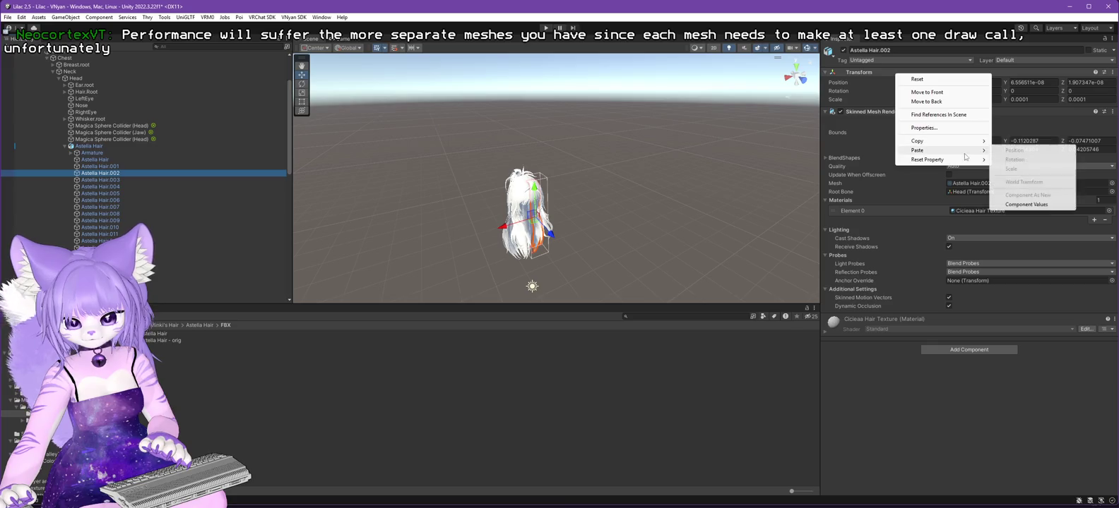
click(1016, 205)
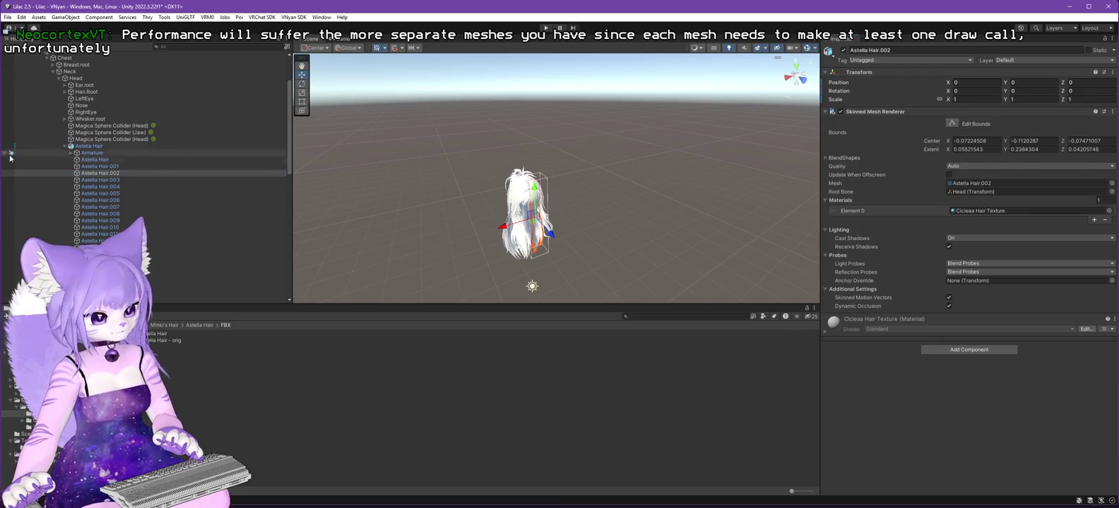
click(116, 180)
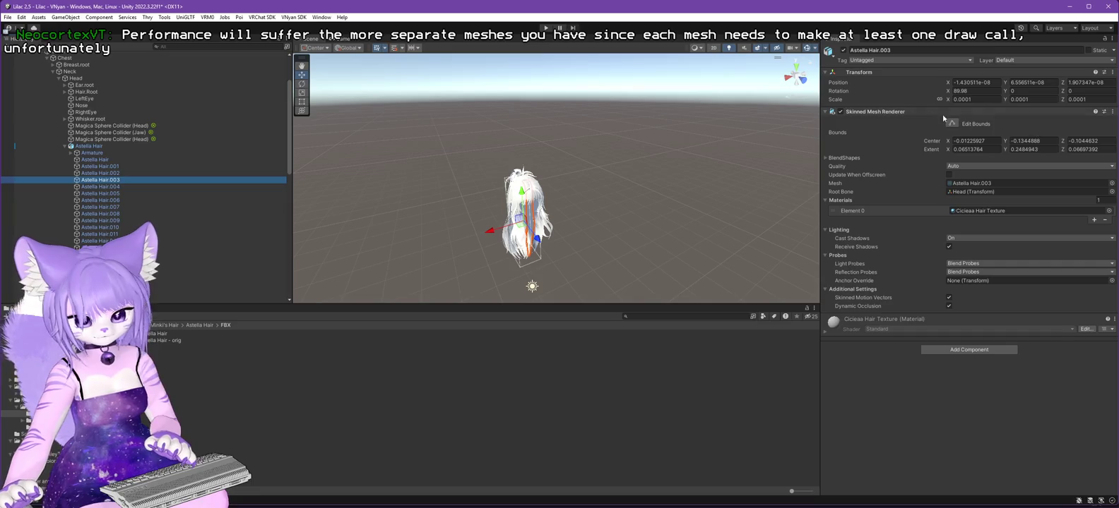
right_click(870, 72)
mouse_move(925, 147)
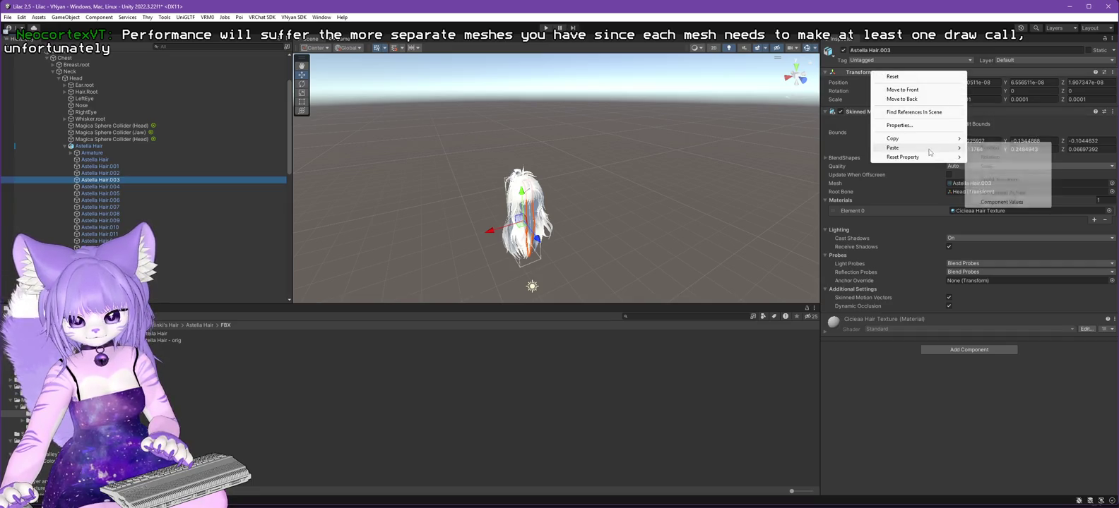
click(1016, 204)
click(100, 186)
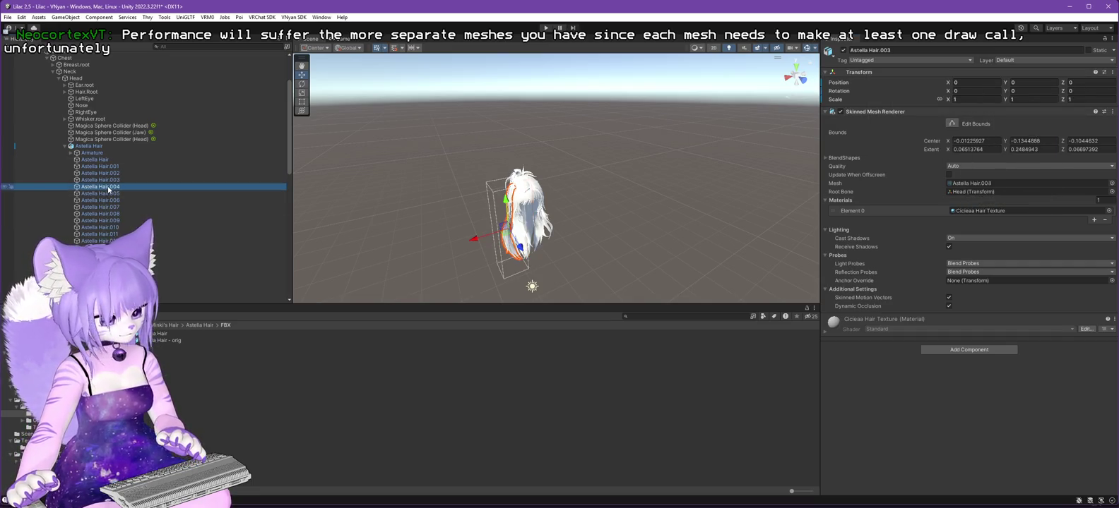
right_click(882, 72)
mouse_move(925, 149)
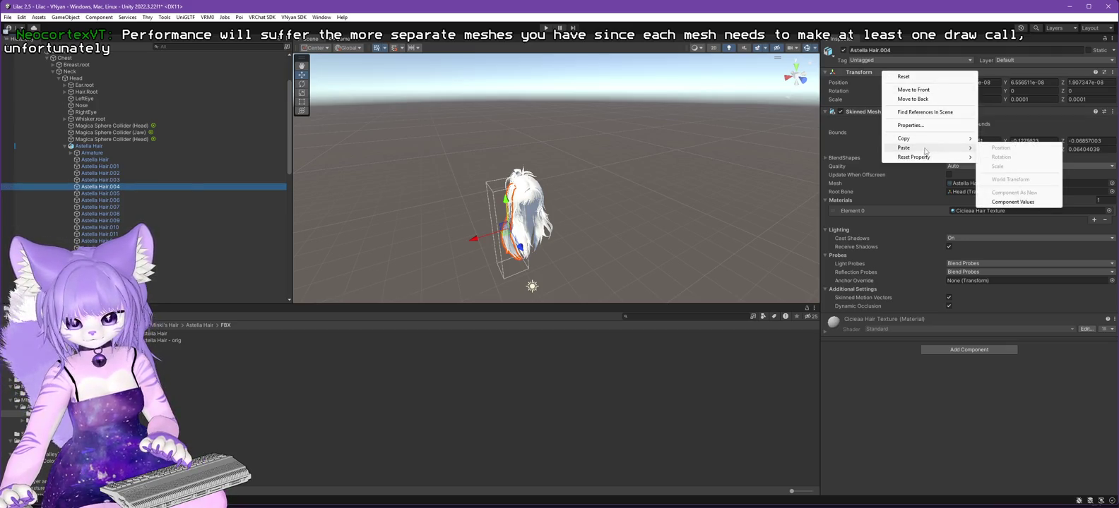
click(1016, 202)
Reset Astella Hair.005, .006 and .007 by pasting the copied Transform values.
click(100, 193)
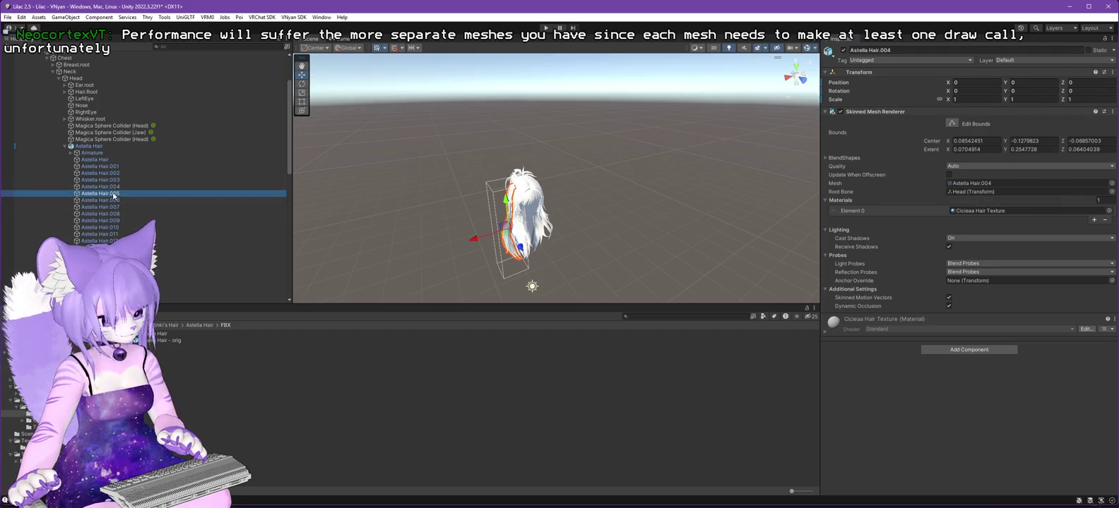
right_click(892, 72)
mouse_move(925, 148)
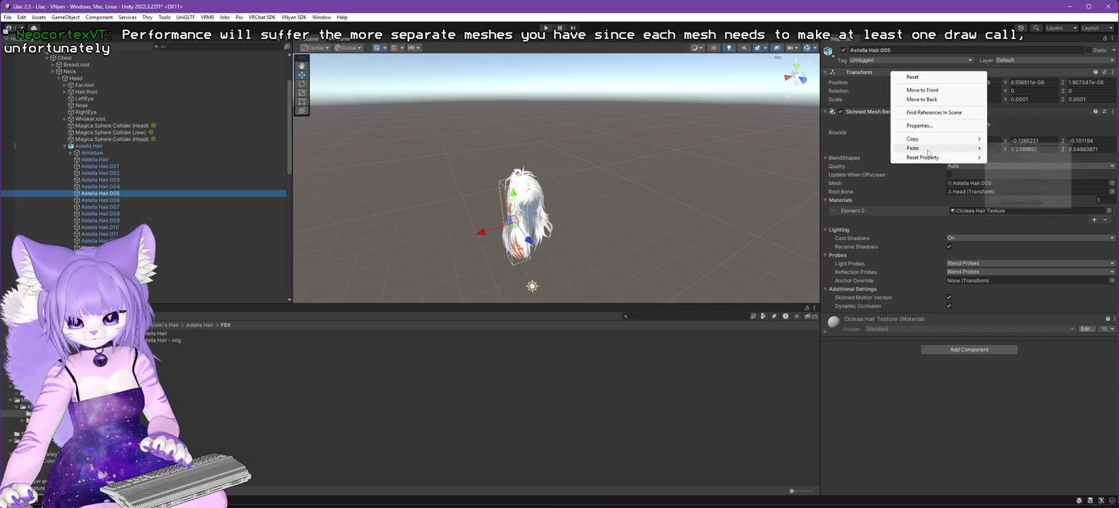
click(1021, 203)
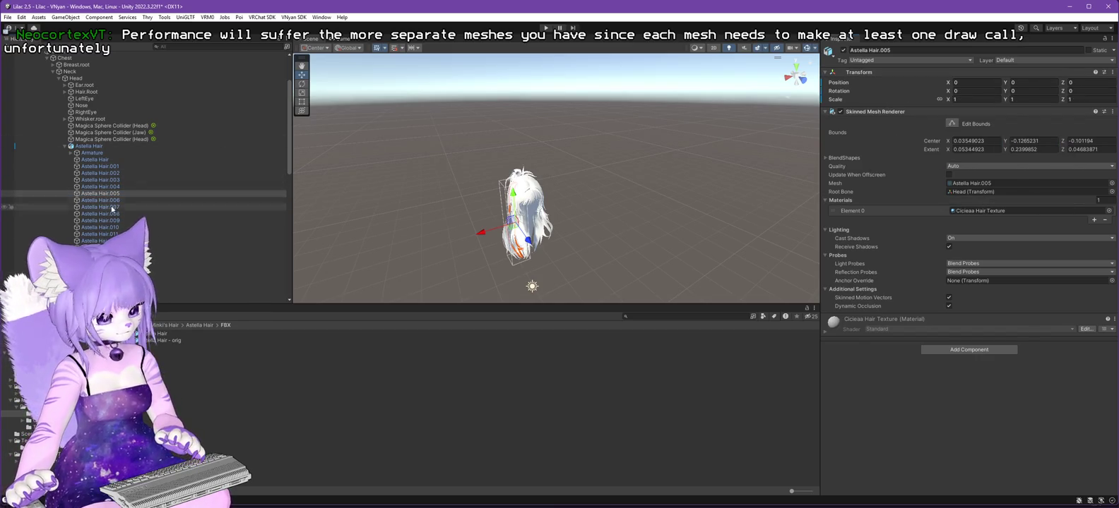
key(Down)
right_click(863, 73)
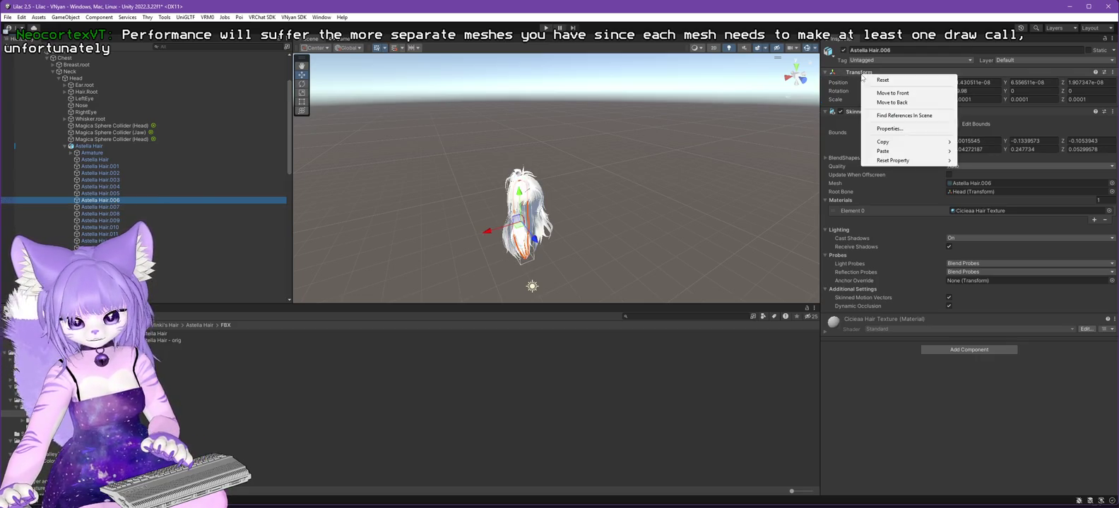
mouse_move(918, 151)
click(979, 205)
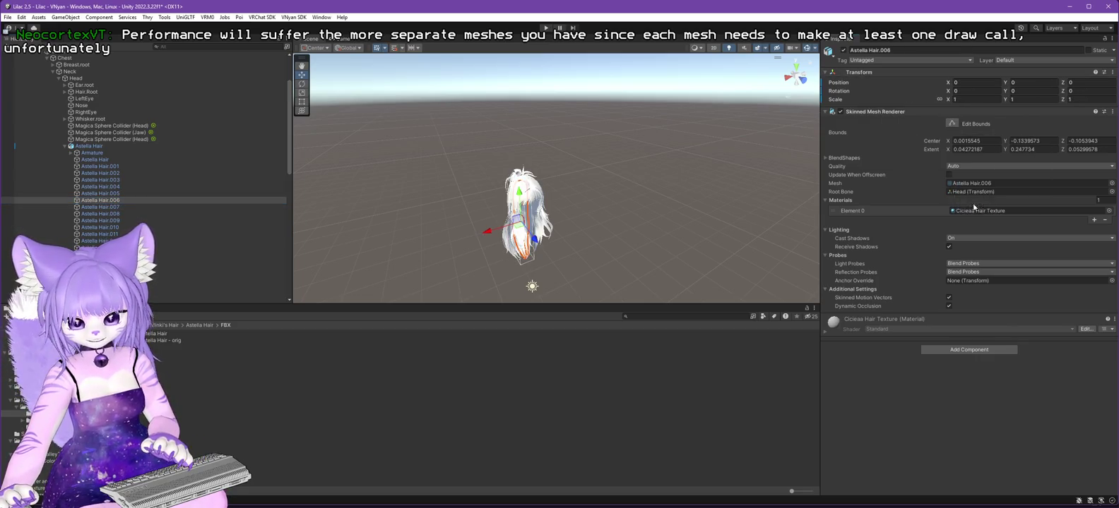
click(184, 207)
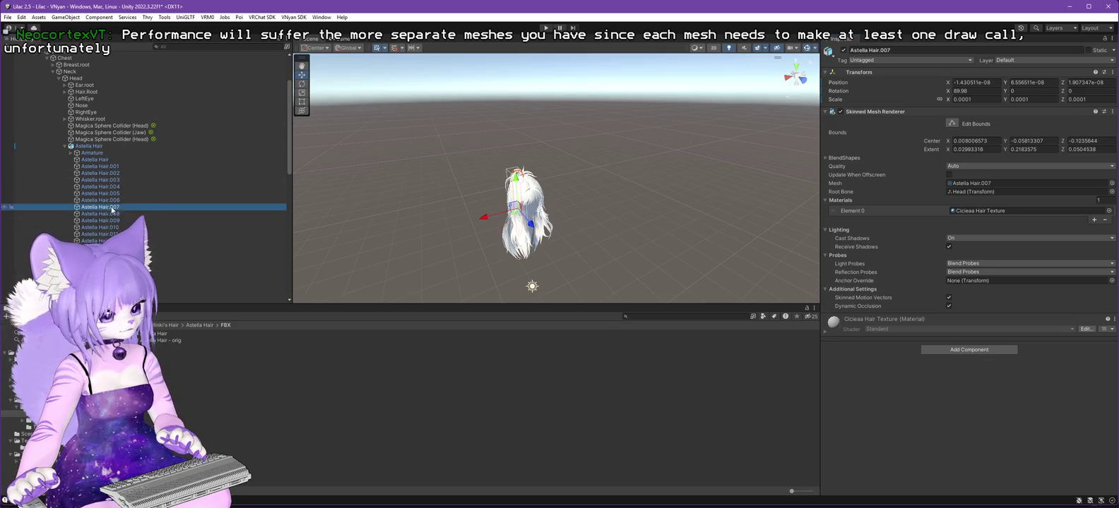
right_click(868, 72)
mouse_move(918, 146)
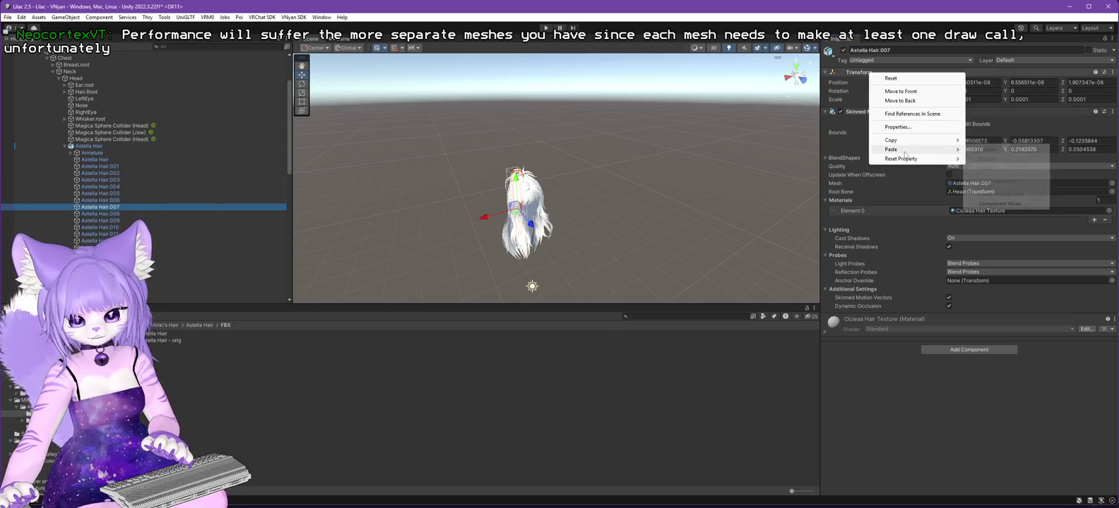
click(965, 204)
Apply the copied Transform values to Astella Hair.008, .009 and .010.
click(123, 213)
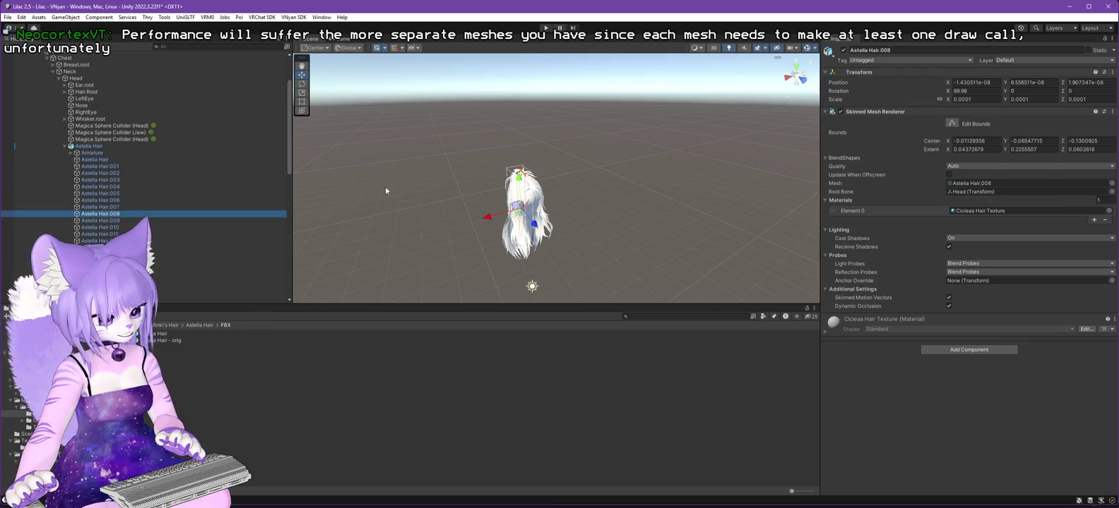
right_click(872, 73)
mouse_move(918, 147)
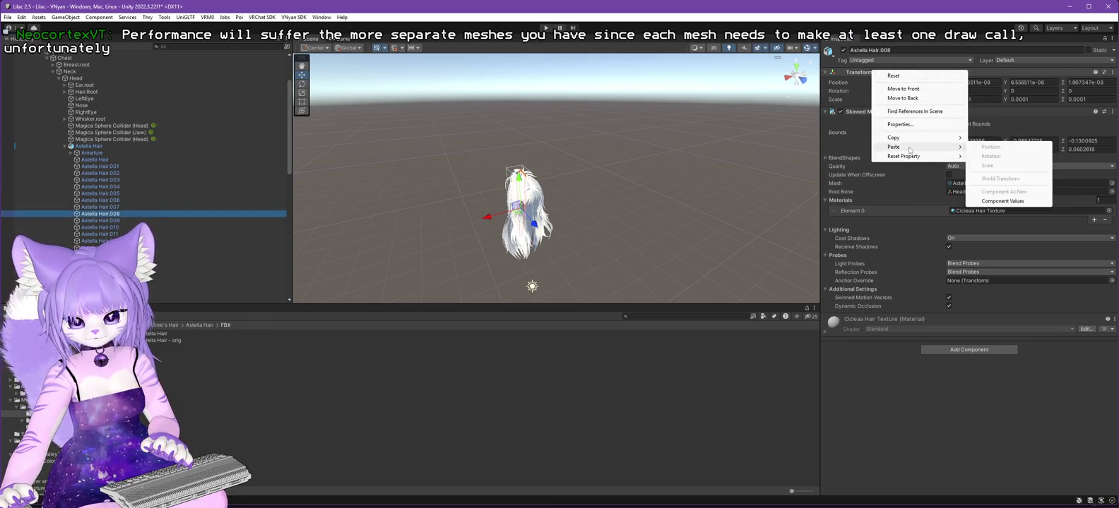
click(1009, 202)
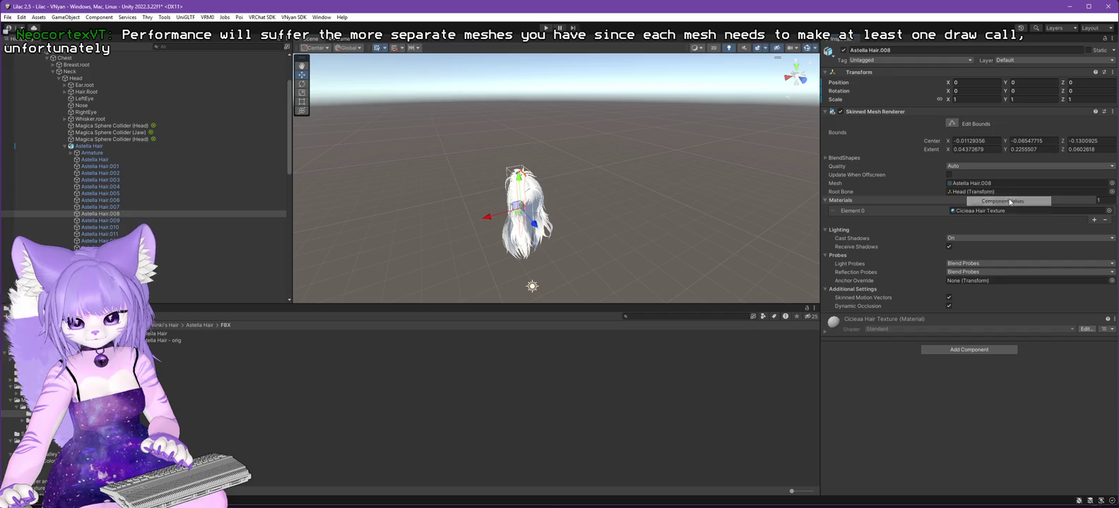
click(102, 220)
right_click(876, 73)
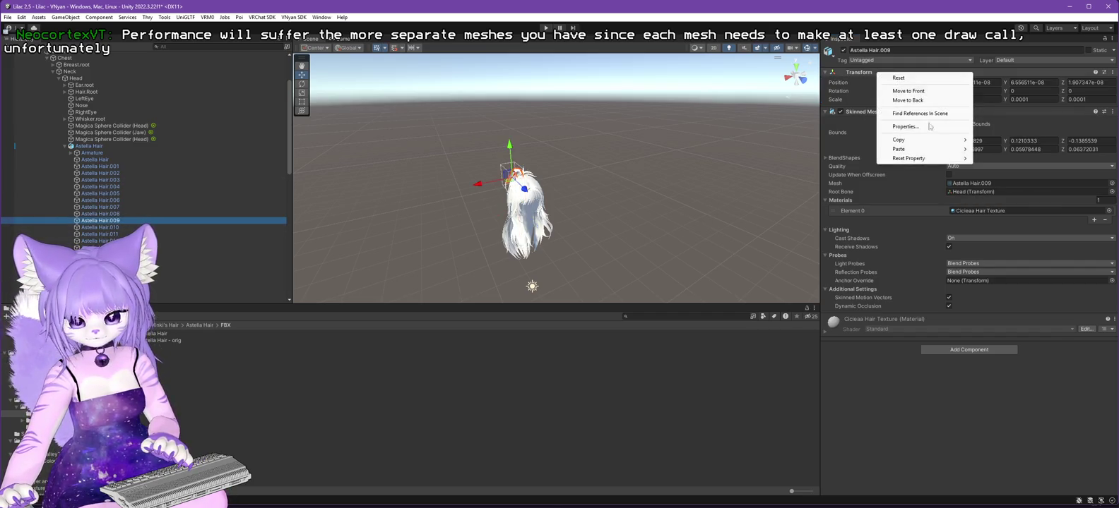
mouse_move(917, 158)
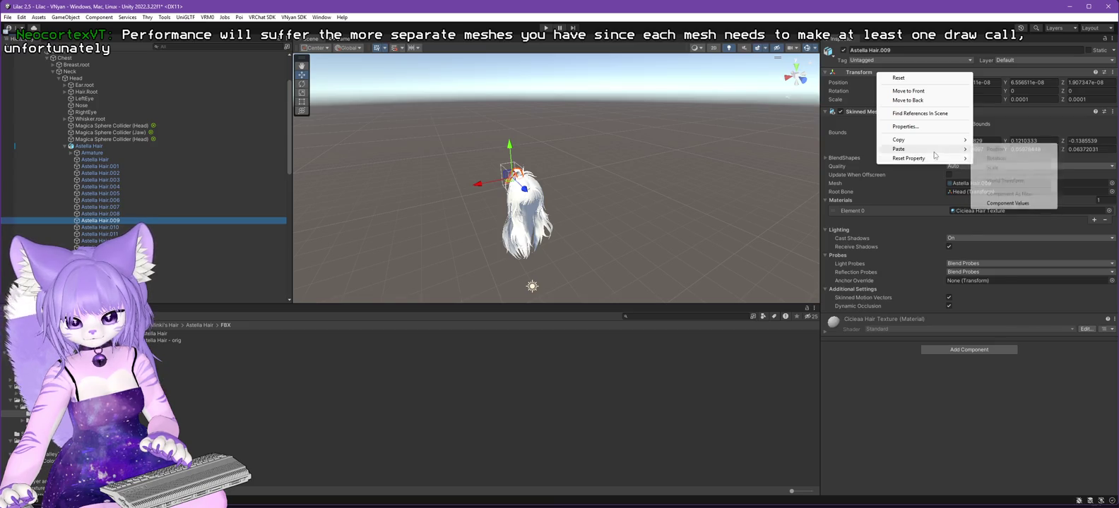
click(1003, 204)
click(106, 228)
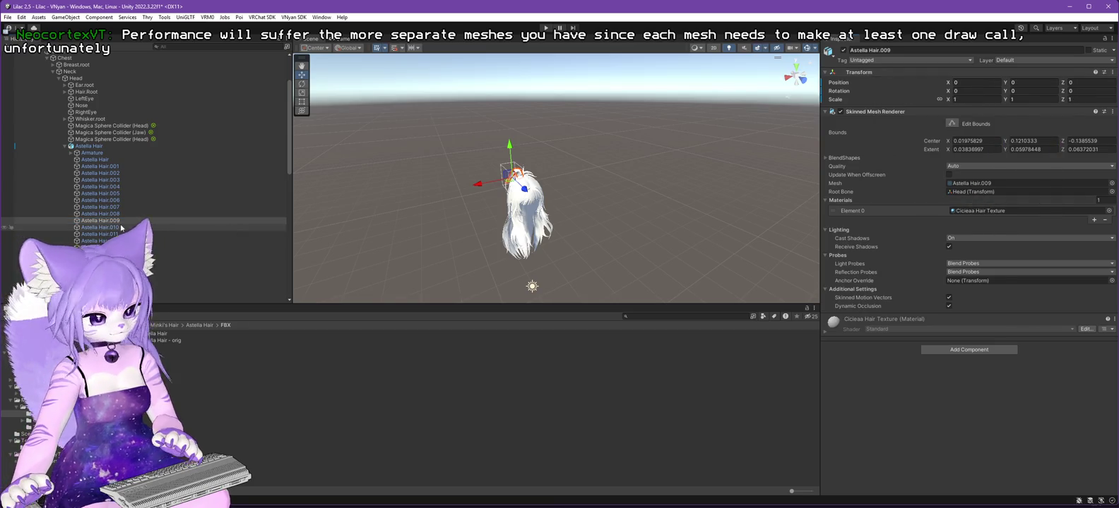
right_click(879, 71)
mouse_move(953, 149)
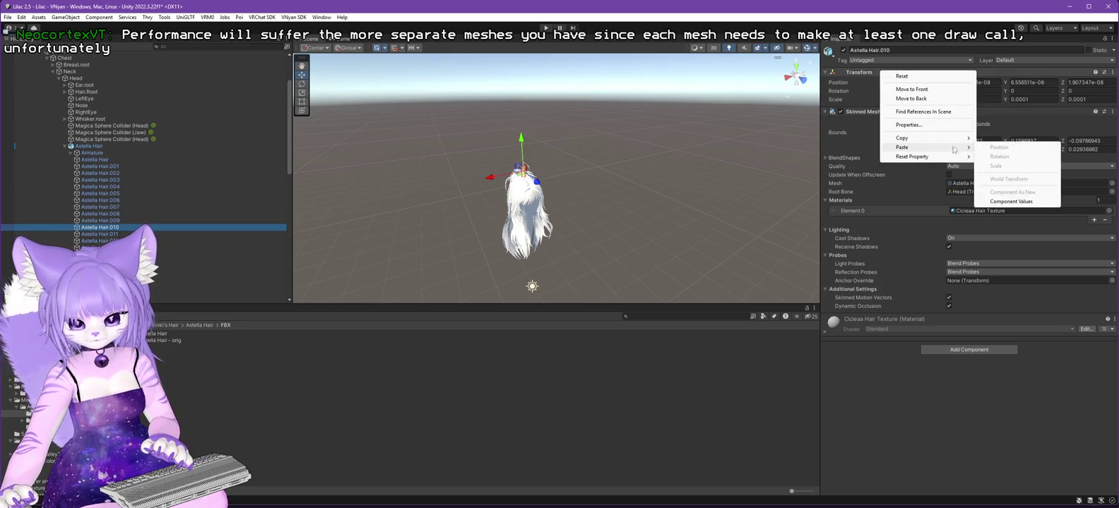
click(1015, 201)
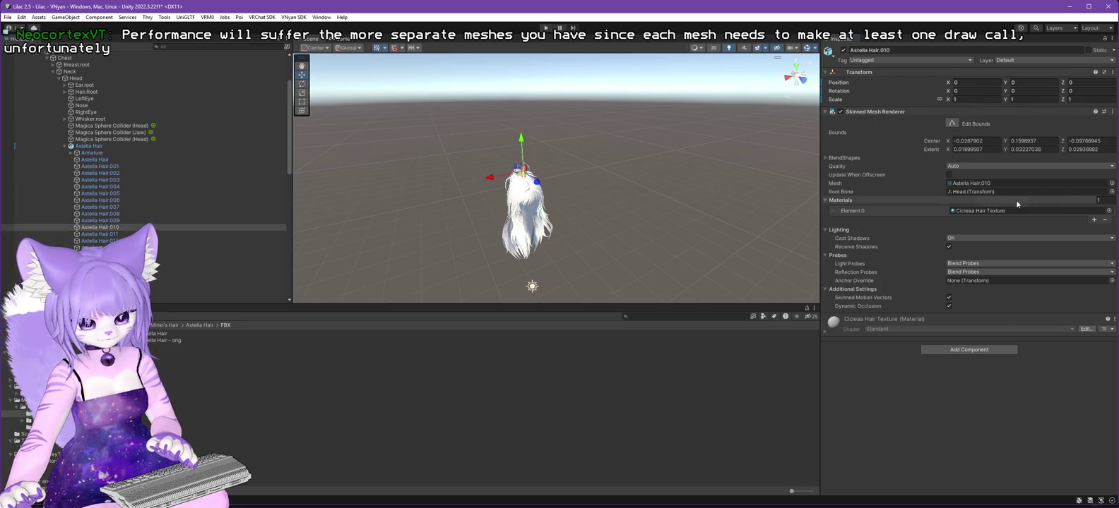
Paste the reset Transform values onto Astella Hair.011 and Astella Hair.012.
click(106, 234)
right_click(891, 74)
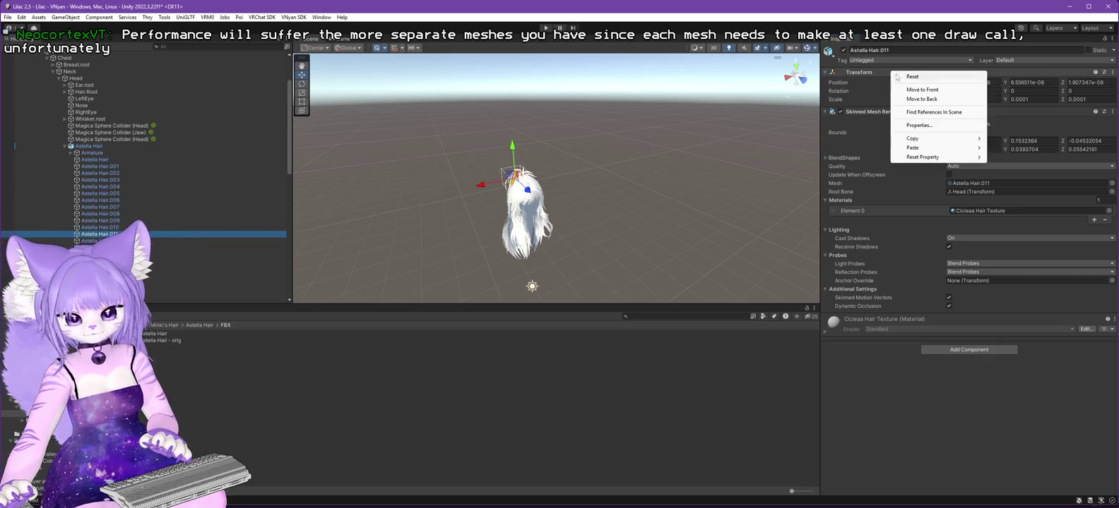
mouse_move(916, 149)
click(1015, 202)
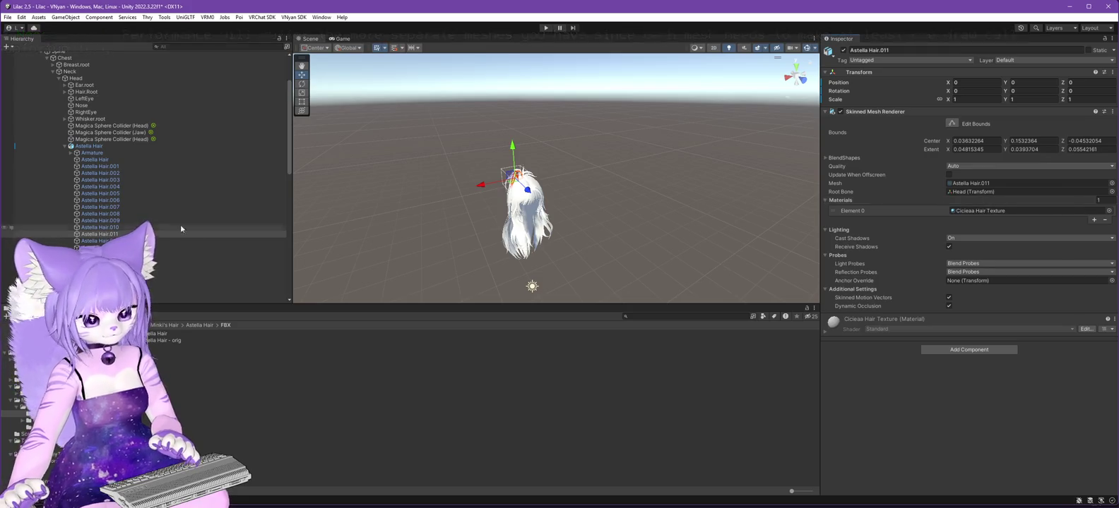
click(99, 241)
right_click(883, 73)
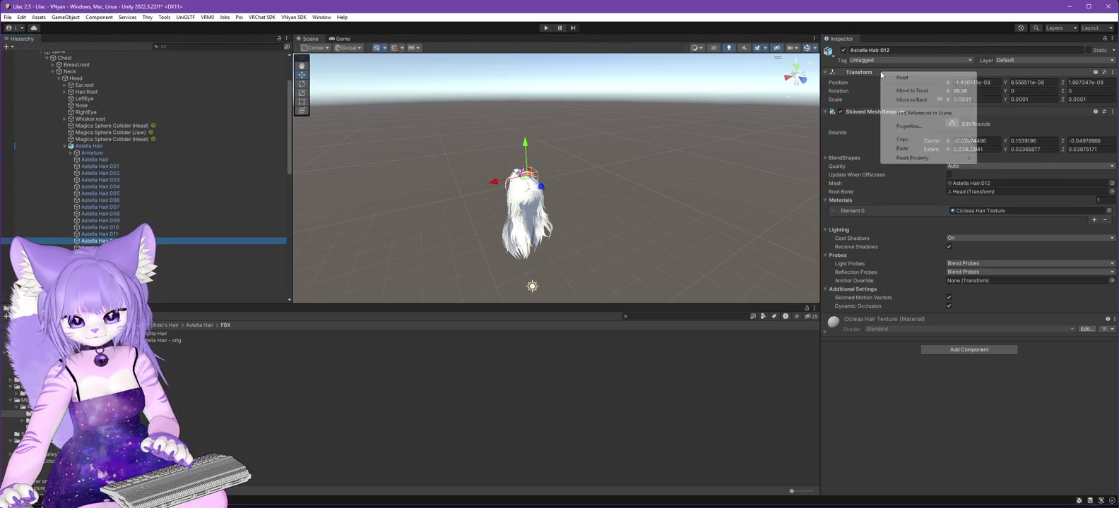
mouse_move(932, 148)
click(1000, 203)
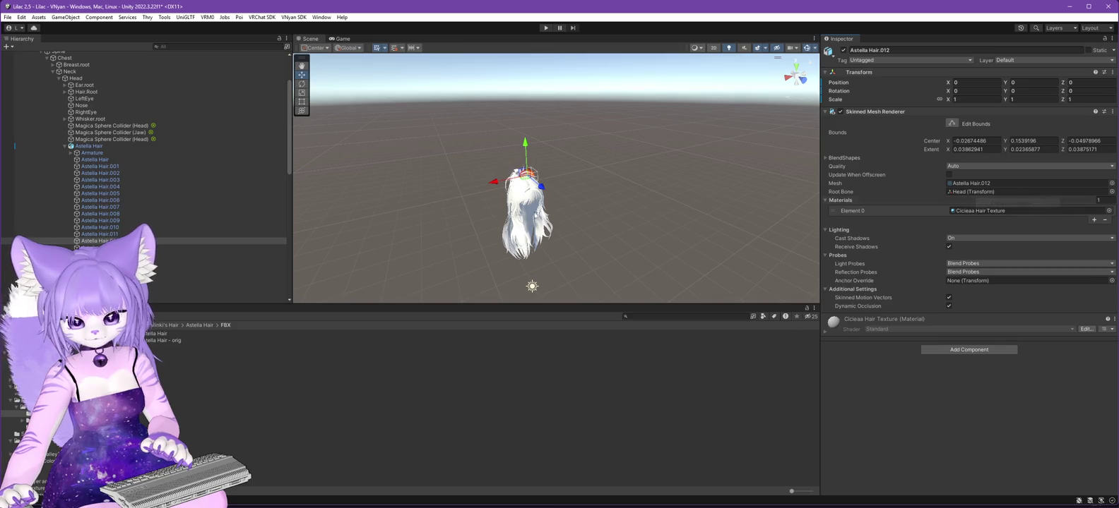
scroll(113, 212, down, 3)
Paste the reset Transform values (position 0, rotation 0, scale 1) onto Astella Hair.013 through .015.
click(115, 197)
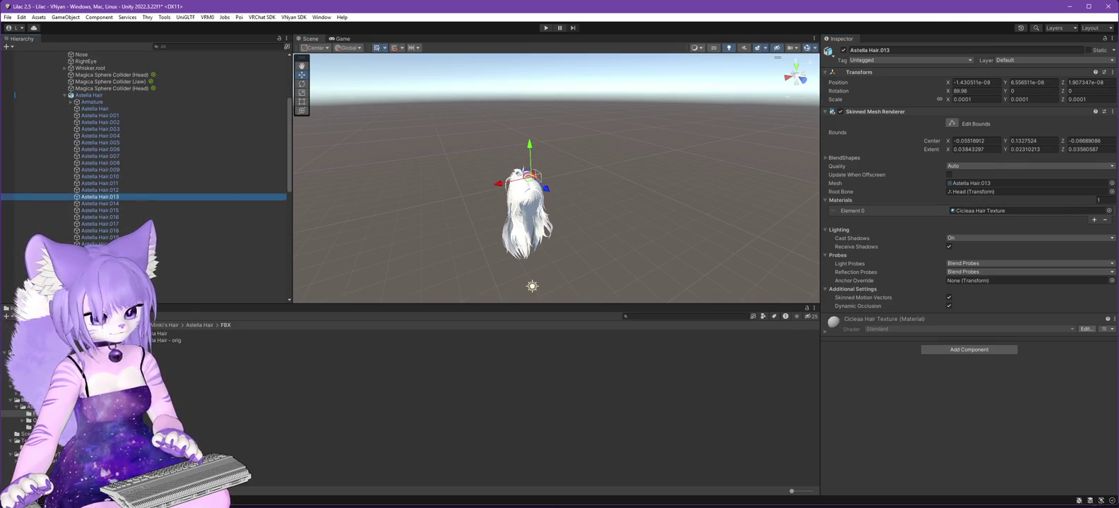
right_click(871, 73)
mouse_move(918, 148)
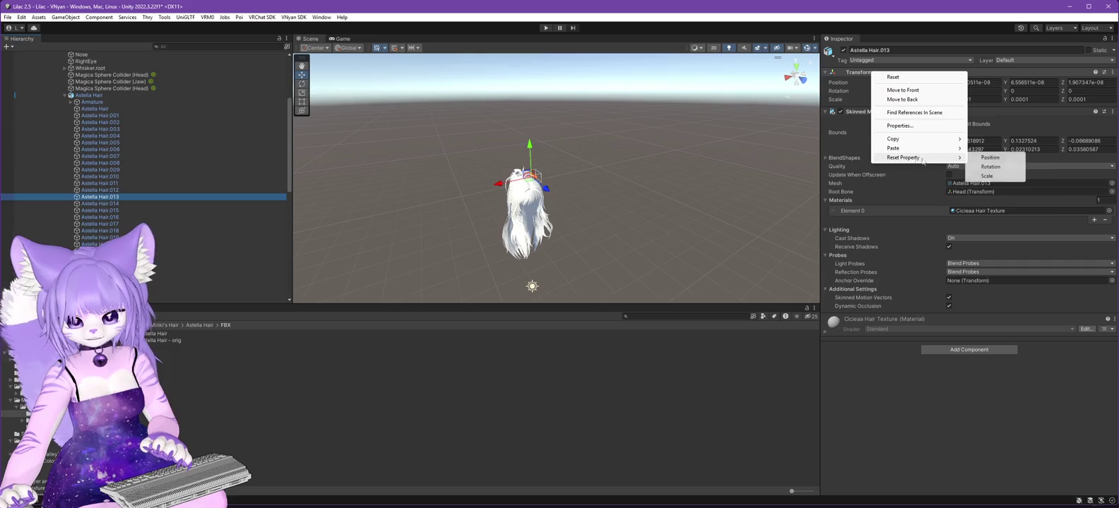
click(999, 203)
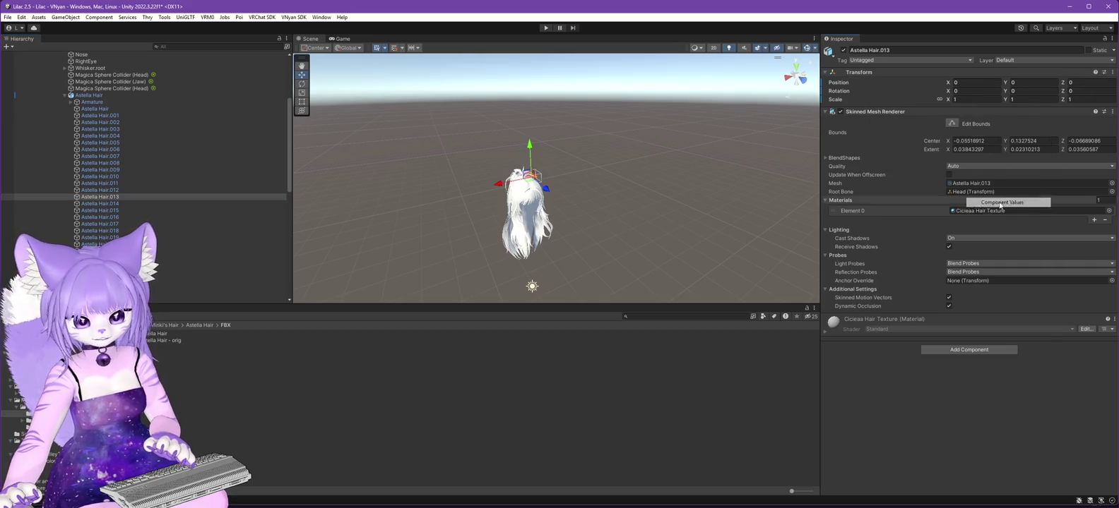
key(Down)
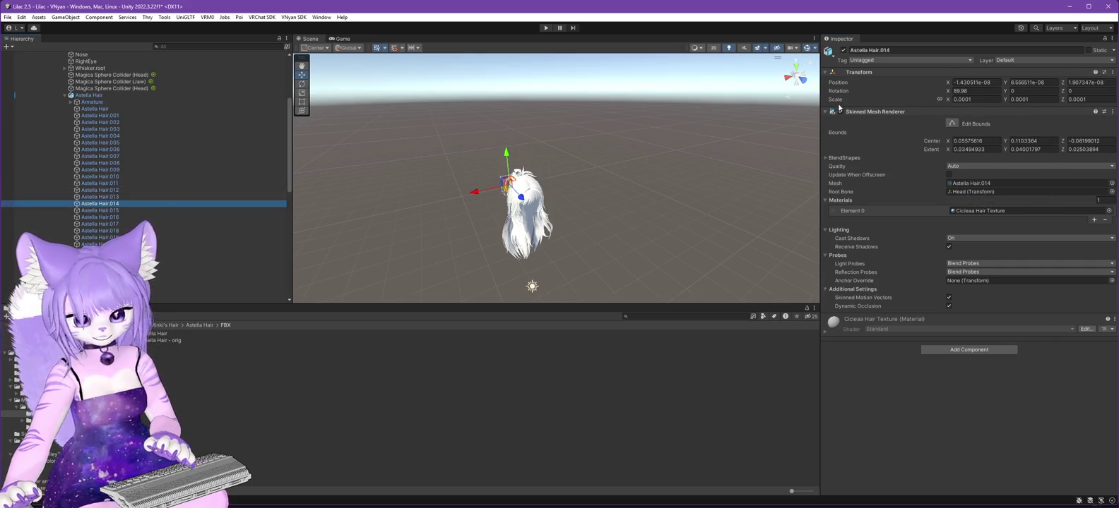
right_click(859, 73)
mouse_move(911, 149)
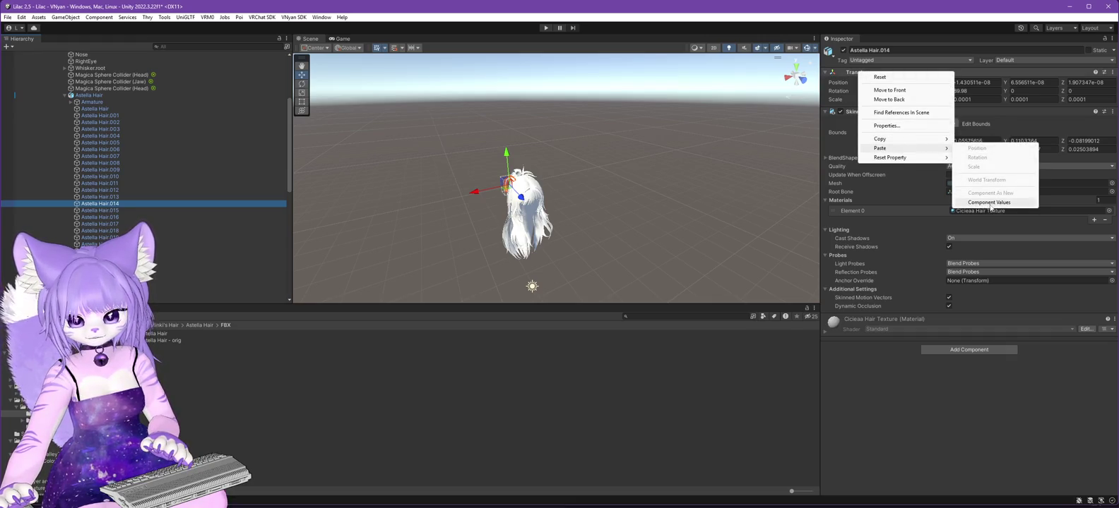
click(990, 204)
click(164, 210)
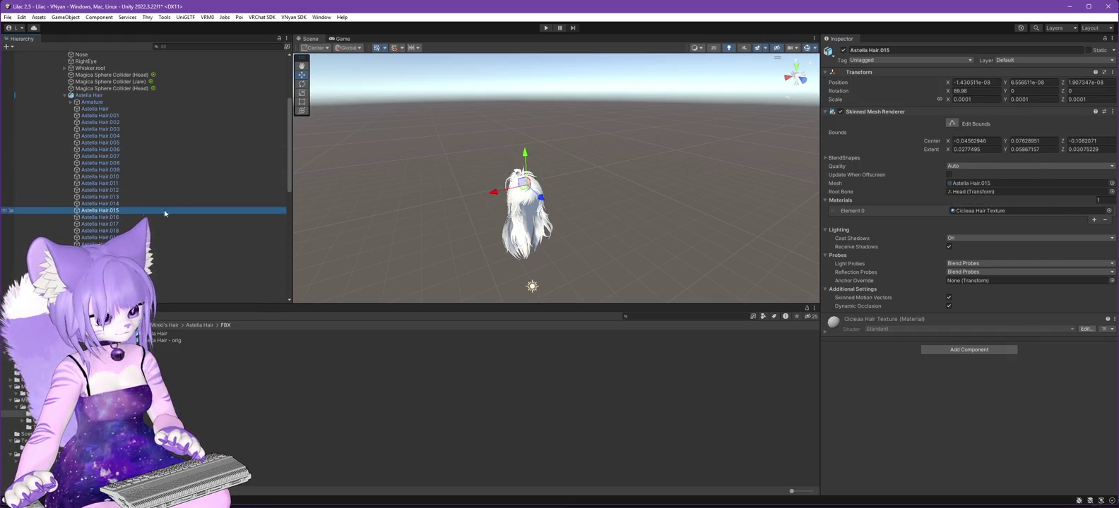
right_click(884, 72)
mouse_move(932, 147)
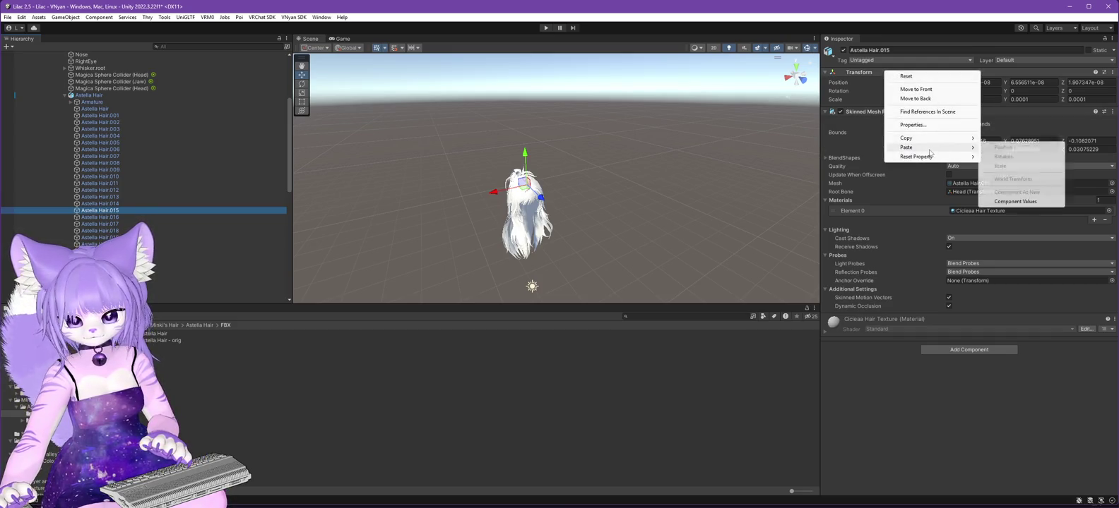
click(1015, 201)
Reset the Transforms of Astella Hair.016, .017 and .018 with the copied component values.
click(105, 217)
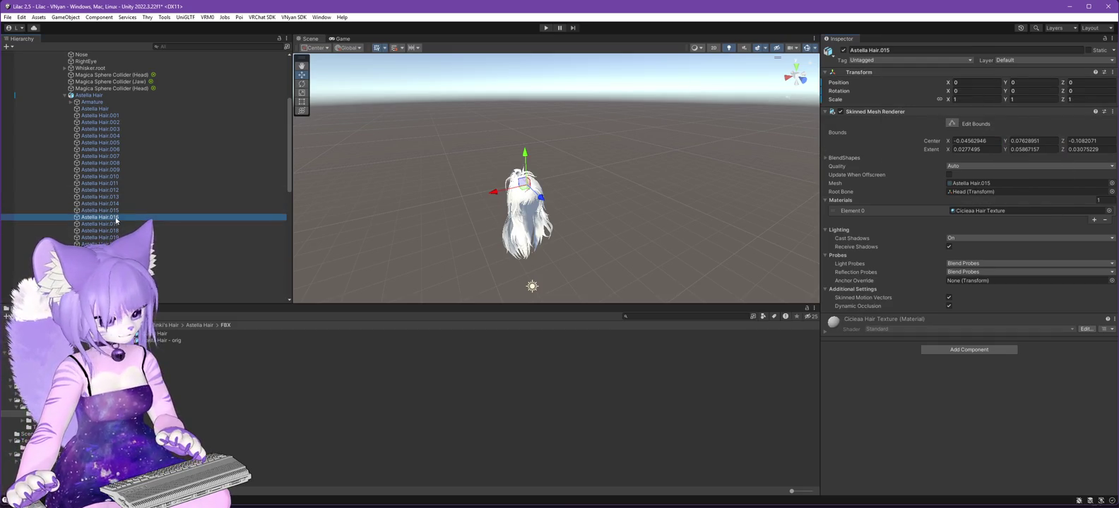
right_click(876, 72)
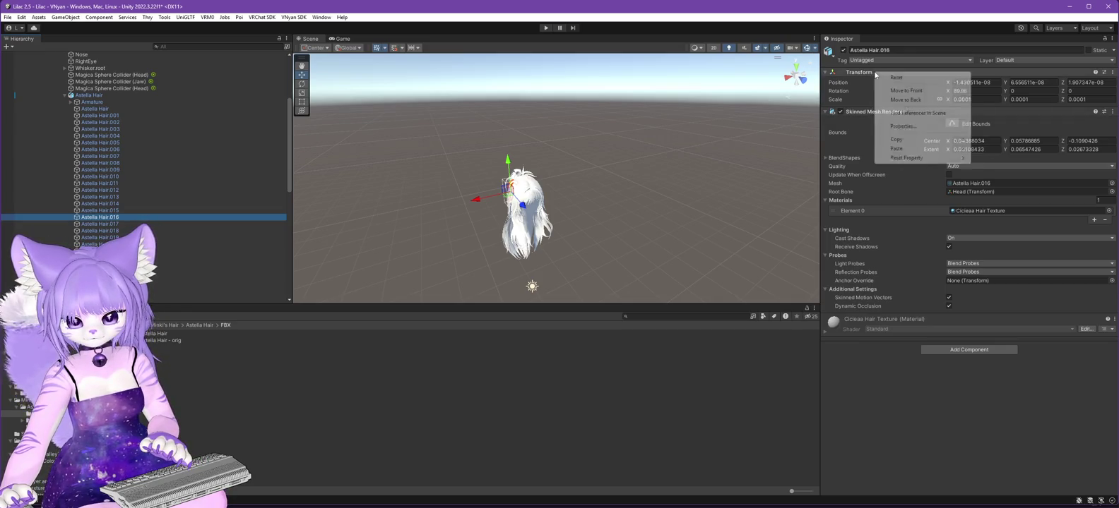
mouse_move(897, 149)
click(1001, 203)
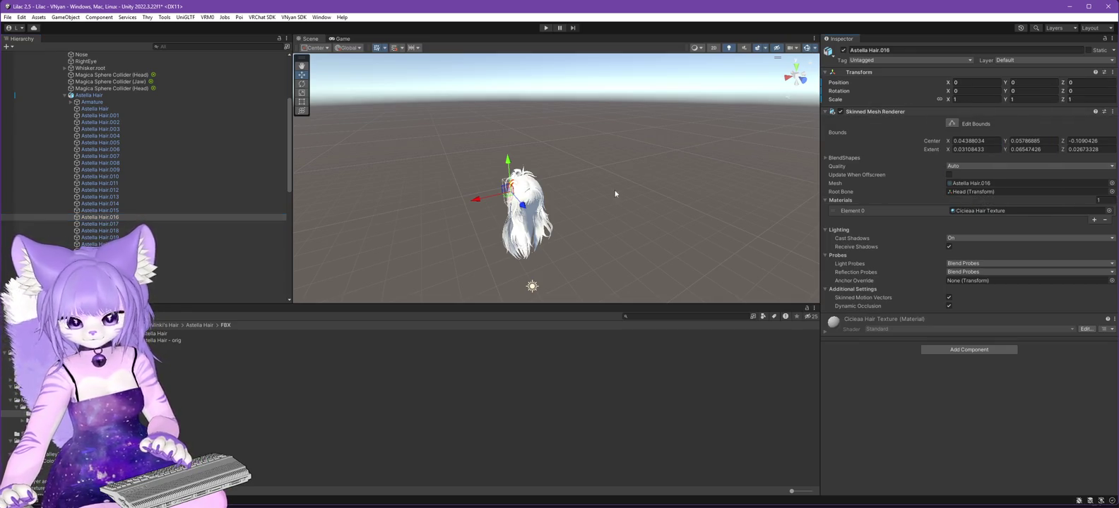
click(106, 224)
right_click(873, 73)
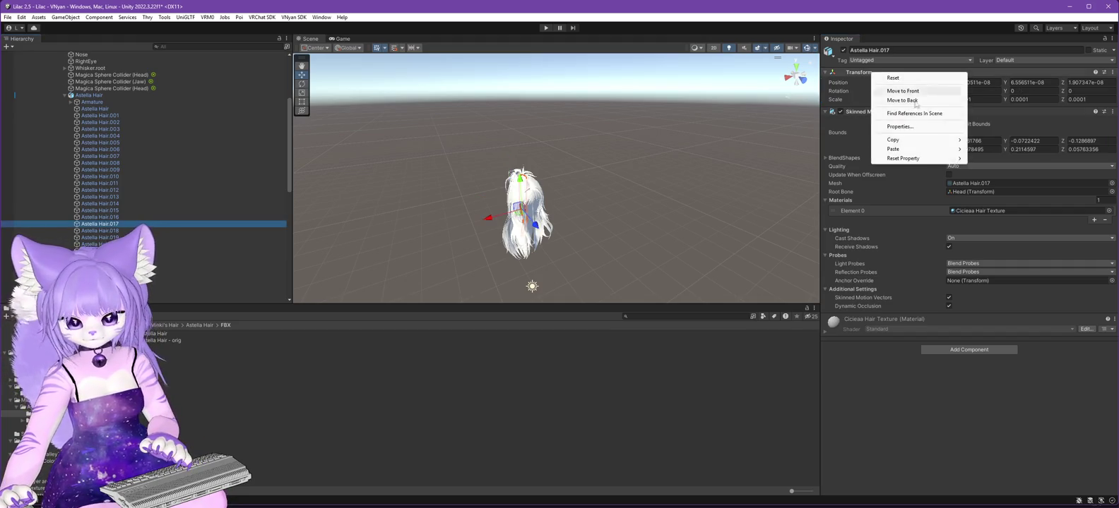
mouse_move(922, 150)
click(1005, 203)
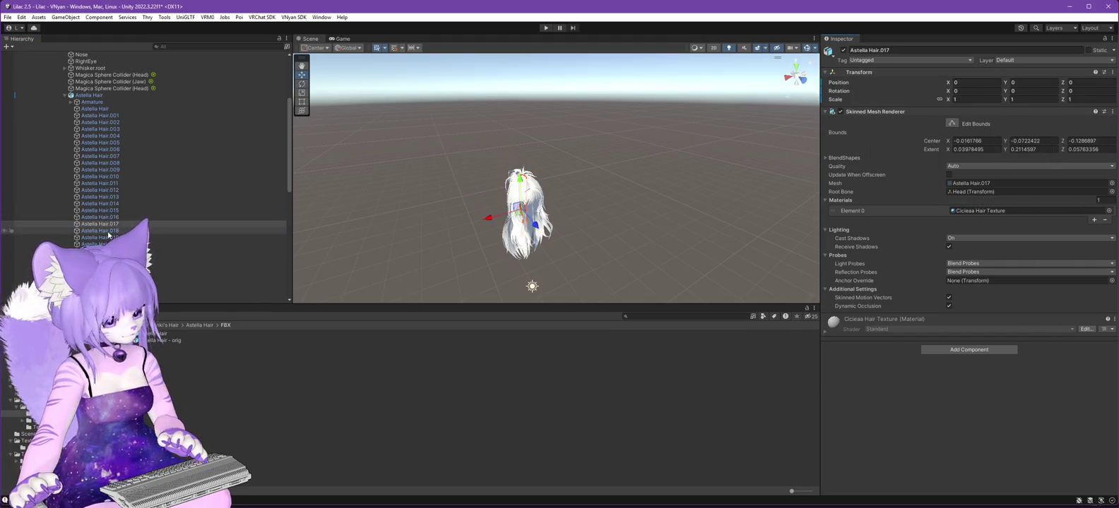
click(102, 230)
right_click(856, 72)
mouse_move(947, 150)
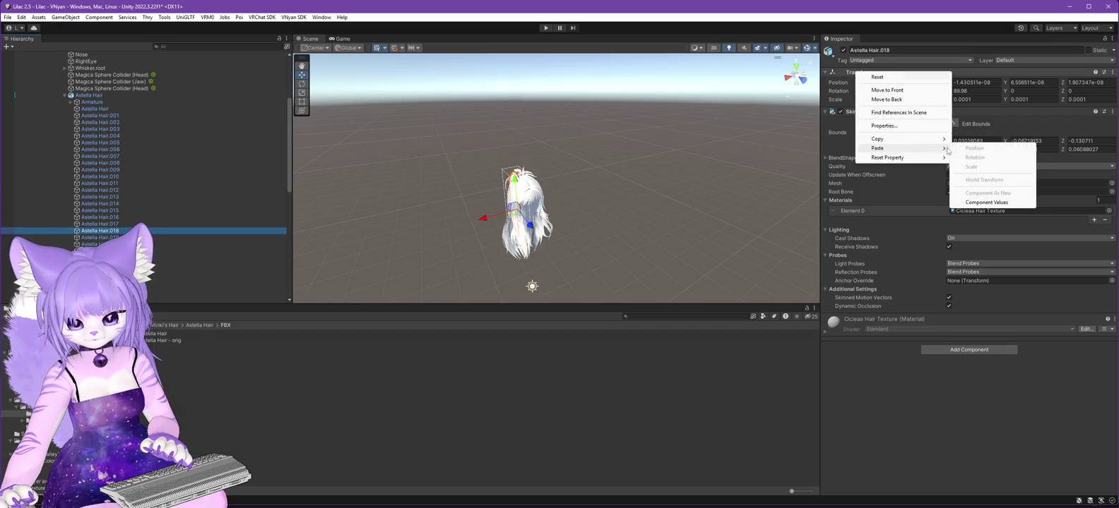
click(994, 203)
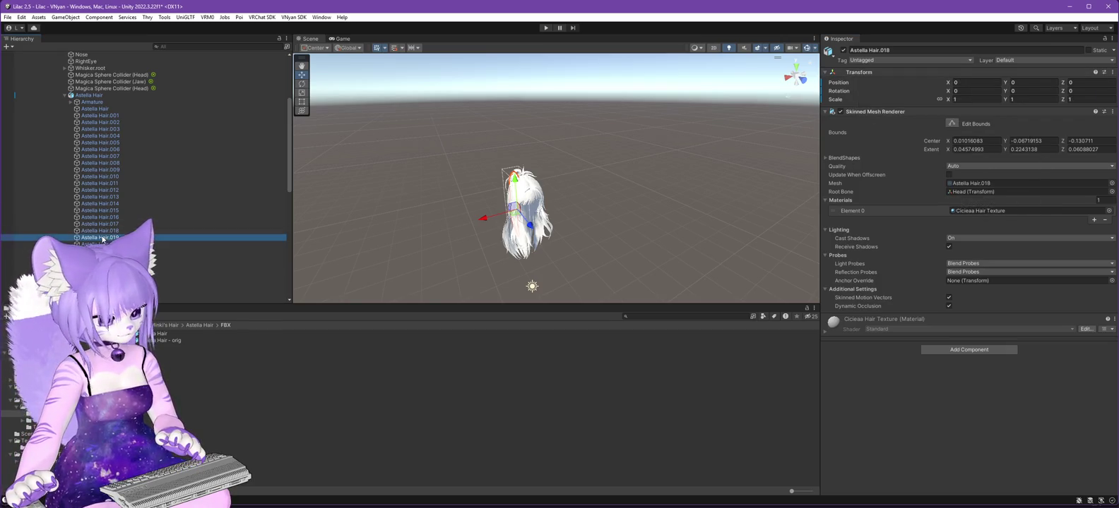
Reset the Transforms of Astella Hair.019, .020 and .021 with the copied component values.
right_click(860, 73)
mouse_move(939, 148)
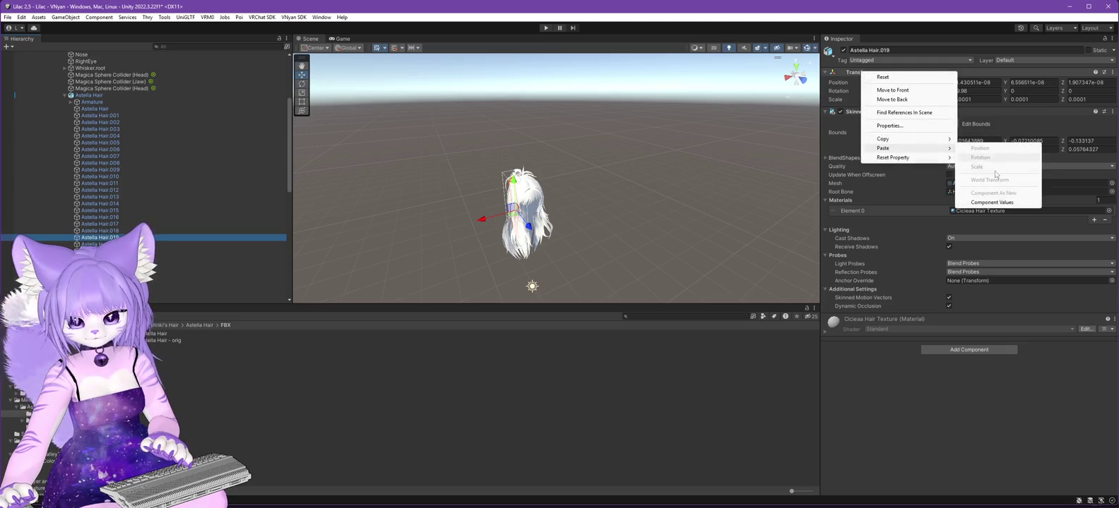
click(988, 202)
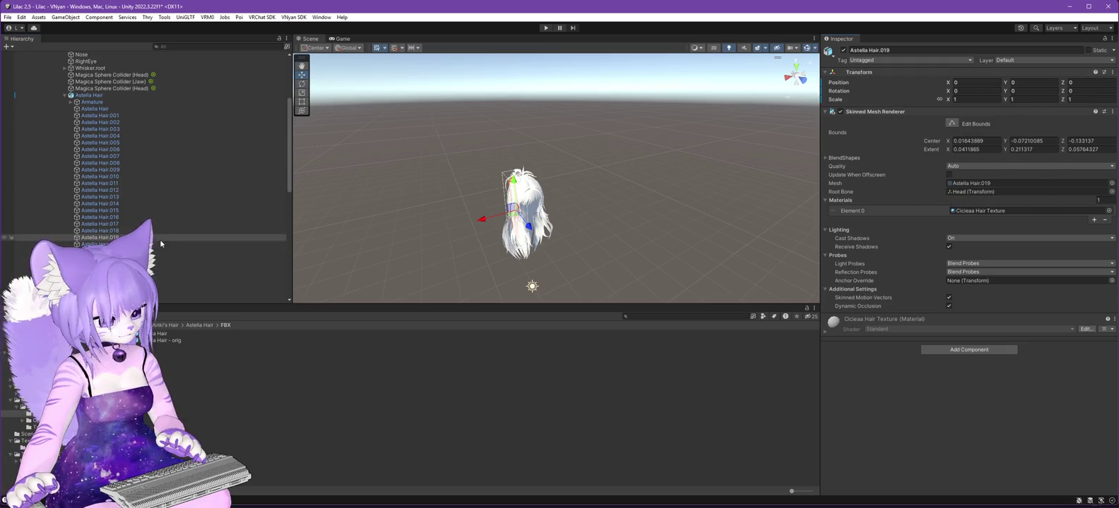
click(212, 245)
right_click(873, 70)
mouse_move(914, 145)
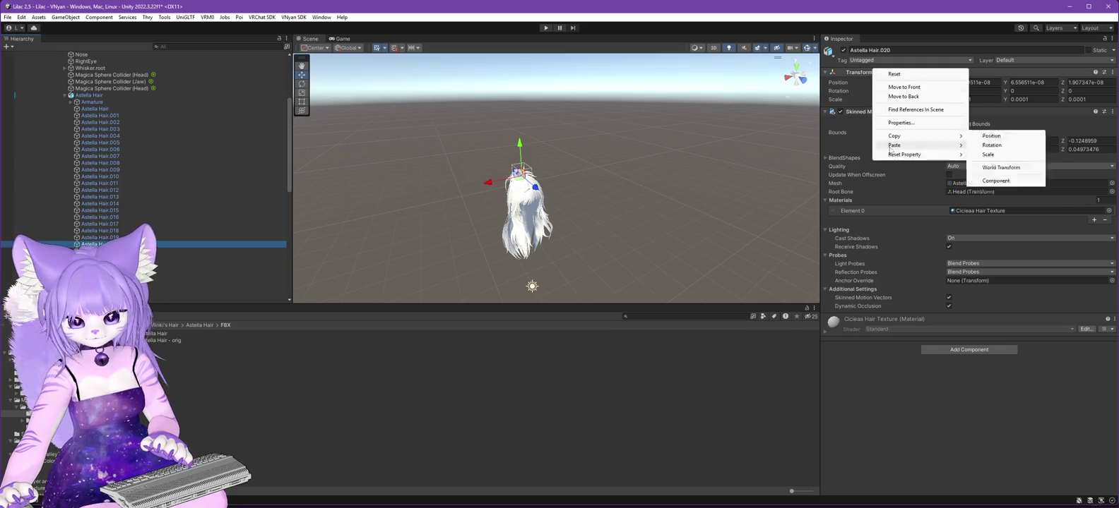
click(1008, 200)
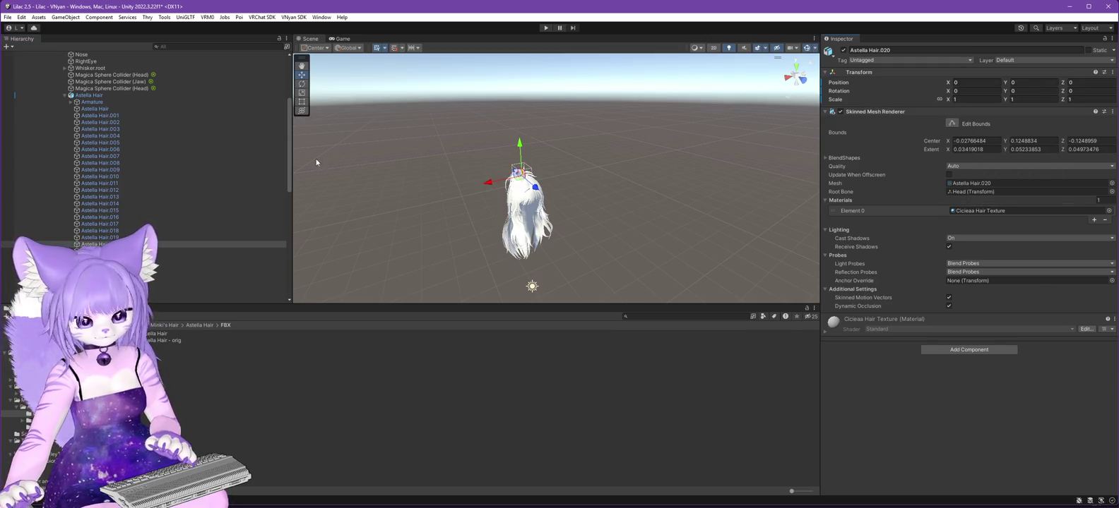
click(205, 251)
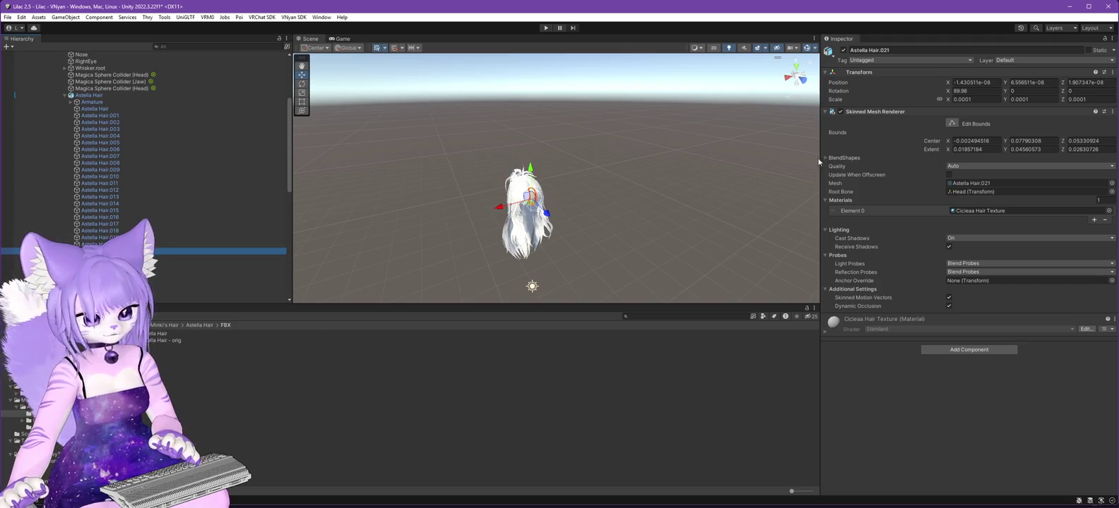
right_click(878, 70)
mouse_move(925, 147)
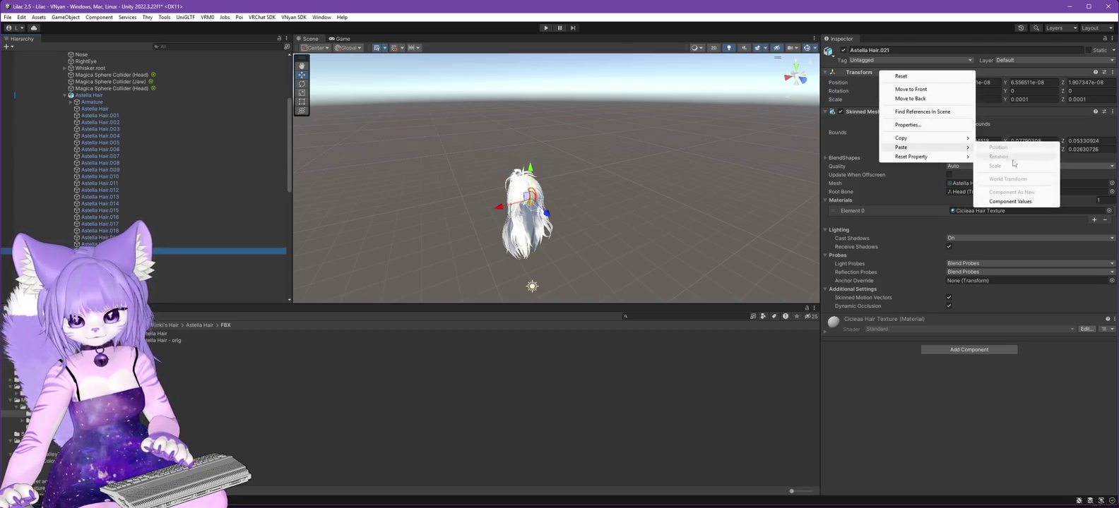
click(1018, 202)
Reset the Transforms of Astella Hair.022, .023 and .024 with the copied component values.
click(205, 258)
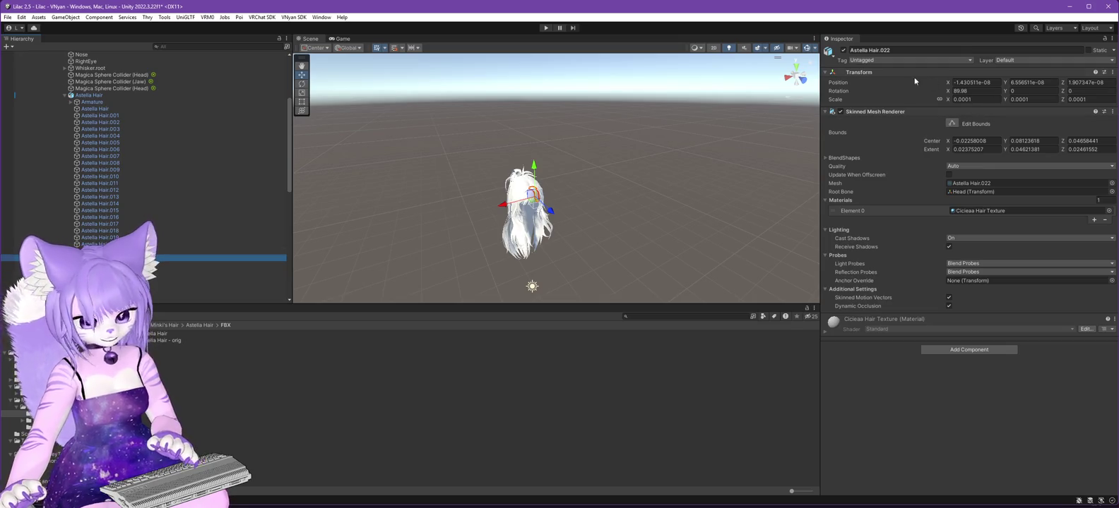
right_click(866, 72)
mouse_move(925, 146)
click(986, 203)
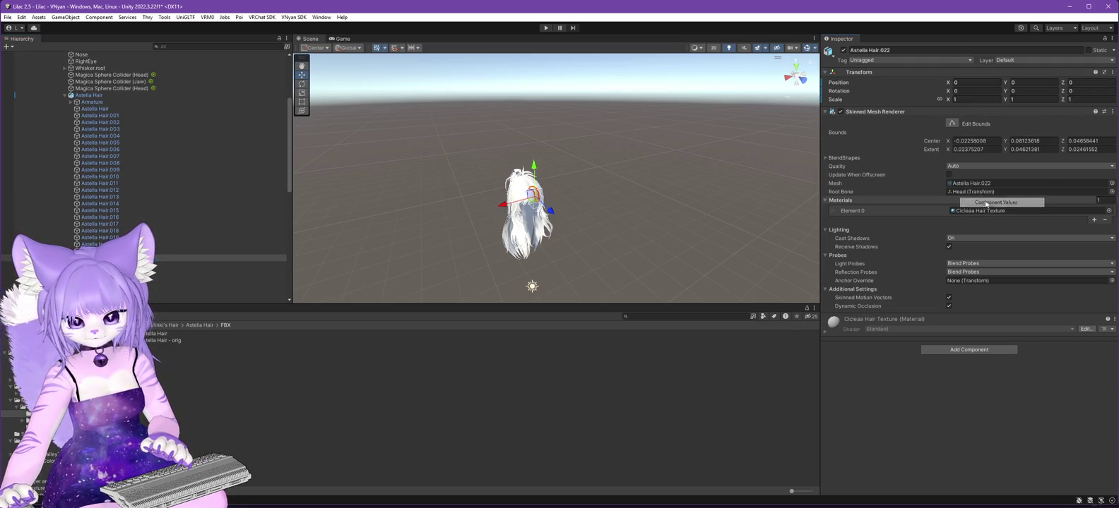
click(205, 264)
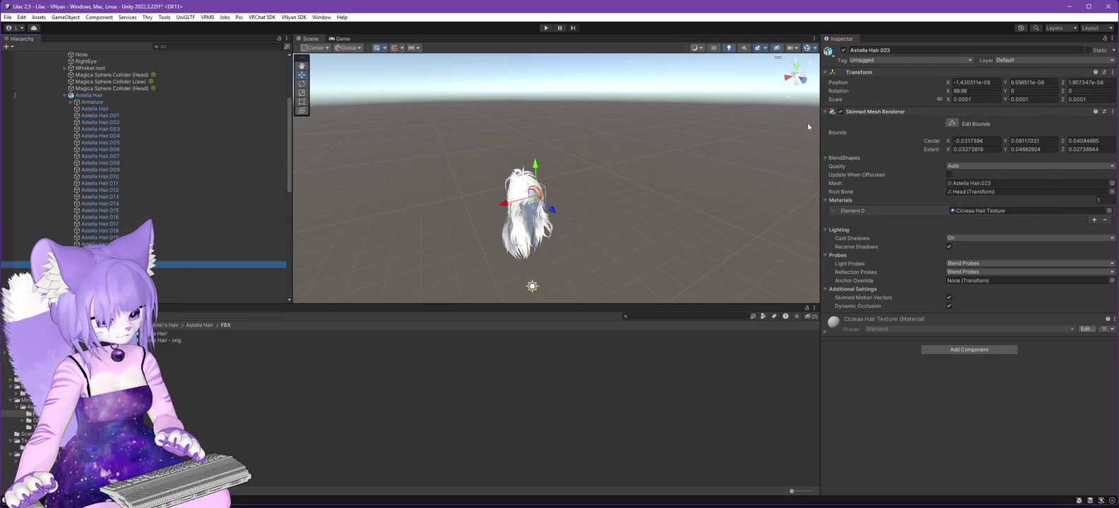
right_click(866, 72)
mouse_move(926, 144)
click(987, 202)
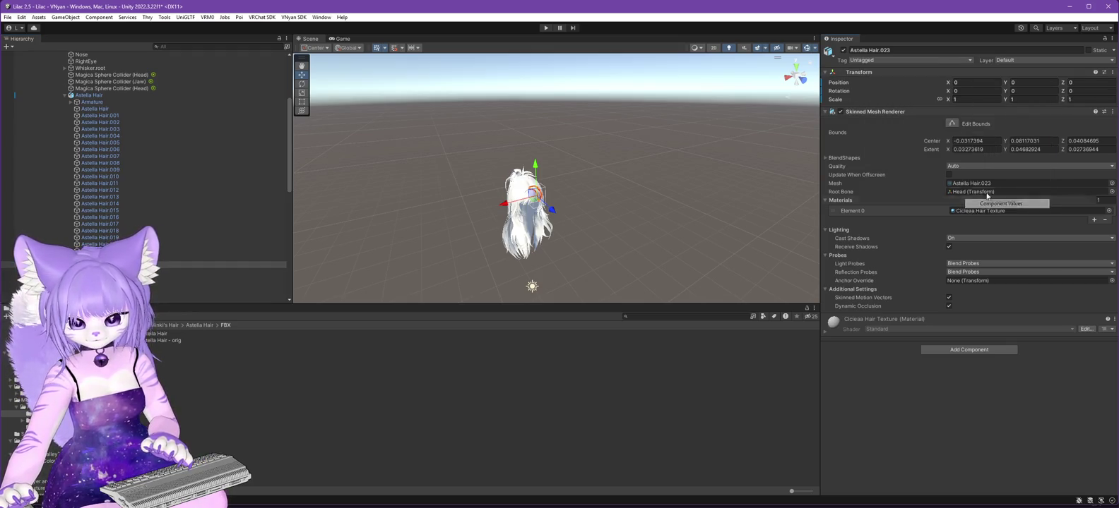
scroll(144, 195, down, 5)
click(116, 144)
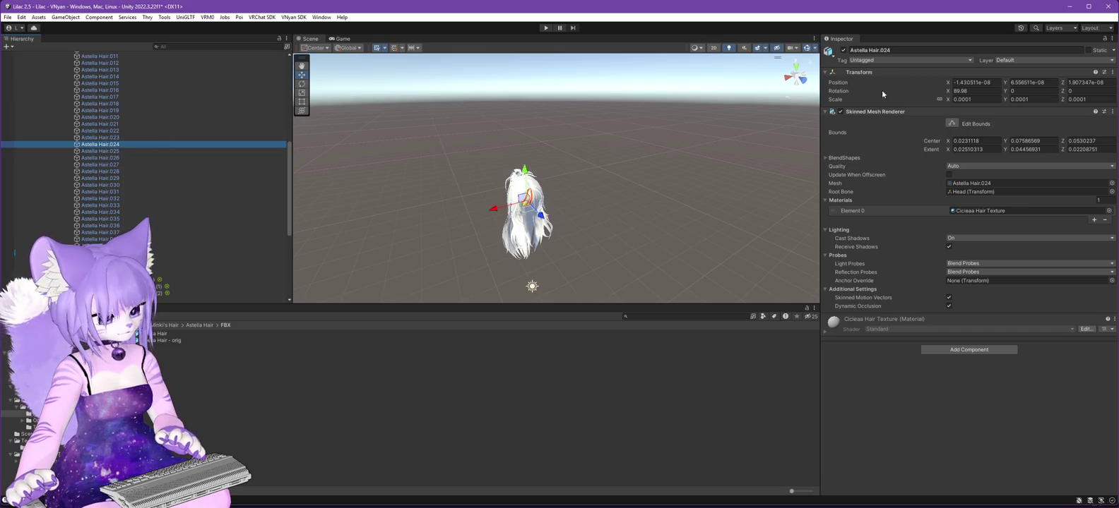
right_click(879, 72)
mouse_move(925, 149)
click(1010, 202)
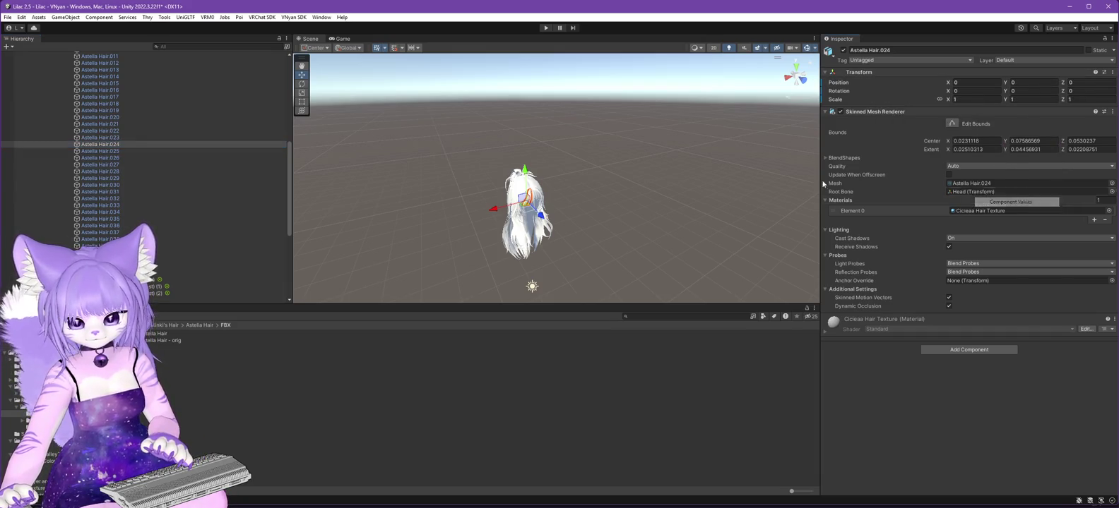
Reset the Transforms of Astella Hair.025, .026 and .027 with the copied component values.
click(120, 151)
right_click(850, 72)
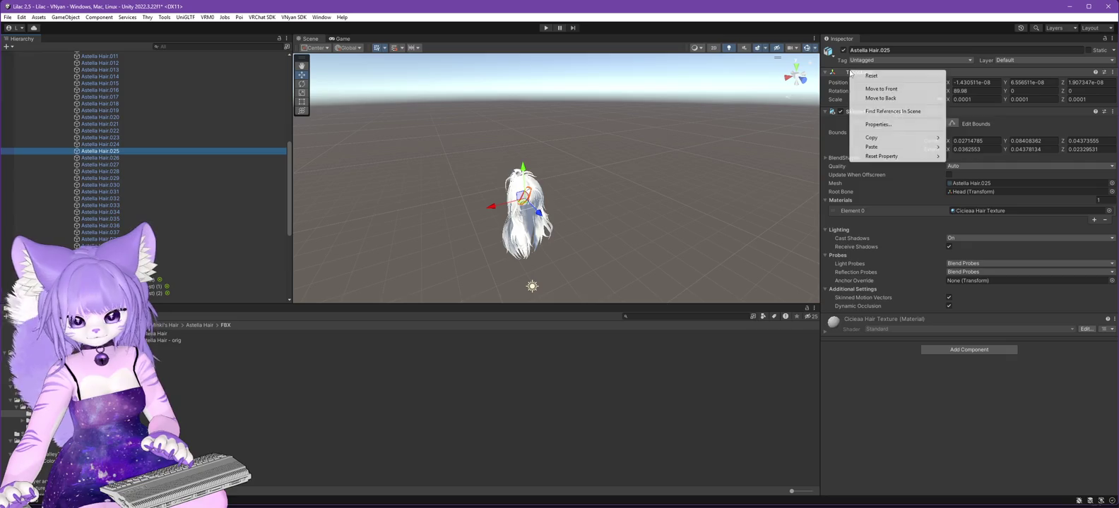
mouse_move(889, 149)
click(986, 202)
click(113, 159)
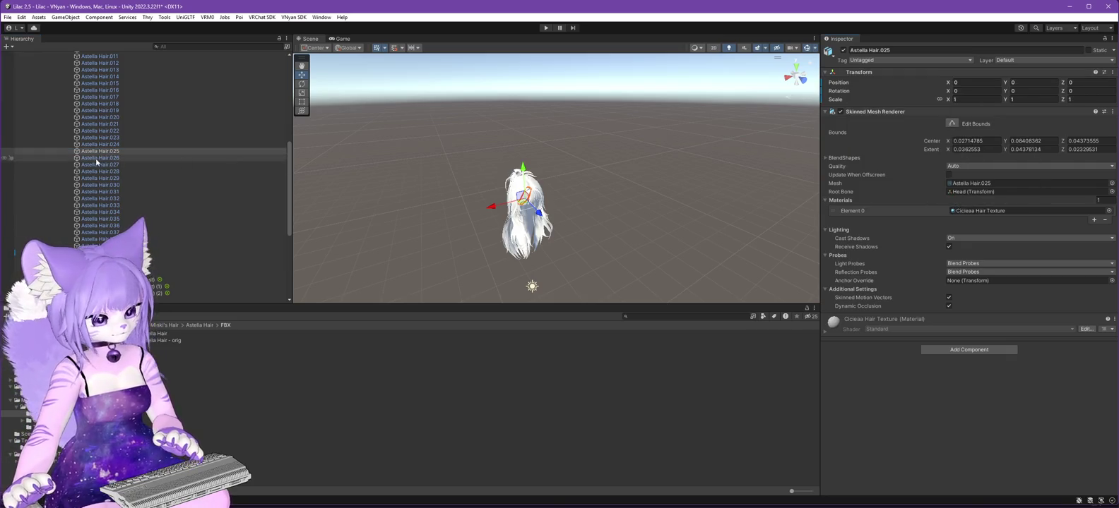
right_click(884, 74)
mouse_move(915, 150)
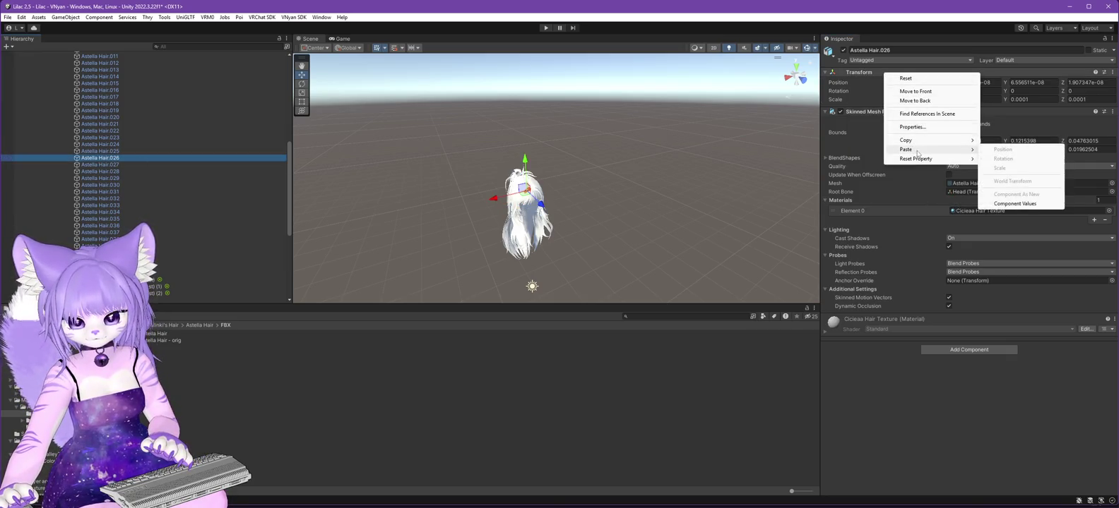
click(1013, 203)
click(106, 164)
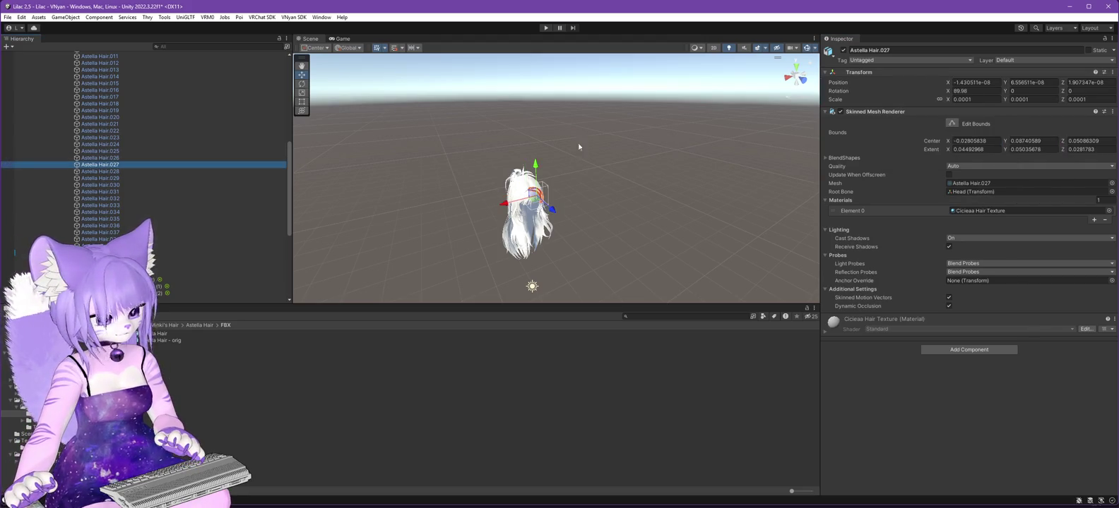
right_click(874, 75)
mouse_move(918, 140)
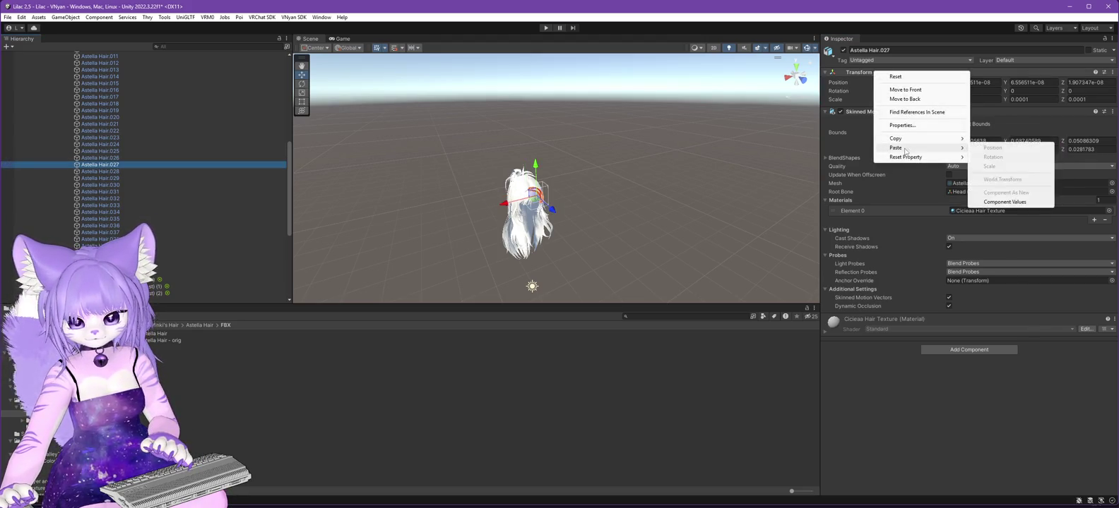
click(1005, 203)
Reset Astella Hair.028's Transform, then select Astella Hair.029.
click(100, 172)
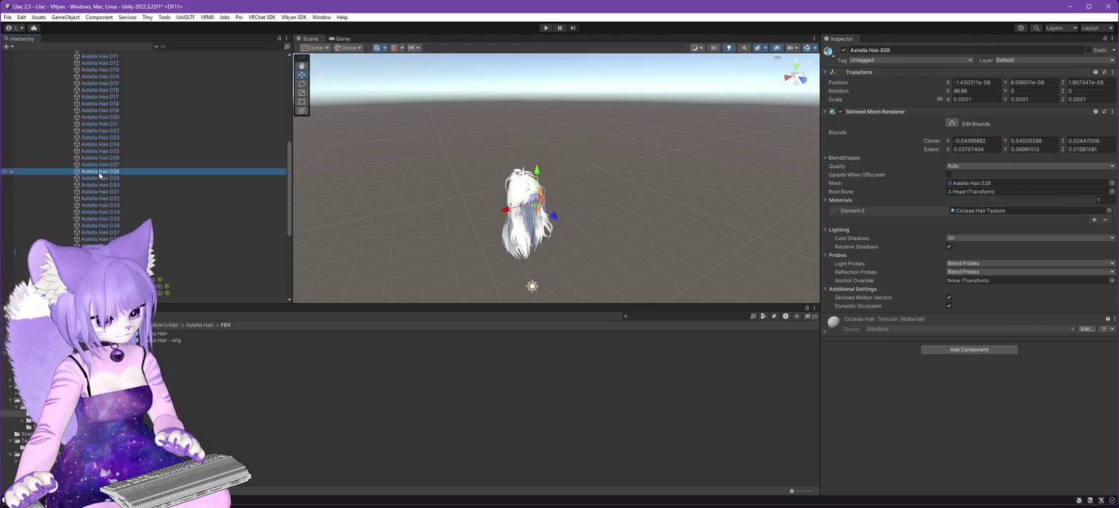
right_click(863, 72)
mouse_move(900, 146)
click(982, 200)
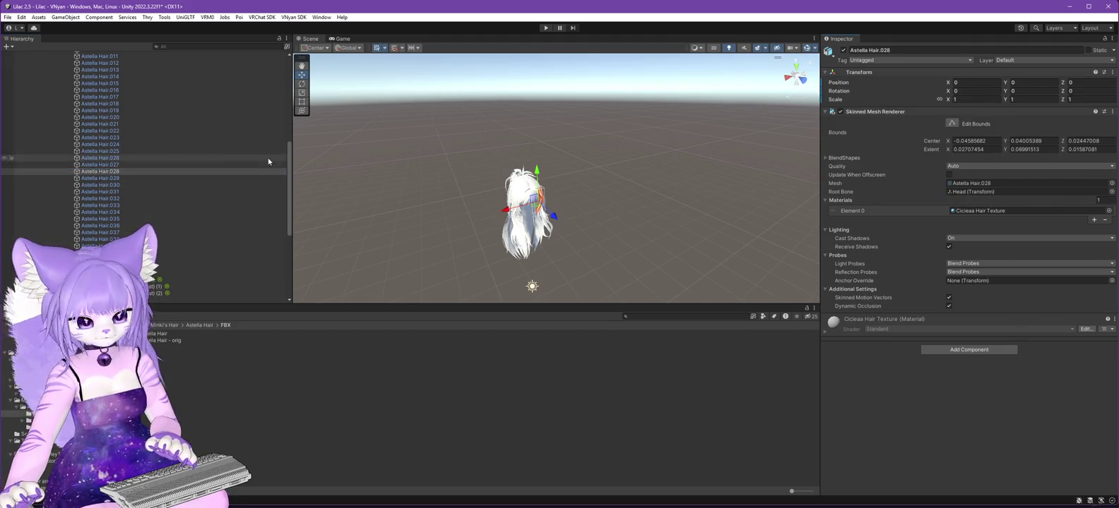
click(99, 178)
right_click(887, 70)
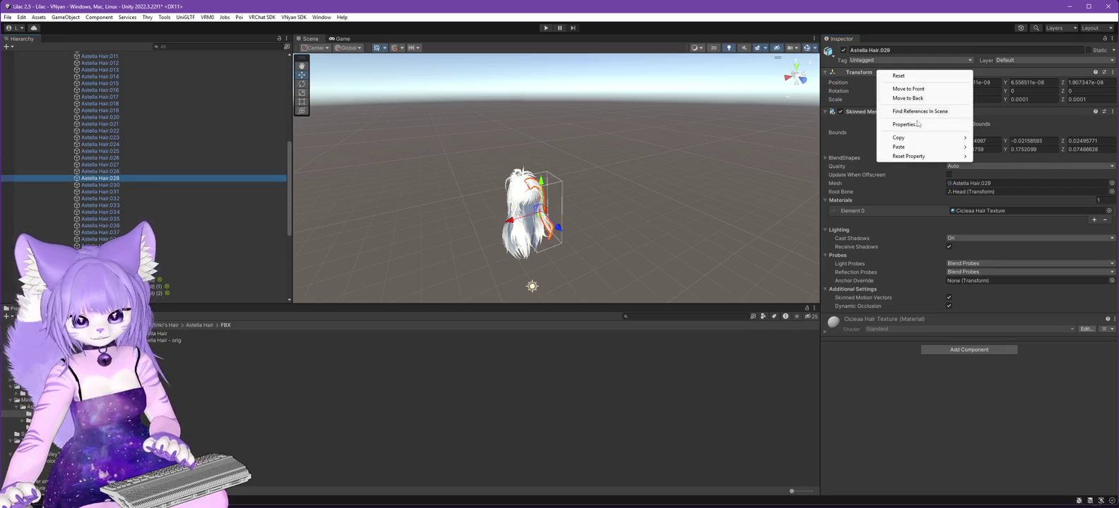
Paste the reset Transform values onto Astella Hair.029, .030 and .031.
mouse_move(935, 150)
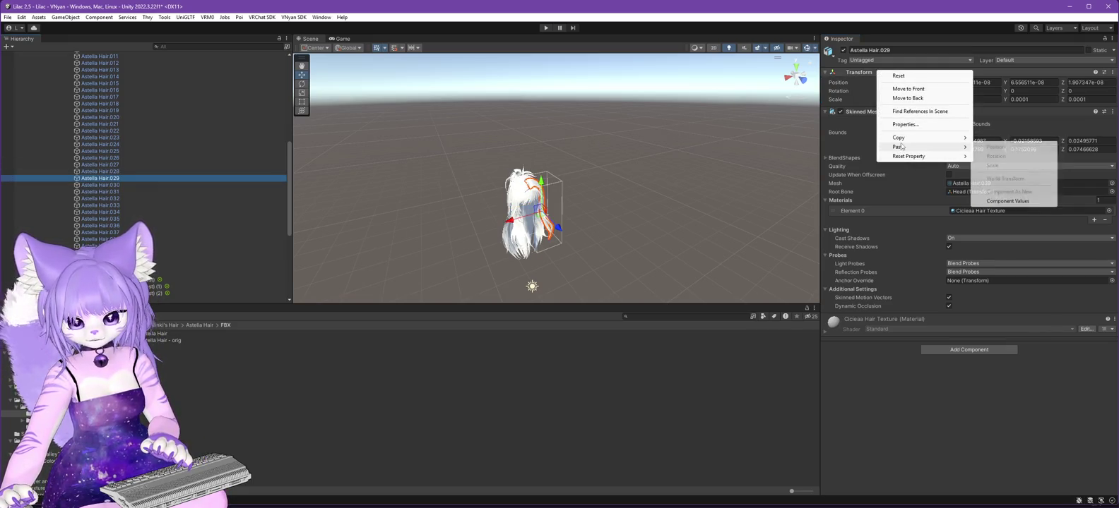
click(999, 201)
click(214, 185)
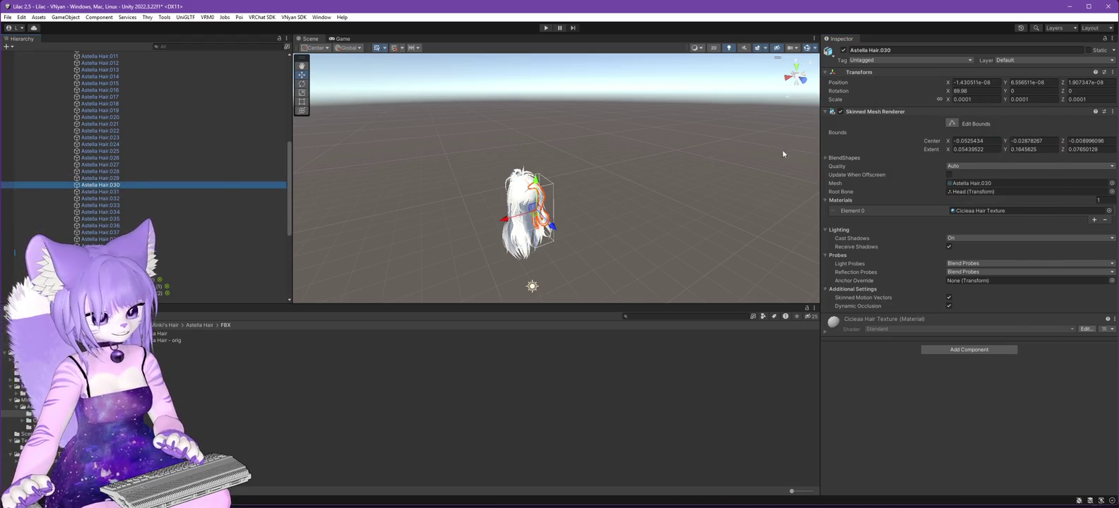
right_click(876, 72)
mouse_move(918, 149)
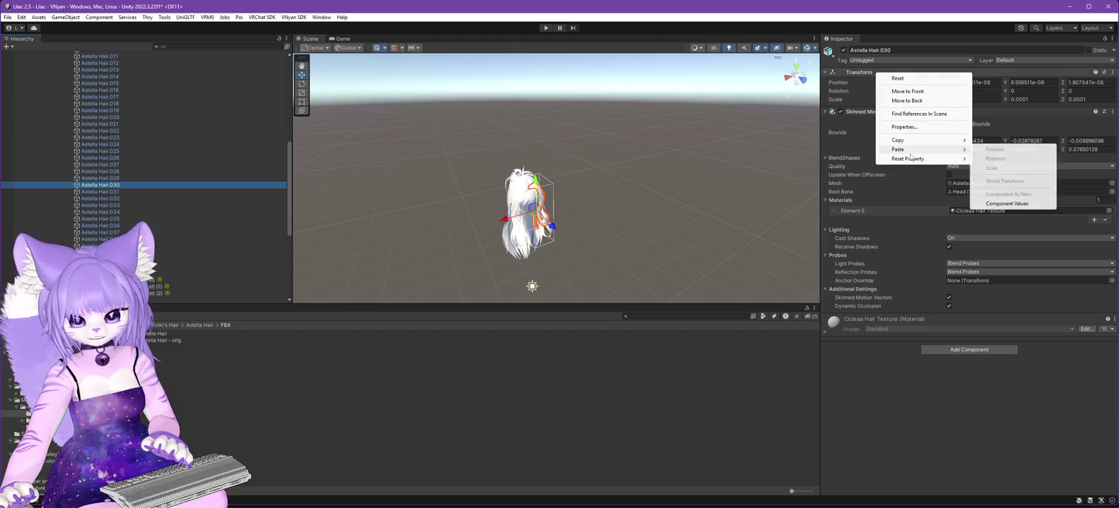
click(1012, 203)
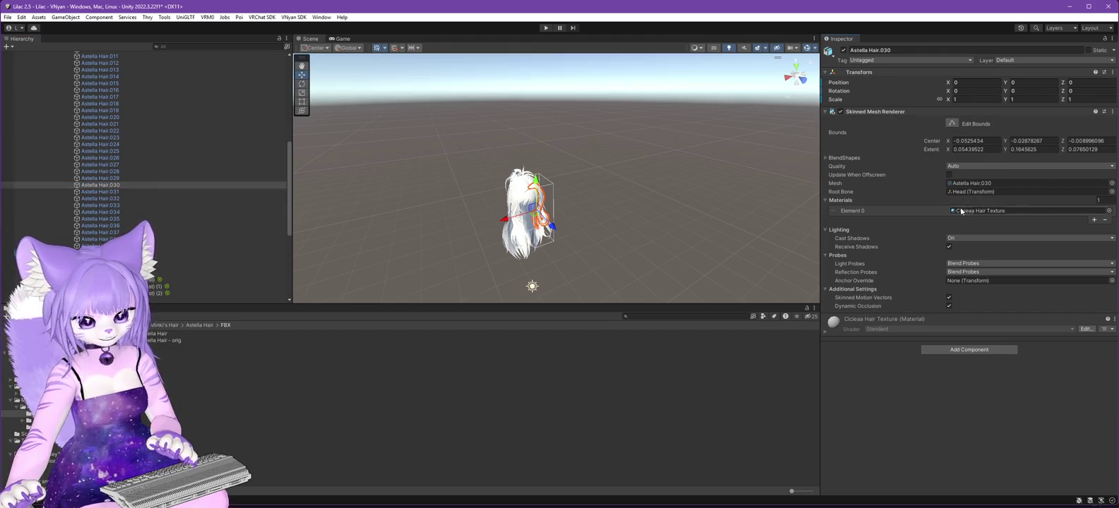
click(117, 192)
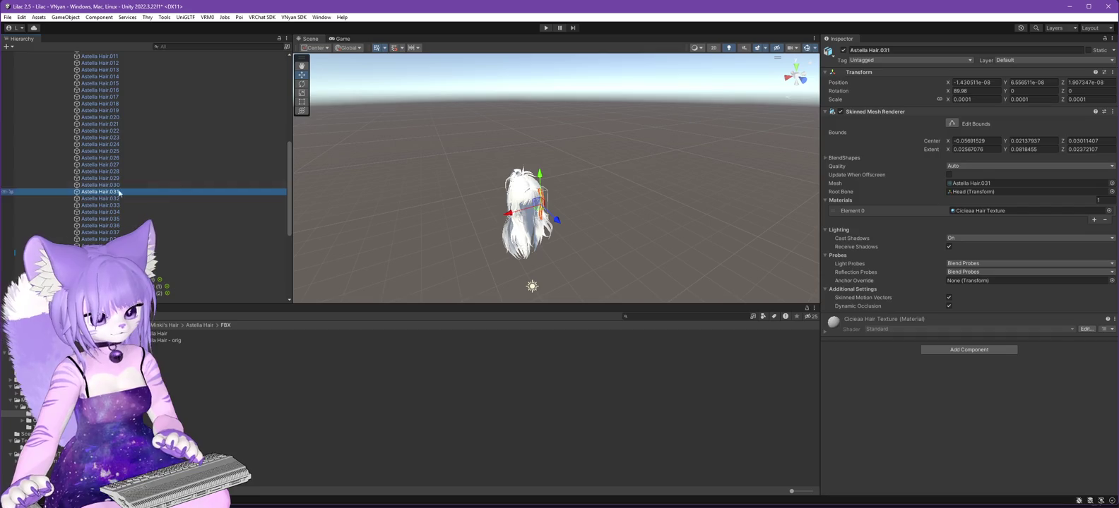
right_click(869, 74)
mouse_move(901, 147)
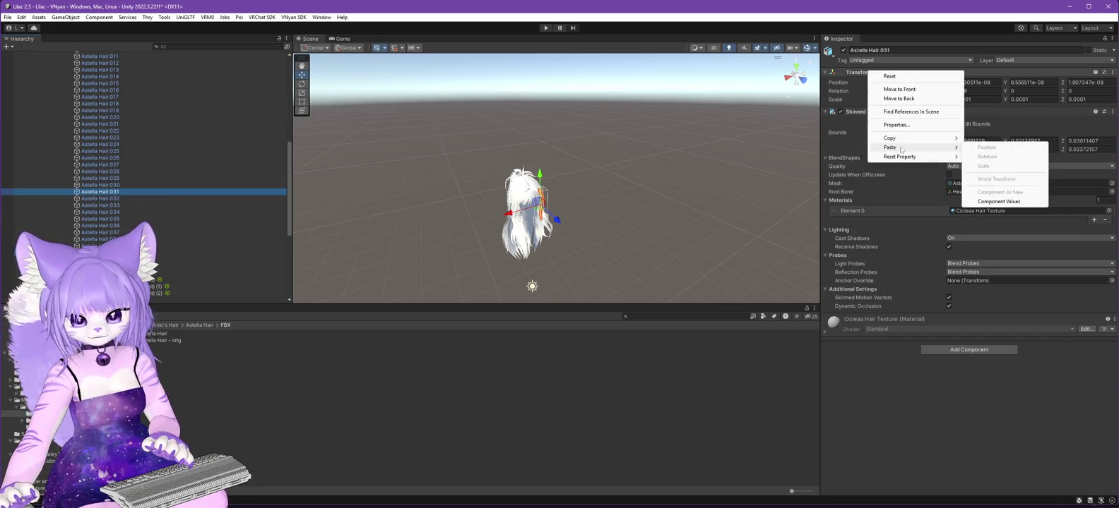
click(1006, 203)
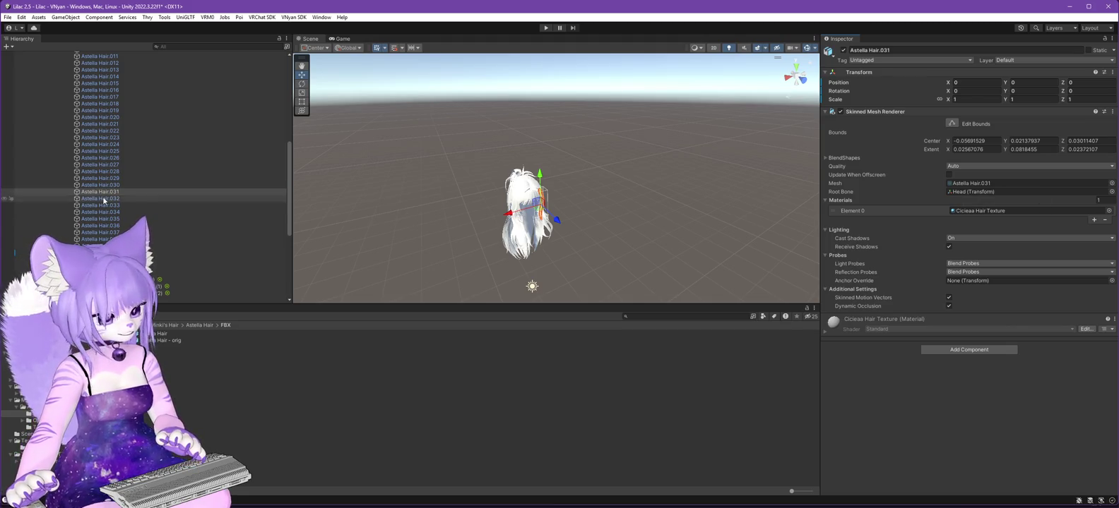
Reset the Transforms of Astella Hair.032, .033 and .034 with the copied component values.
key(Down)
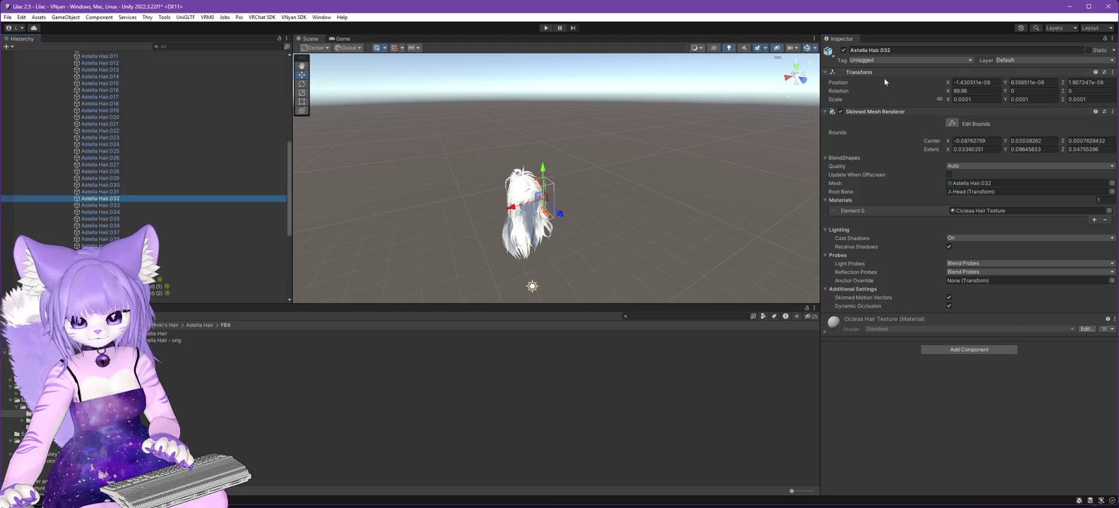
right_click(864, 73)
mouse_move(918, 149)
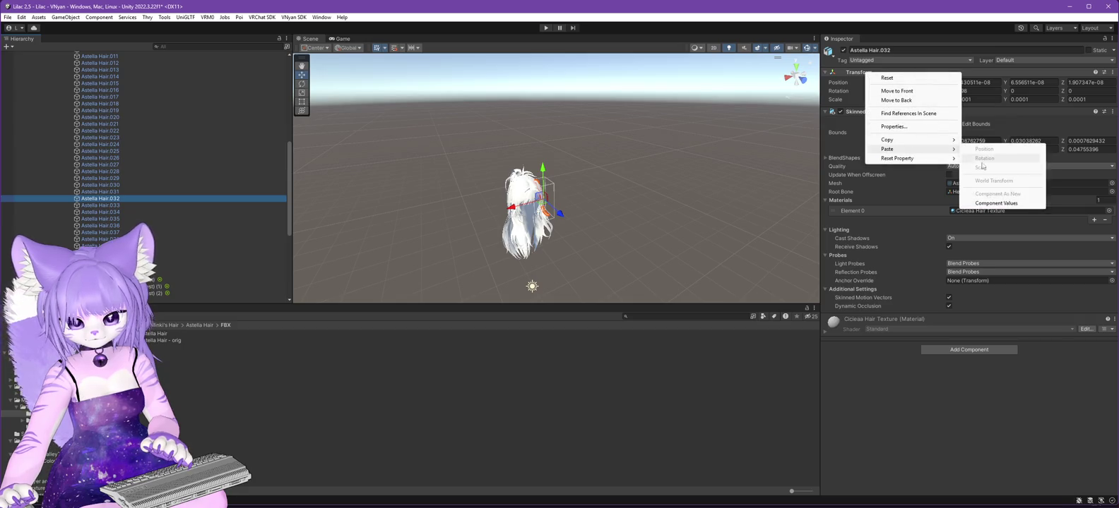
click(988, 204)
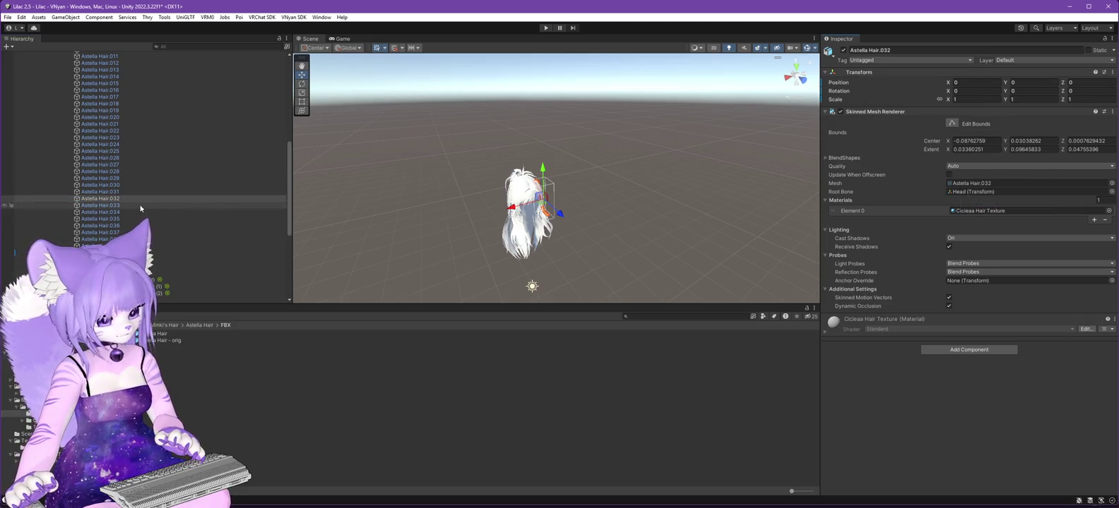
key(Down)
right_click(865, 73)
mouse_move(918, 149)
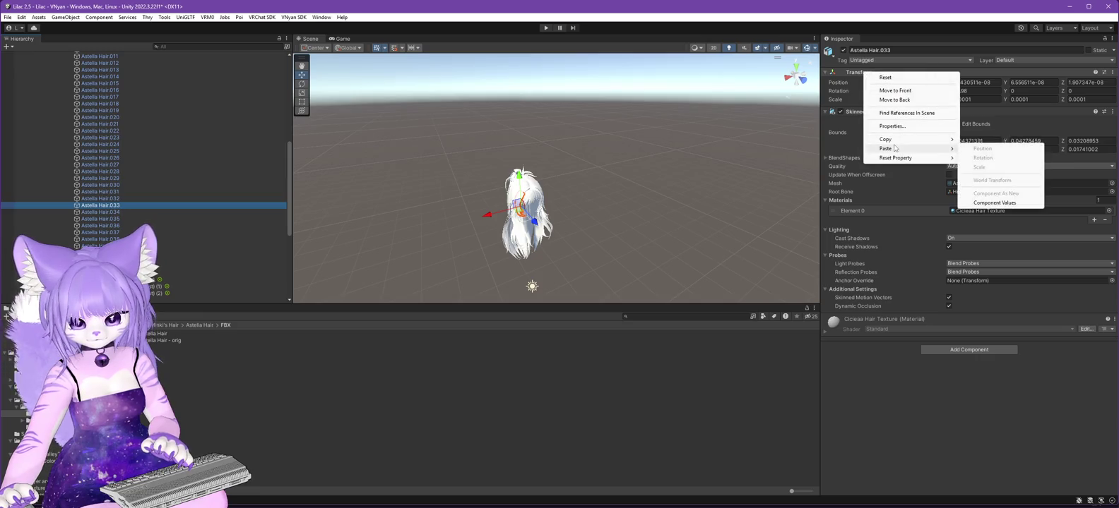
click(1001, 204)
key(Down)
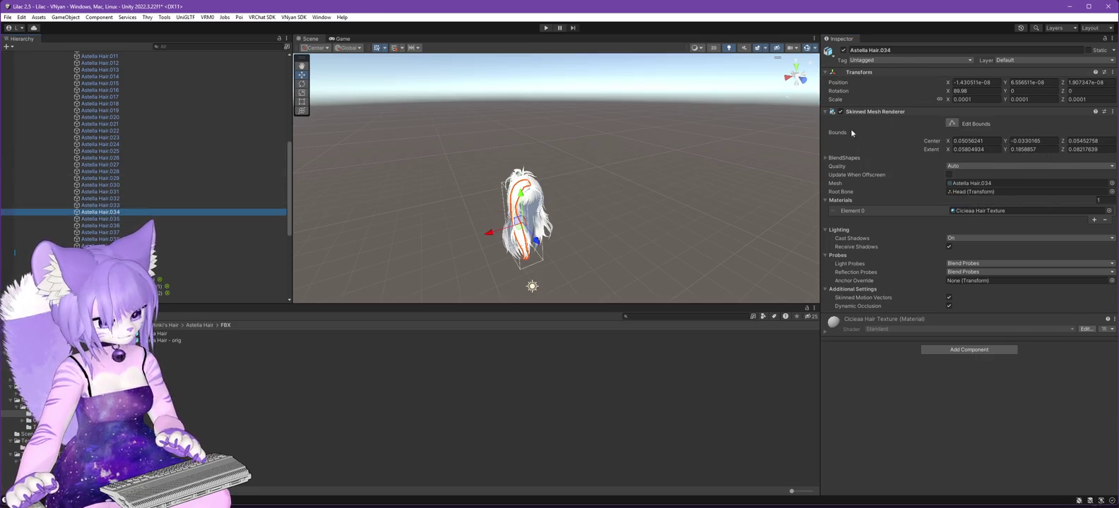
right_click(865, 74)
mouse_move(918, 149)
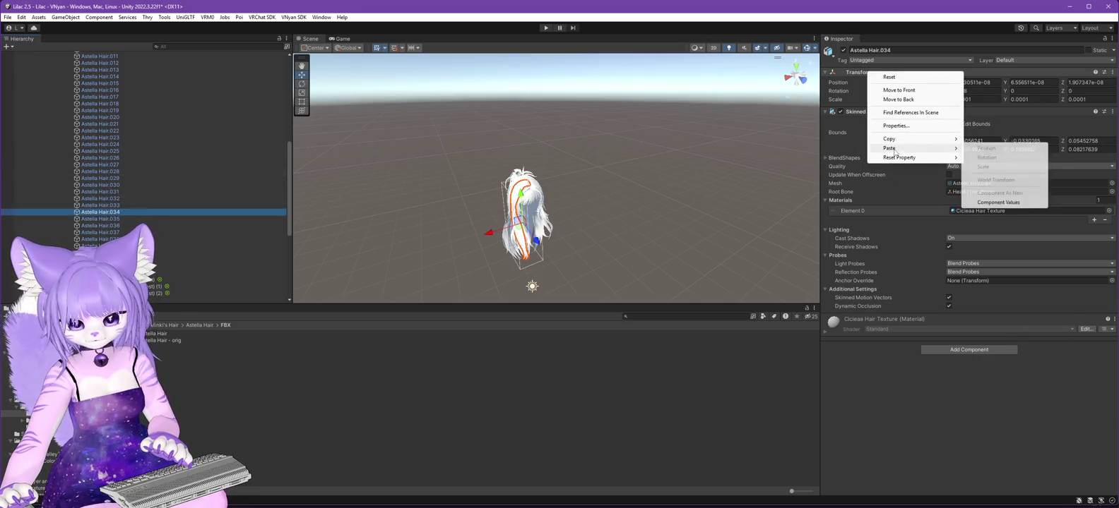
click(992, 204)
Reset the Transforms of Astella Hair.035, .036 and .037 with the copied component values.
key(Down)
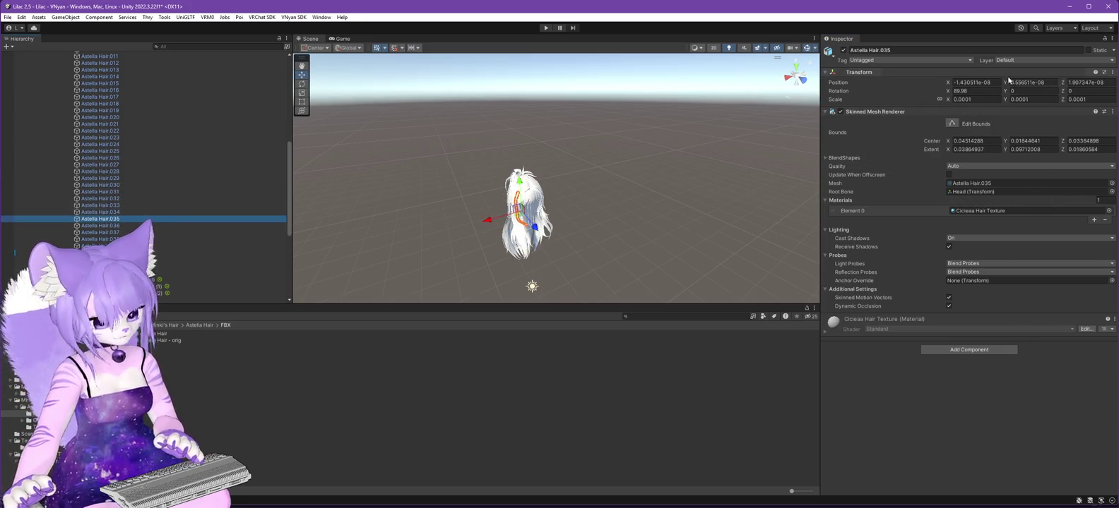
right_click(856, 70)
mouse_move(918, 149)
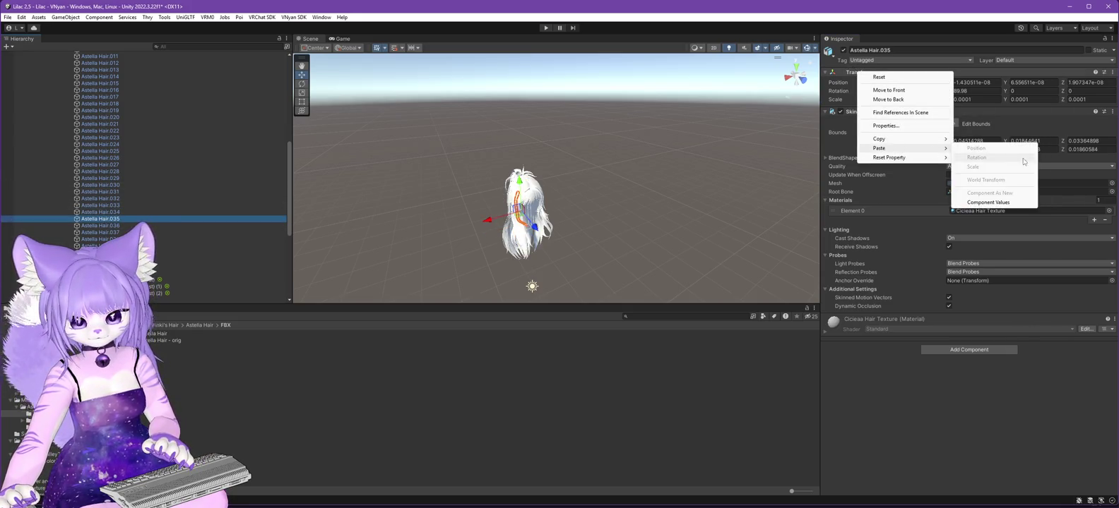
click(992, 204)
click(101, 225)
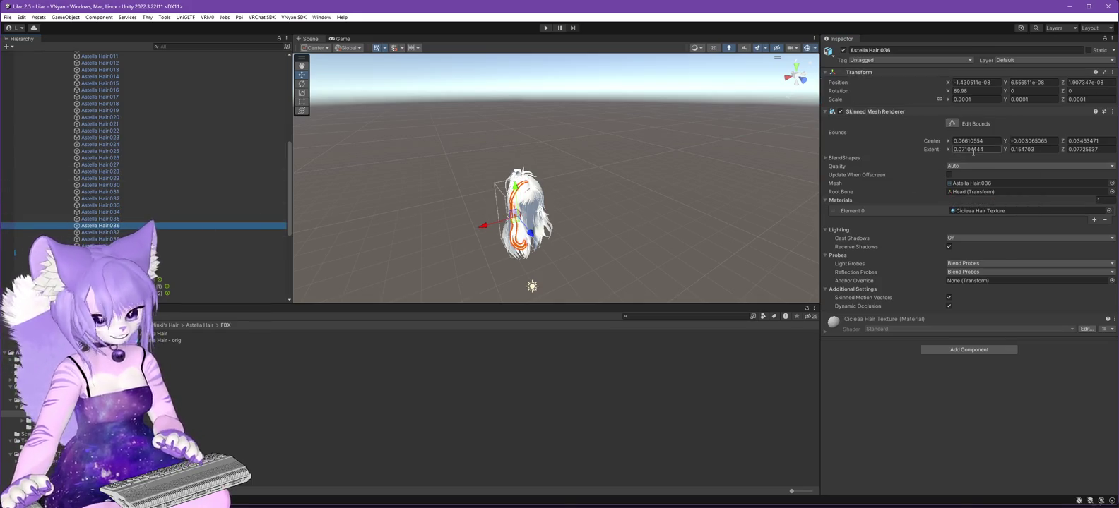
right_click(883, 72)
mouse_move(932, 148)
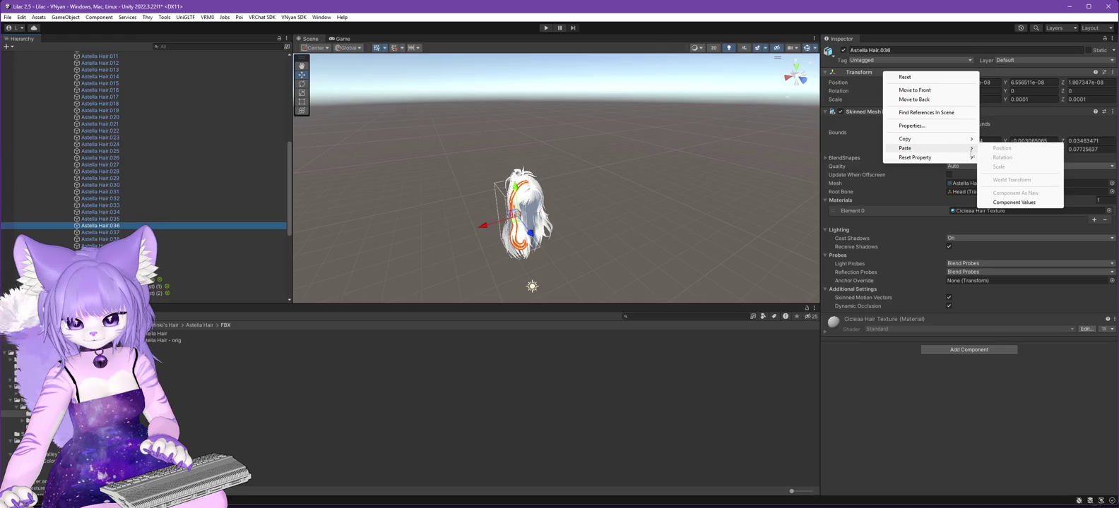
click(1005, 204)
click(102, 232)
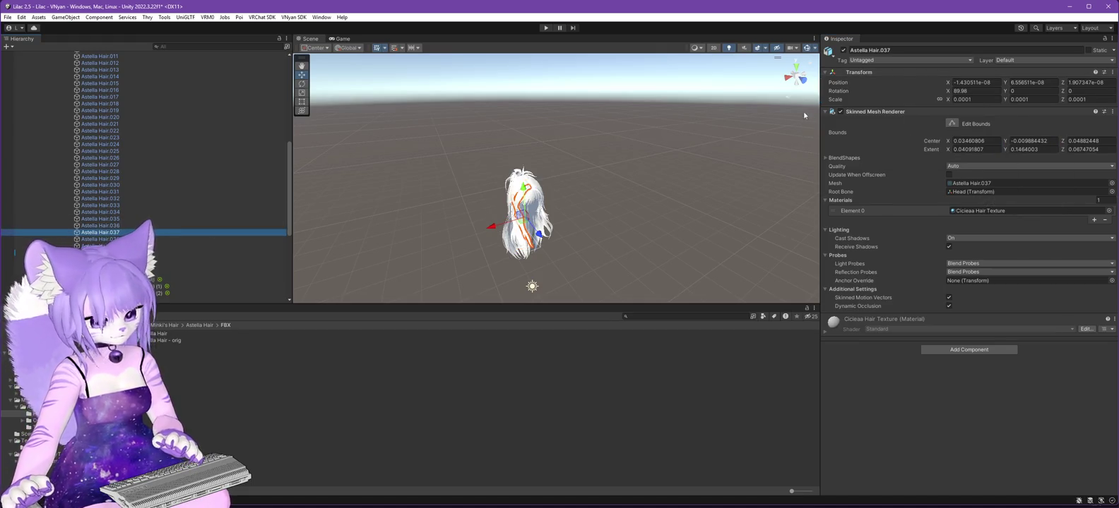
right_click(899, 75)
mouse_move(939, 151)
click(1022, 203)
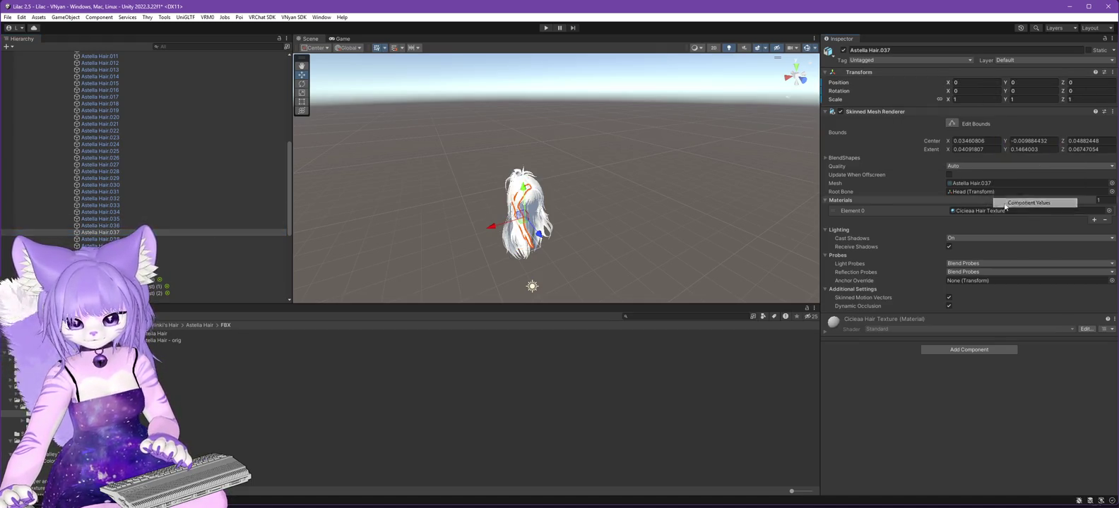
Reset the Transforms of Astella Hair.038 and .039 with the copied component values.
click(101, 239)
right_click(870, 74)
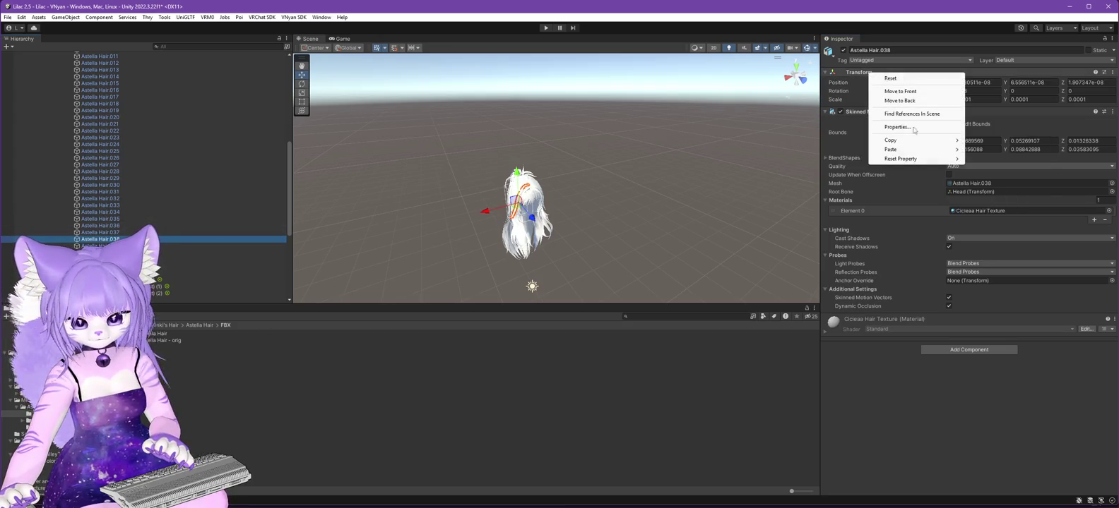
mouse_move(939, 150)
click(992, 203)
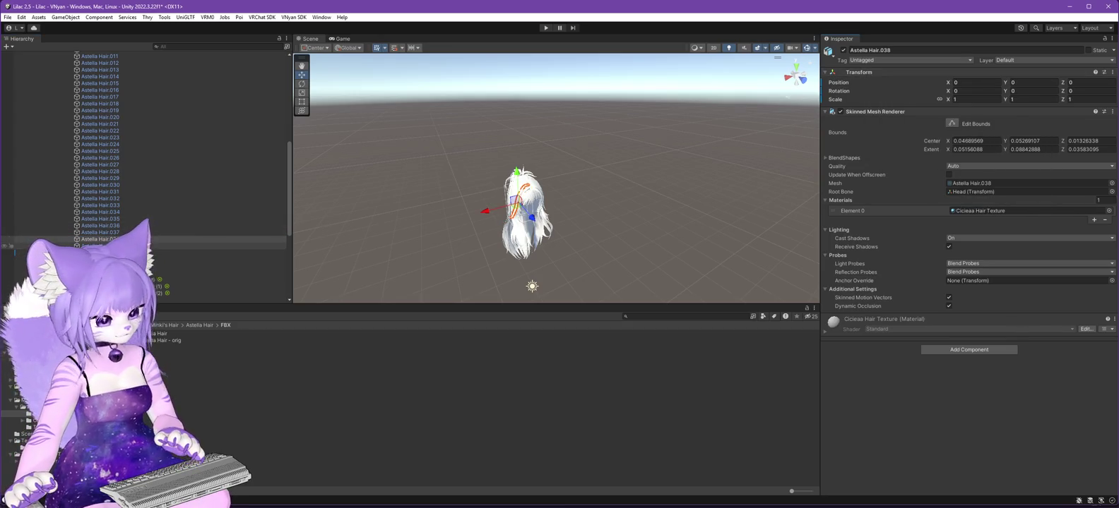
key(Down)
right_click(880, 72)
mouse_move(917, 152)
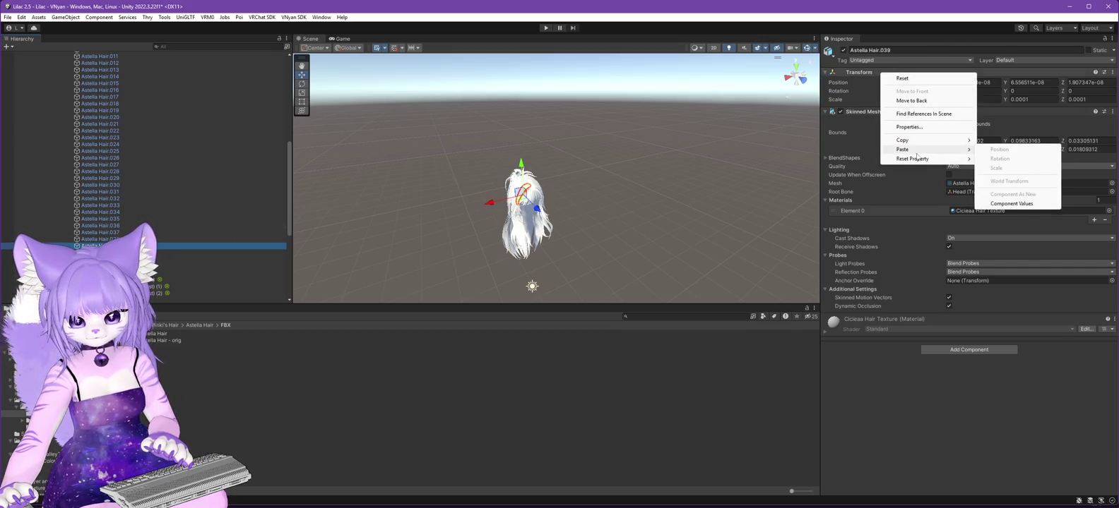
click(1011, 204)
scroll(132, 176, up, 15)
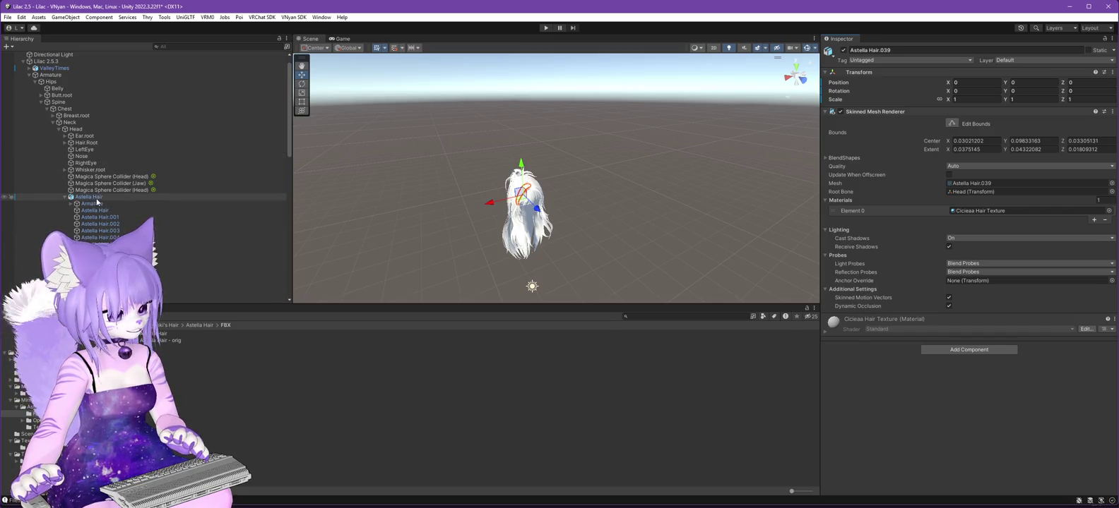
Select the parent Astella Hair object and delete its Scale X value in the Inspector.
click(89, 198)
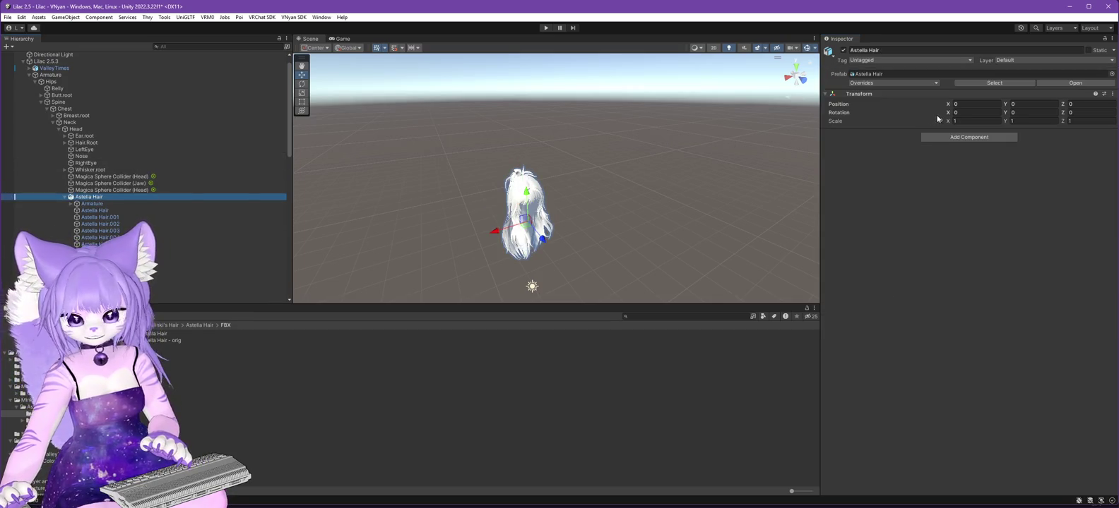
click(979, 120)
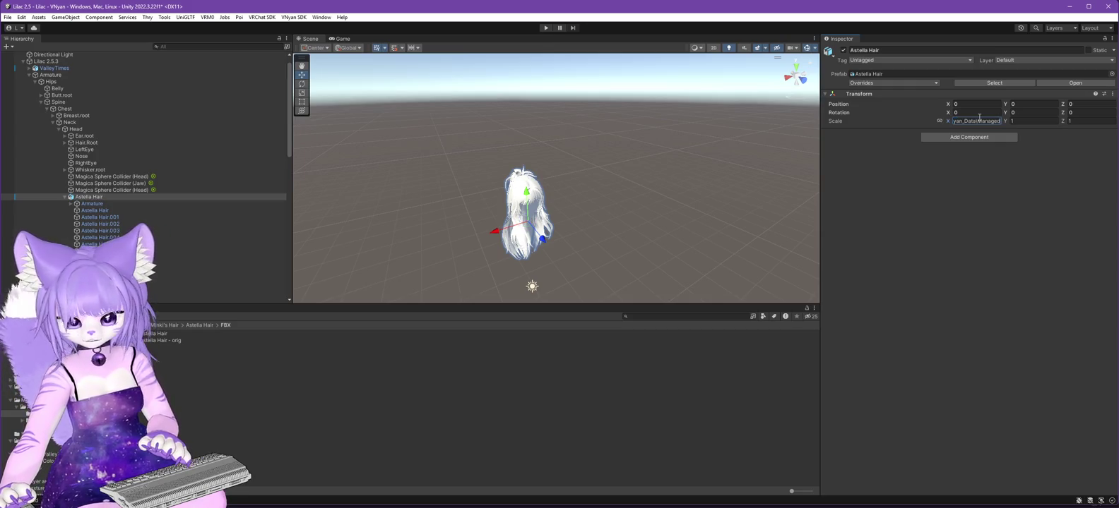
key(BackSpace)
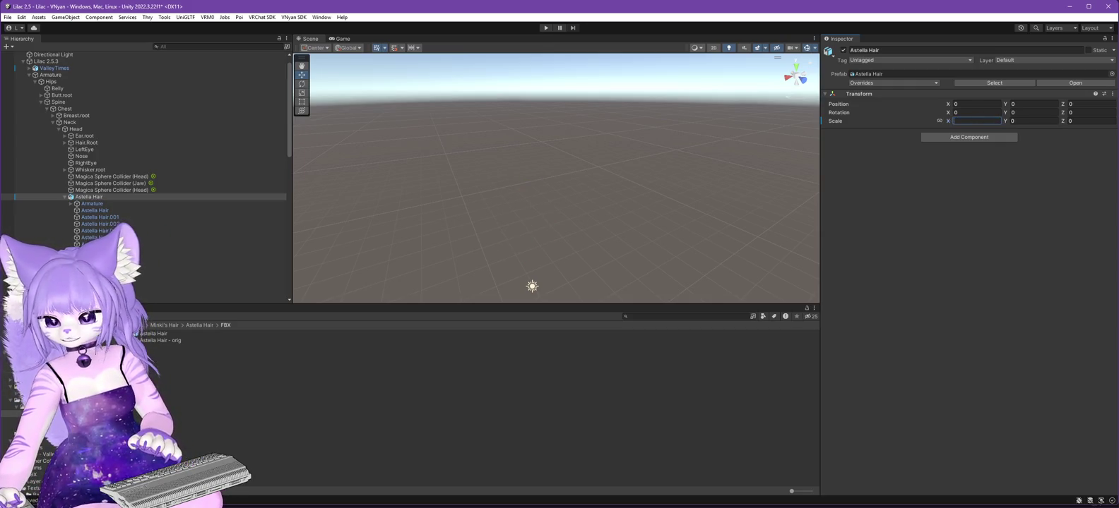
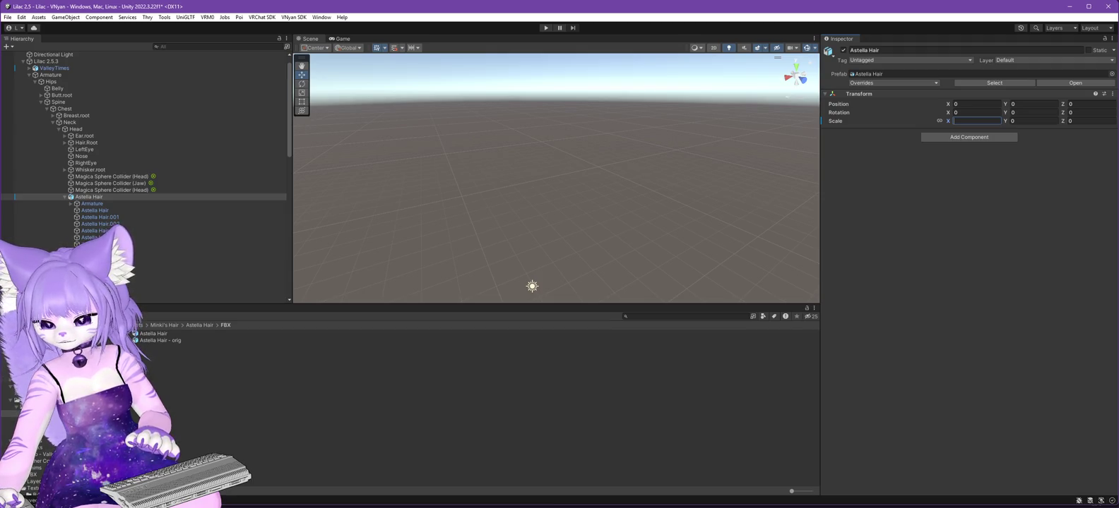
Set the Astella Hair scale to 0.8358104 on all three axes.
text(0)
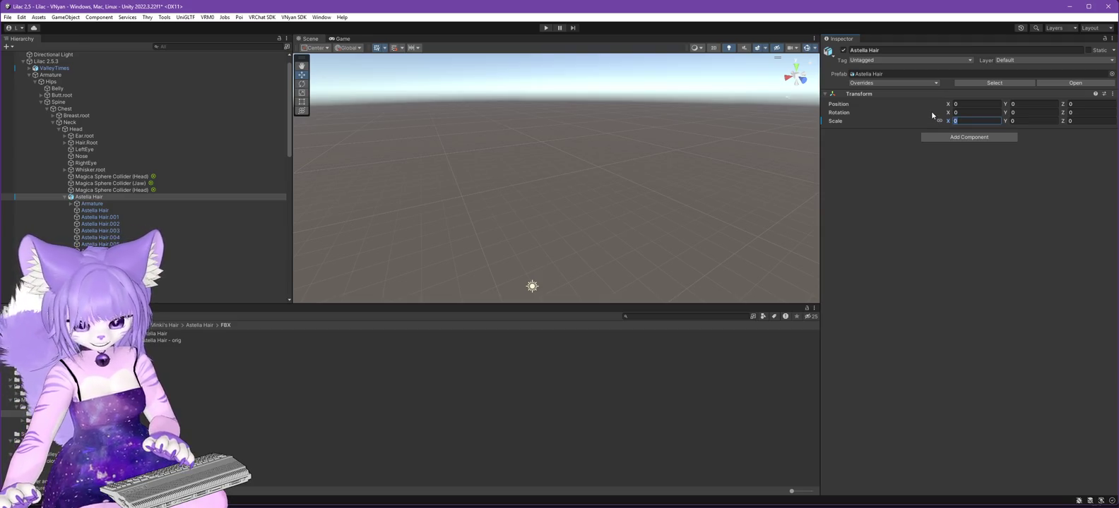
text(0.8358104)
key(Return)
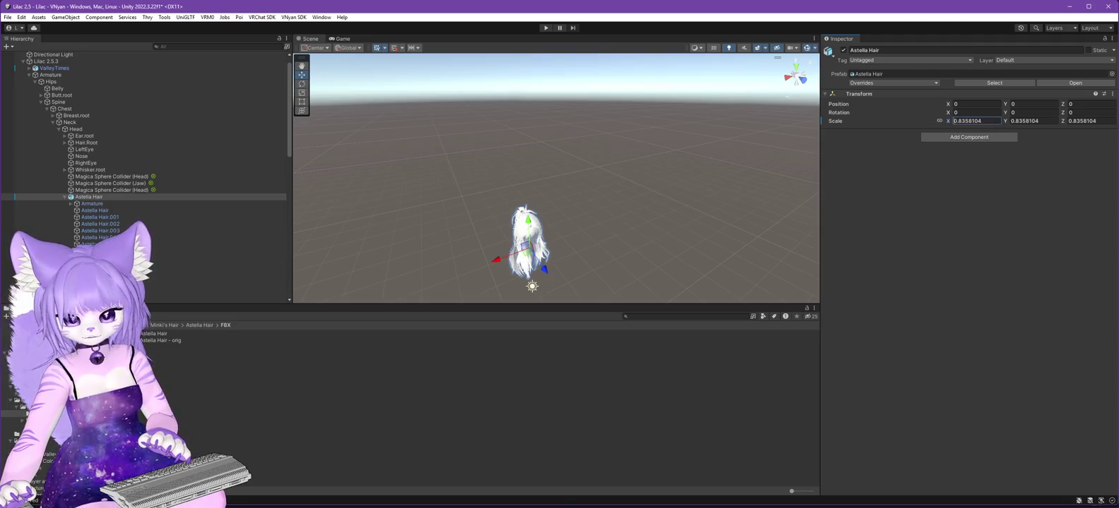
Lower the hair onto the avatar's head and check the fit from the side and back.
scroll(663, 254, down, 2)
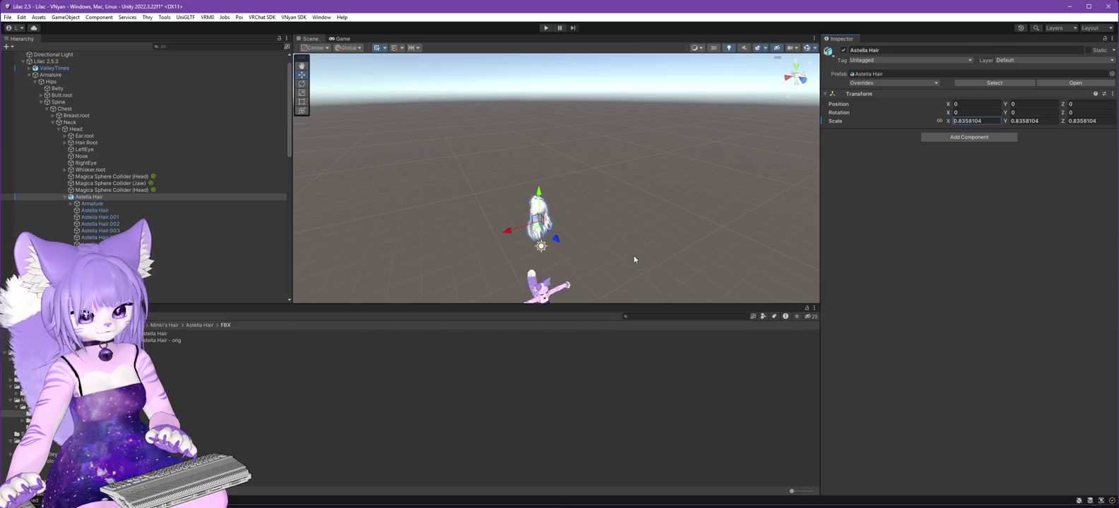
drag(633, 259, 631, 141)
drag(540, 62, 545, 167)
scroll(586, 200, up, 6)
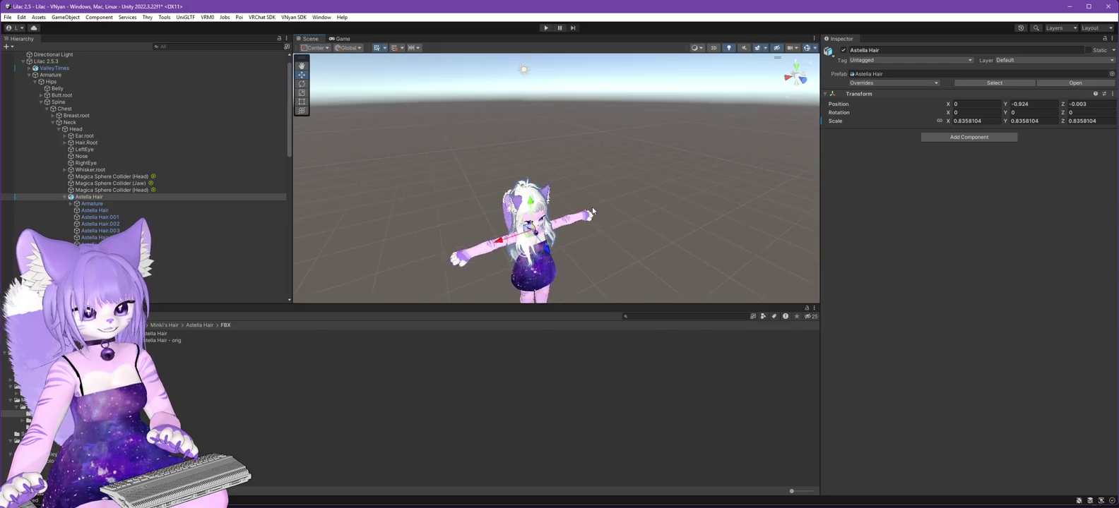
drag(586, 173, 587, 70)
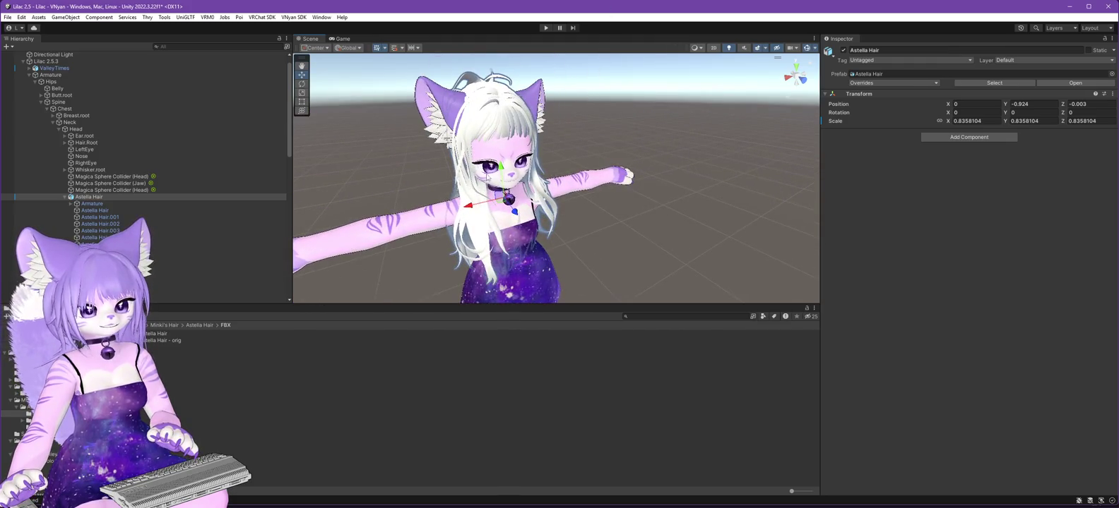
drag(501, 167, 502, 180)
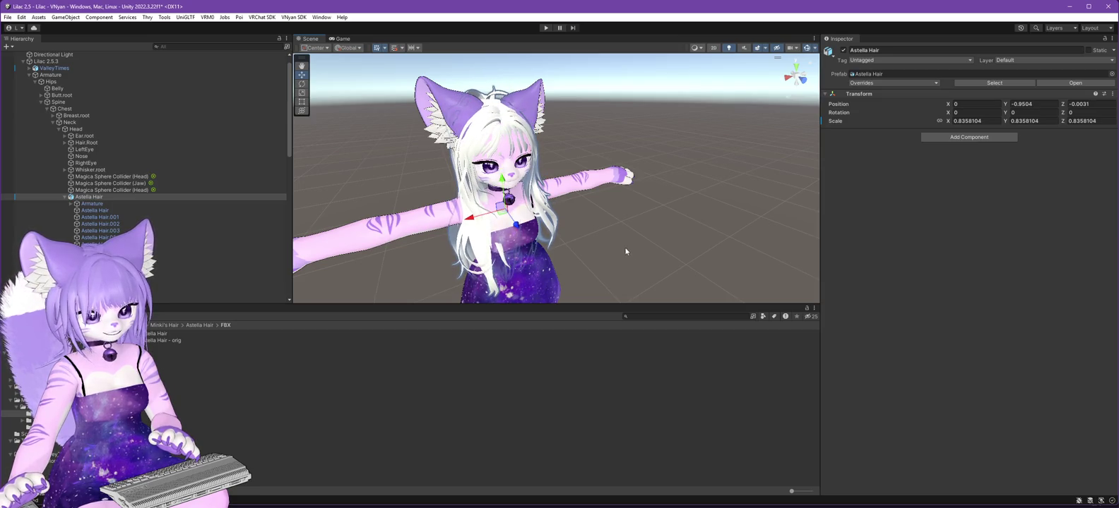
mouse_move(626, 250)
mouse_down()
mouse_move(606, 260)
mouse_move(722, 242)
mouse_up()
drag(551, 229, 680, 267)
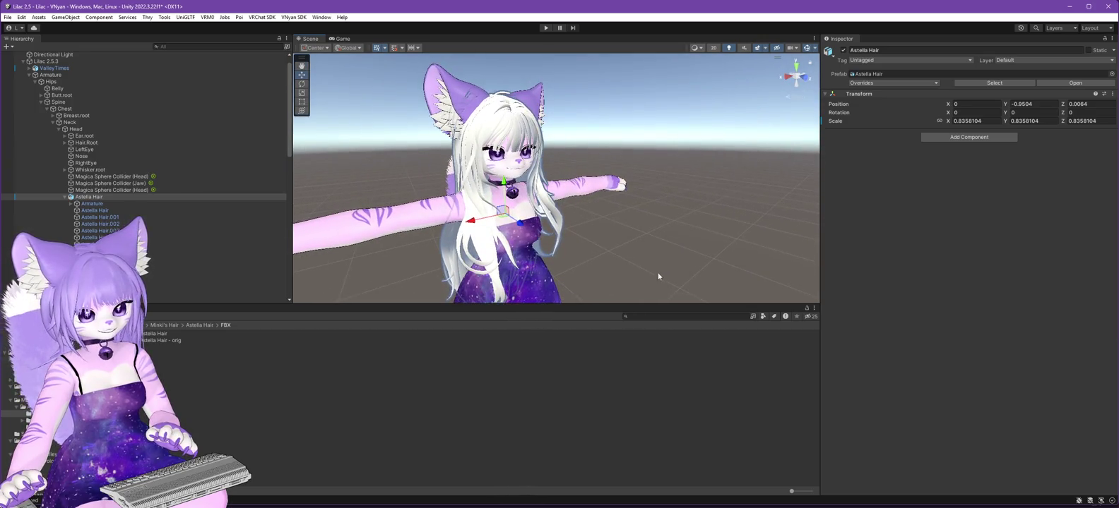
Drag the Hair material onto Element 0 of all 40 Astella Hair strand meshes.
click(99, 211)
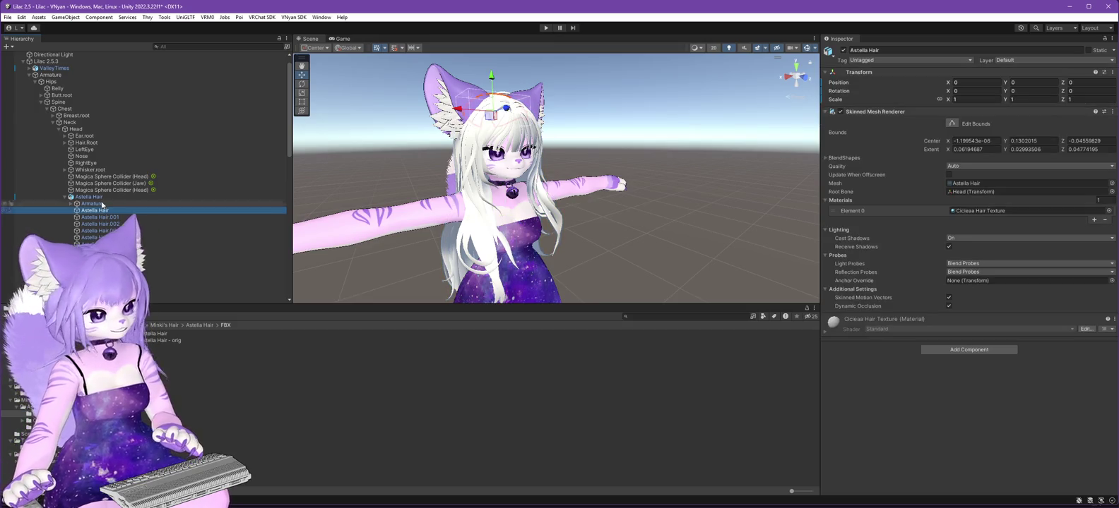
scroll(154, 224, down, 10)
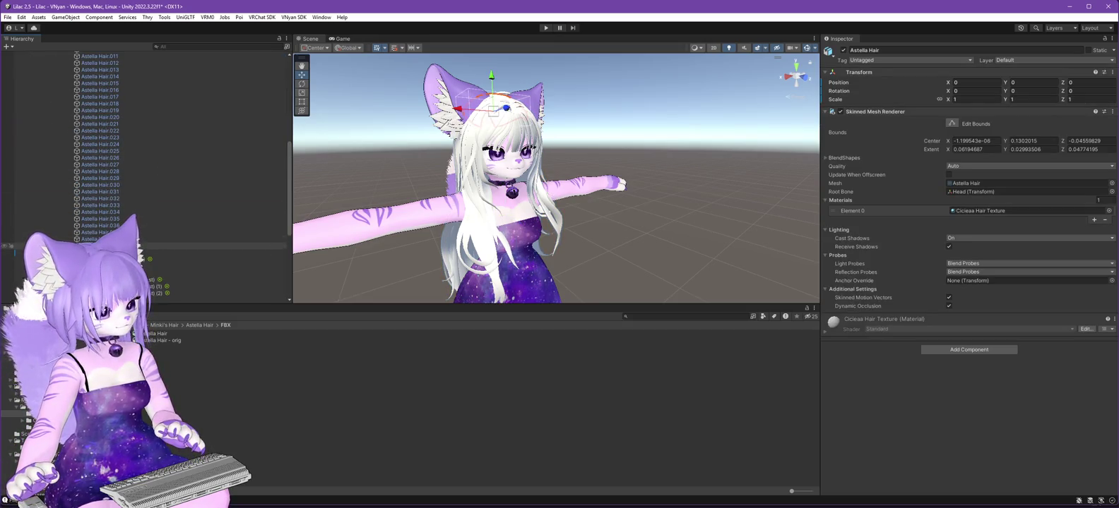
shift+click(153, 243)
click(200, 325)
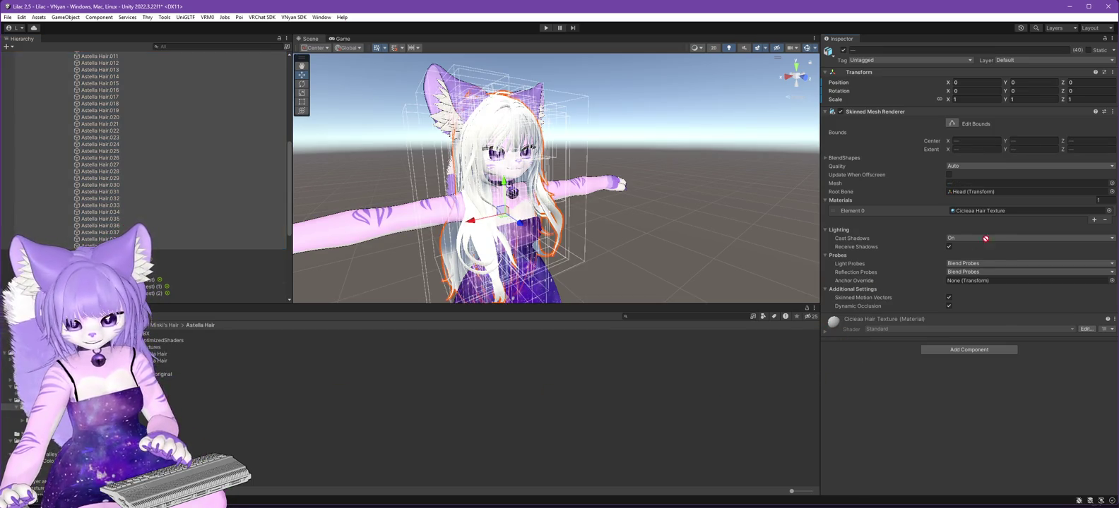
drag(989, 214, 989, 214)
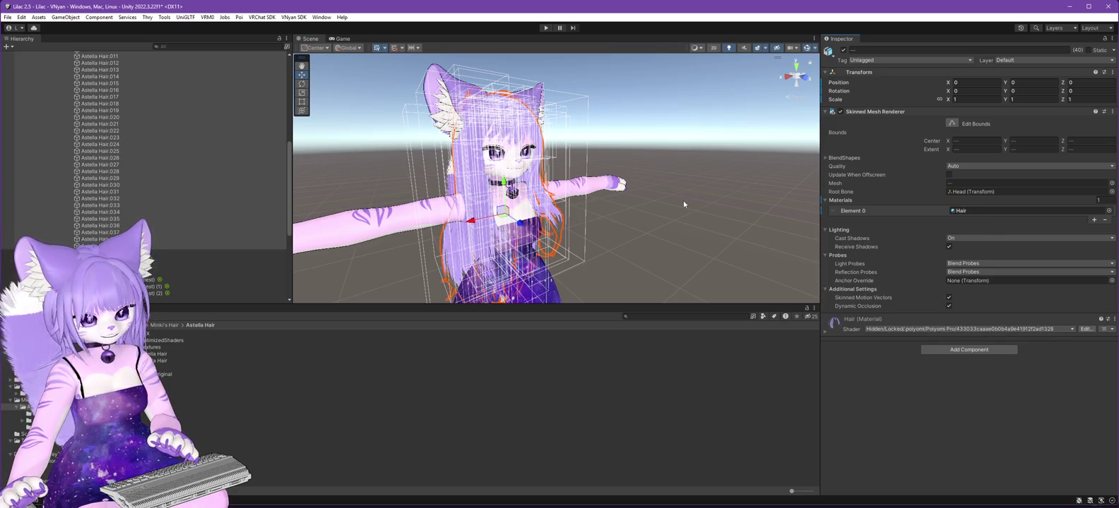
scroll(94, 150, up, 5)
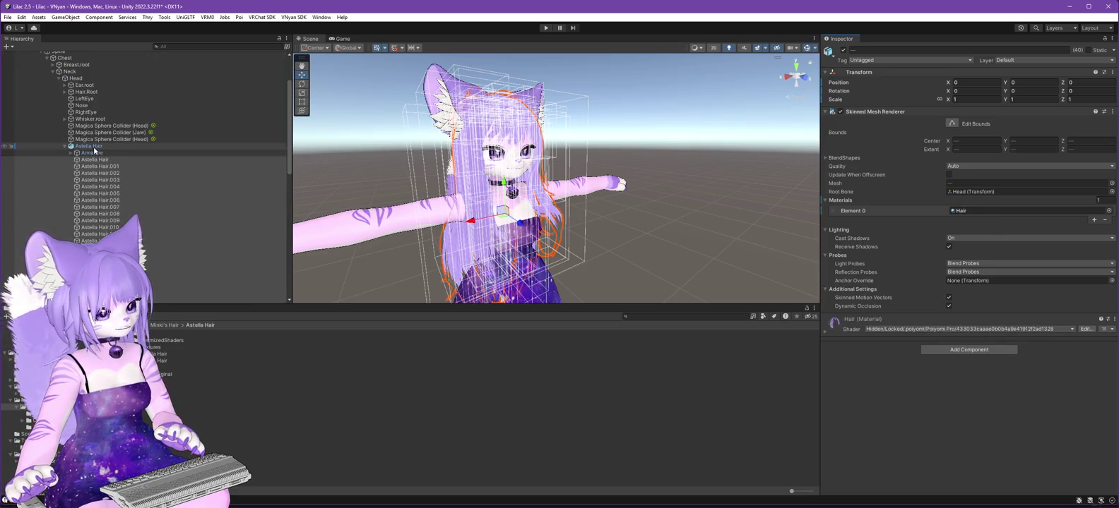
click(94, 147)
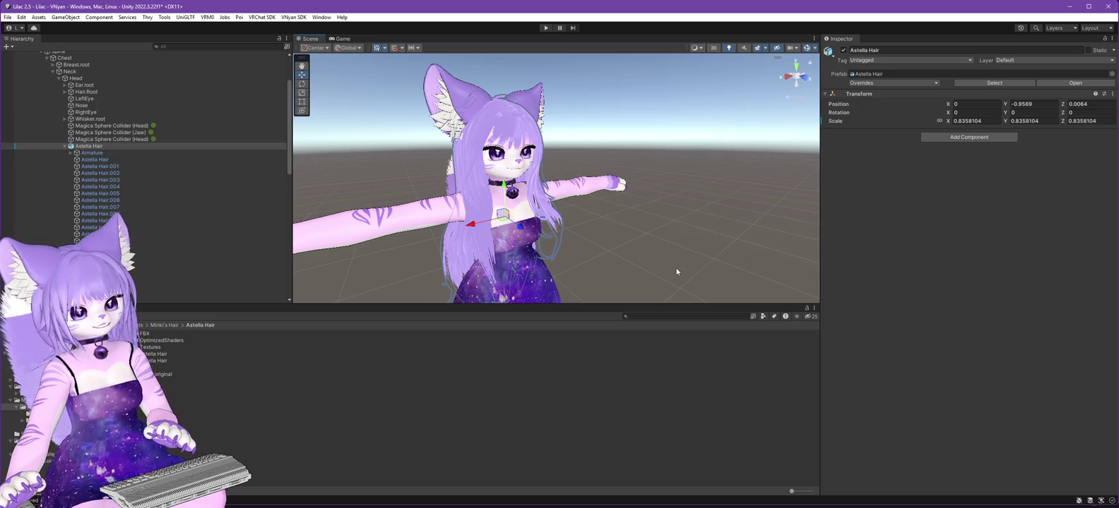
Nudge the Astella Hair slightly upward on the head.
mouse_move(674, 270)
mouse_down()
mouse_move(407, 242)
mouse_move(376, 221)
mouse_move(625, 266)
mouse_up()
mouse_move(504, 177)
mouse_down()
mouse_move(572, 240)
mouse_move(603, 251)
mouse_move(443, 252)
mouse_up()
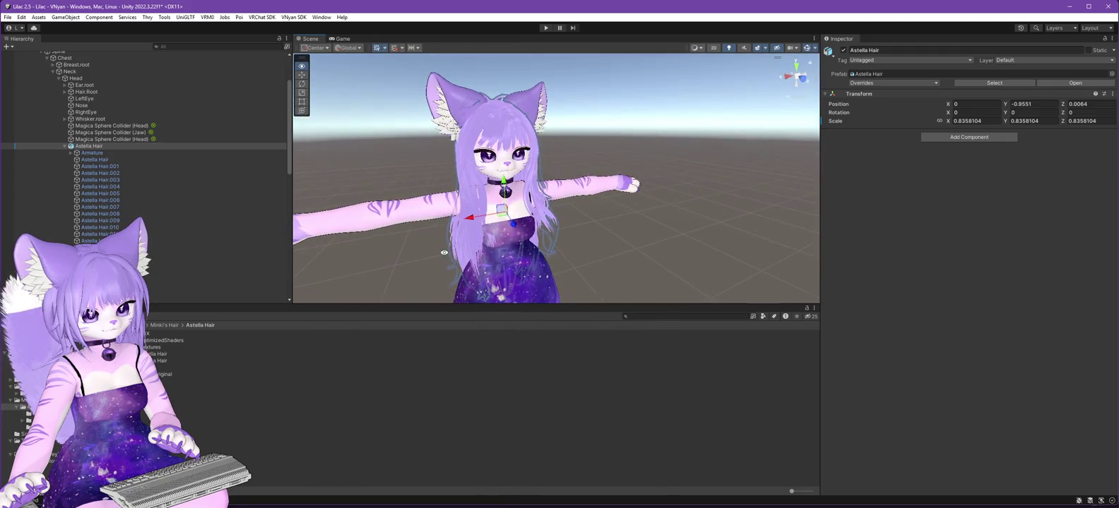
click(94, 160)
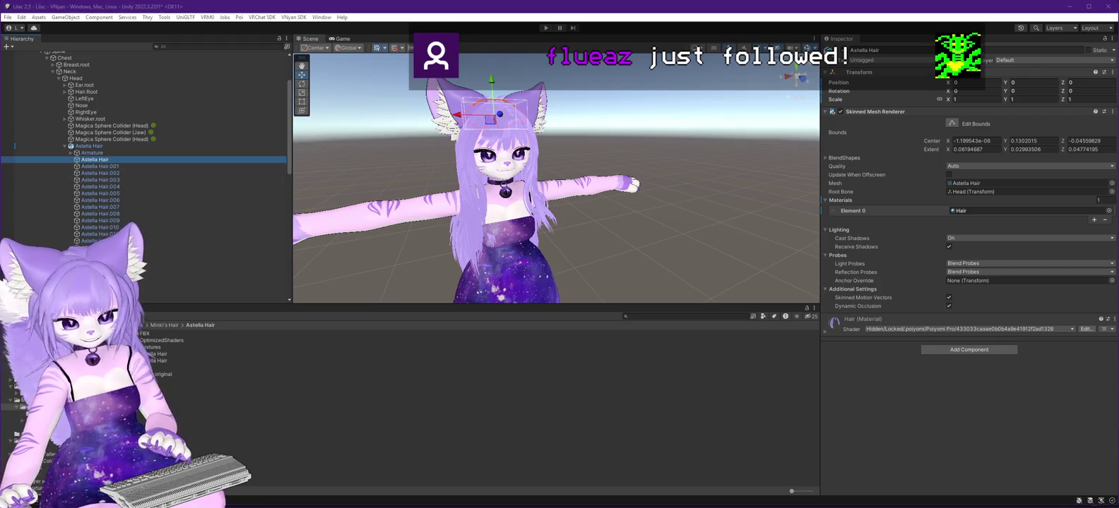
Inspect strands Astella Hair.001 and .002, viewing them from behind the avatar.
click(200, 167)
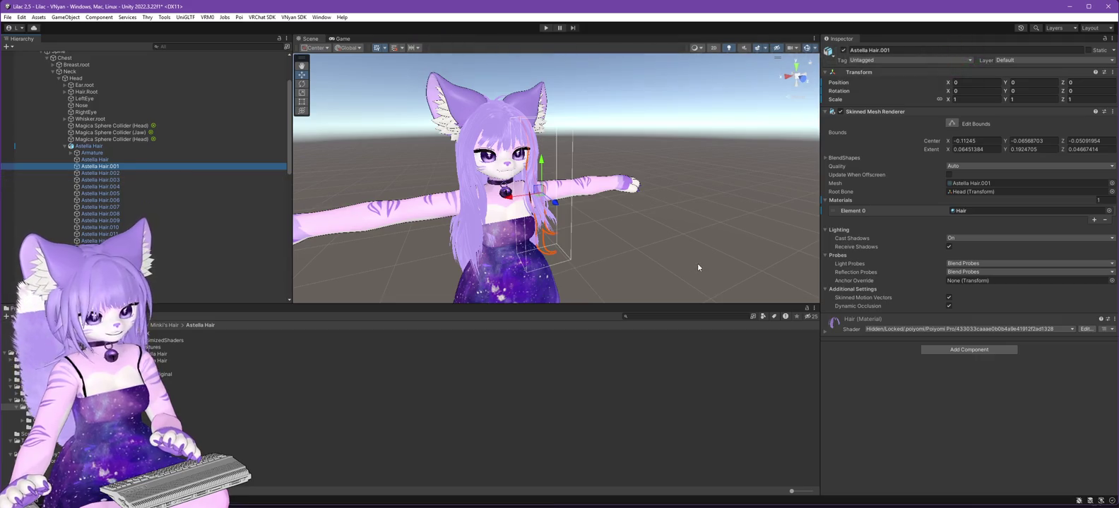
mouse_move(698, 262)
mouse_down()
mouse_move(332, 252)
mouse_move(418, 269)
mouse_up()
click(111, 174)
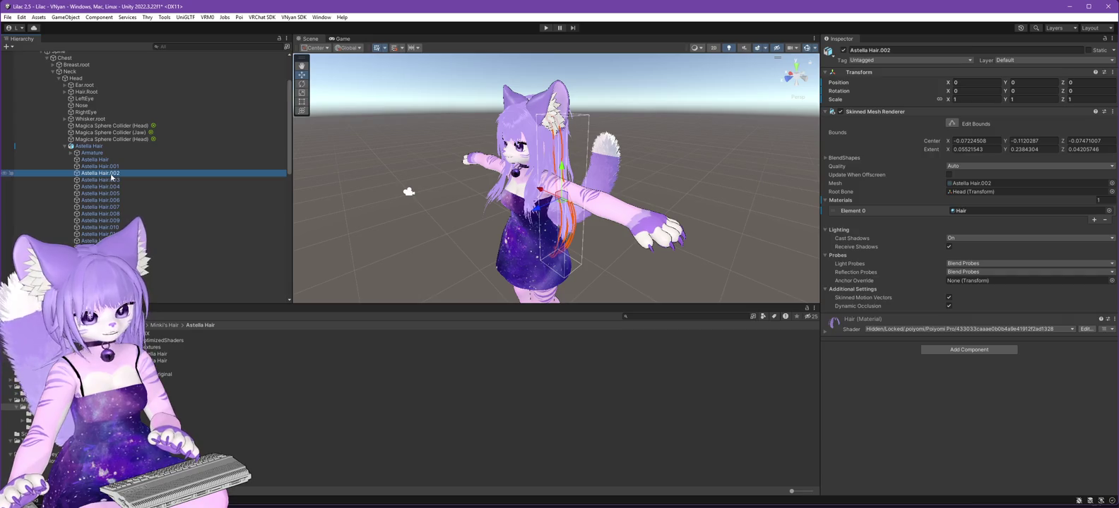
key(Up)
mouse_move(604, 260)
mouse_down()
mouse_move(357, 237)
mouse_move(397, 243)
mouse_up()
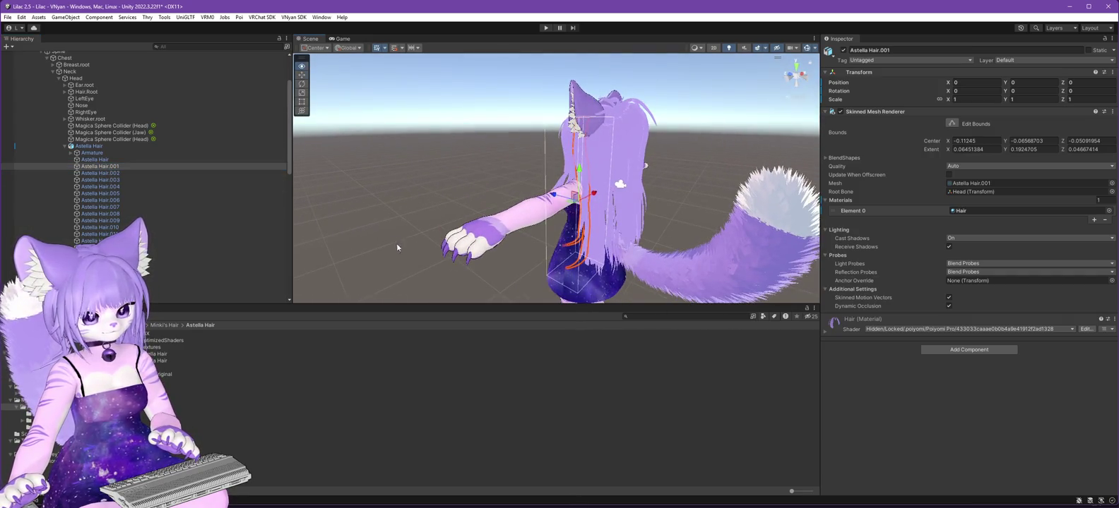
Create an empty child object named Back Hair under Astella Hair.
right_click(89, 147)
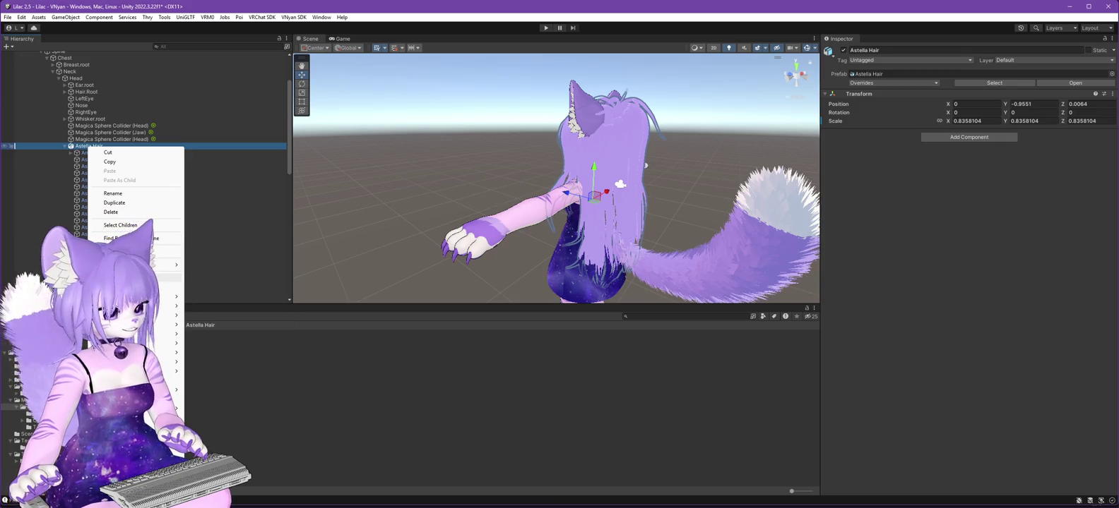
click(128, 277)
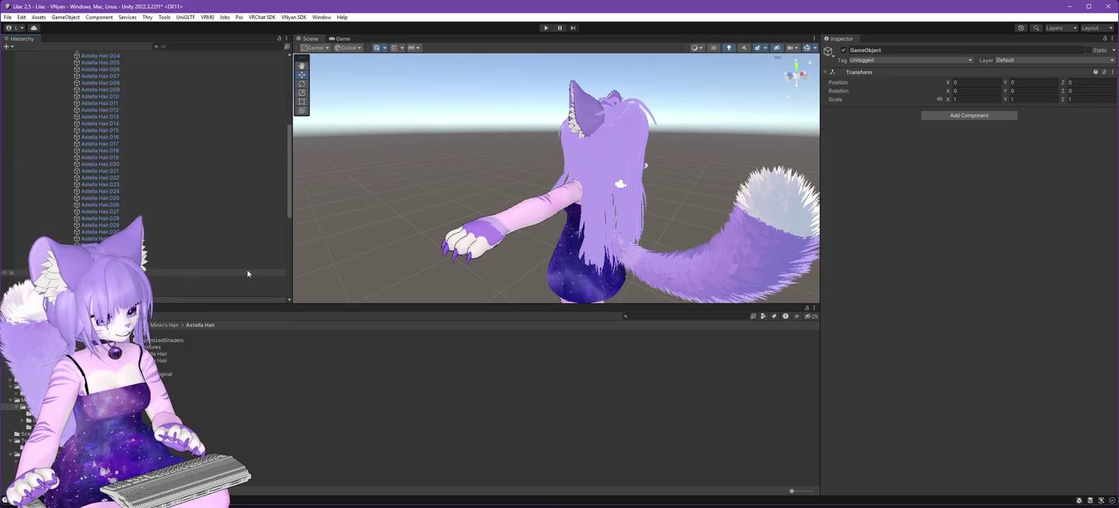
text(Back Hair)
key(Return)
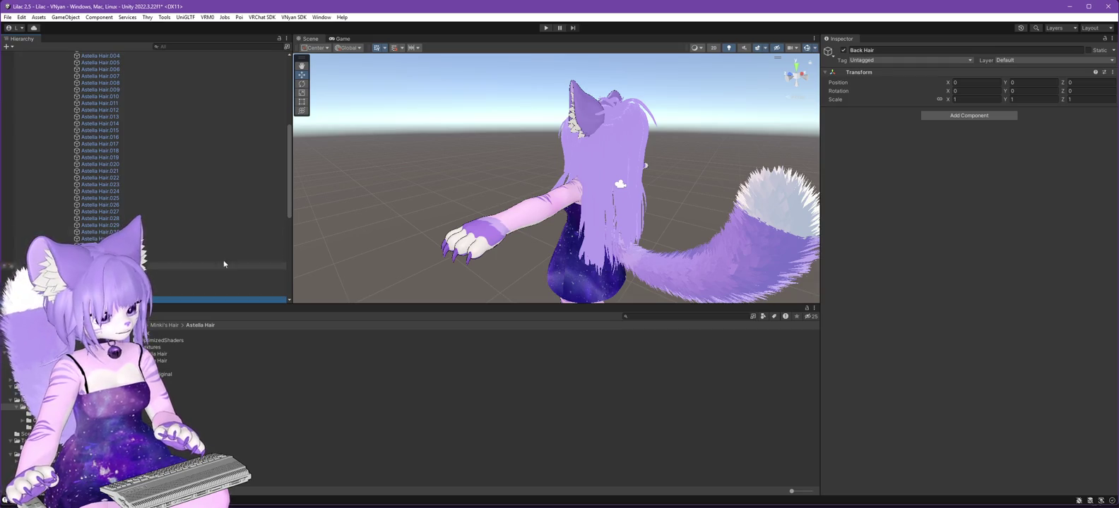
Select front strands Astella Hair.001 through .006 together.
scroll(137, 145, up, 10)
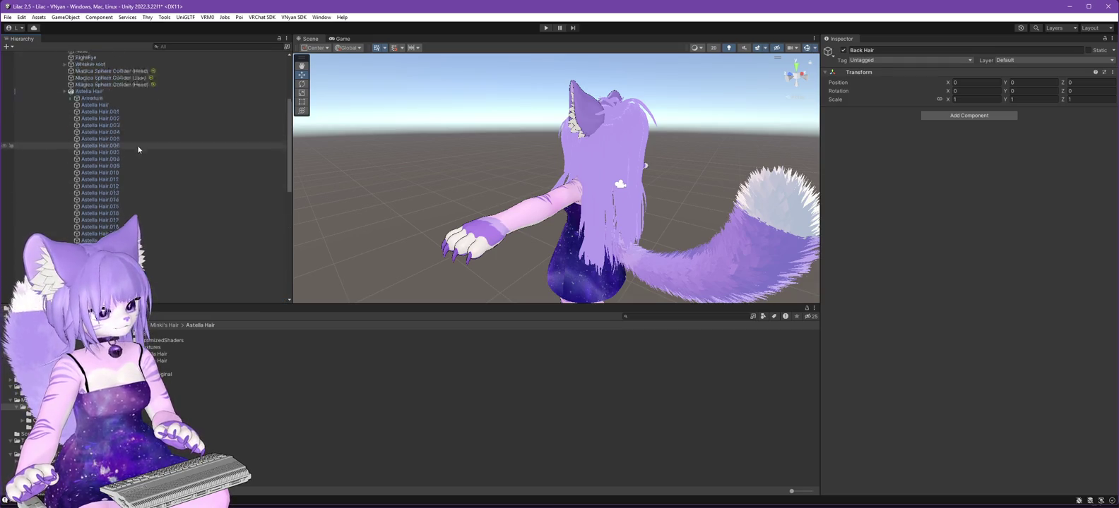
click(189, 213)
click(108, 206)
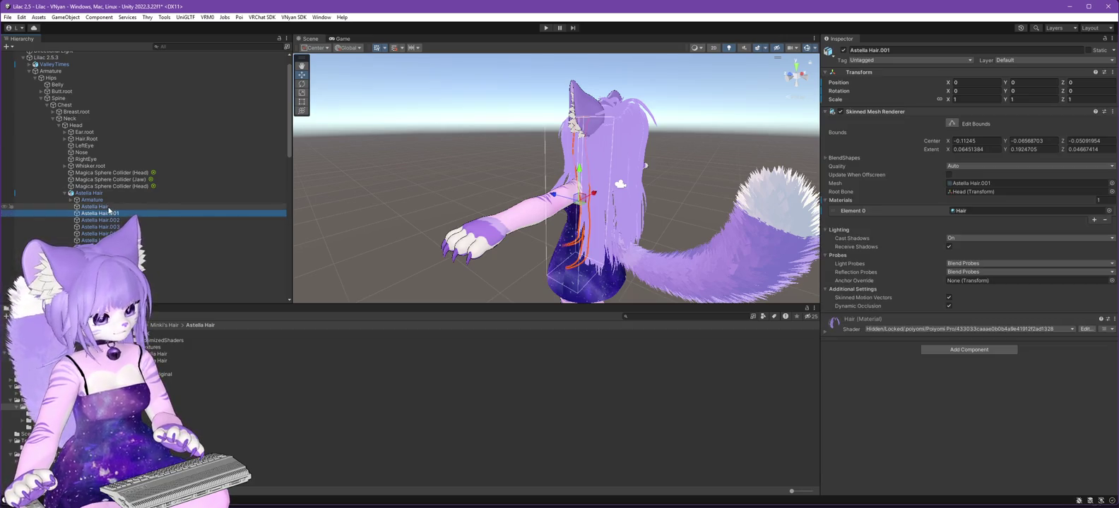
click(107, 213)
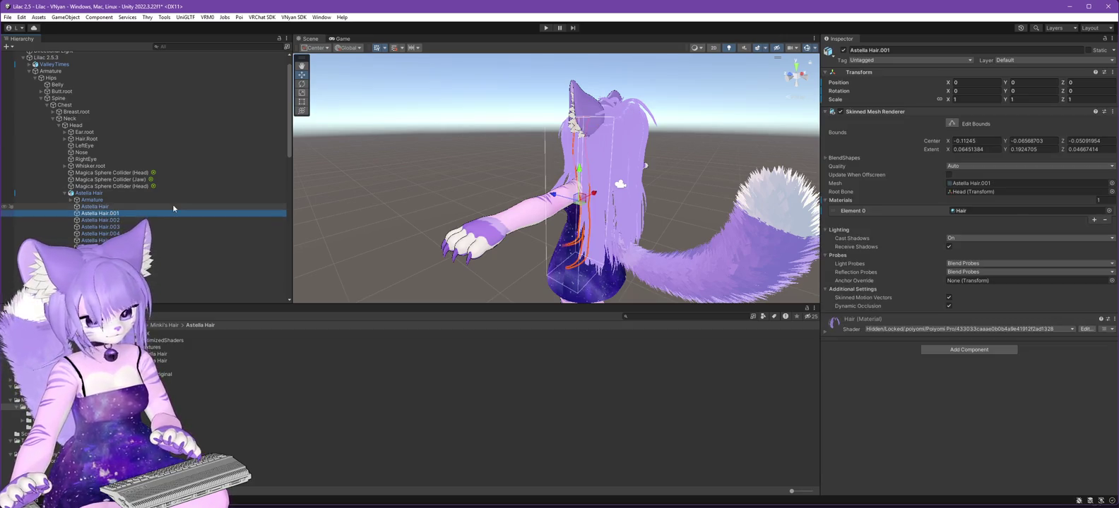
key(Down)
key(Down)
key(Down)
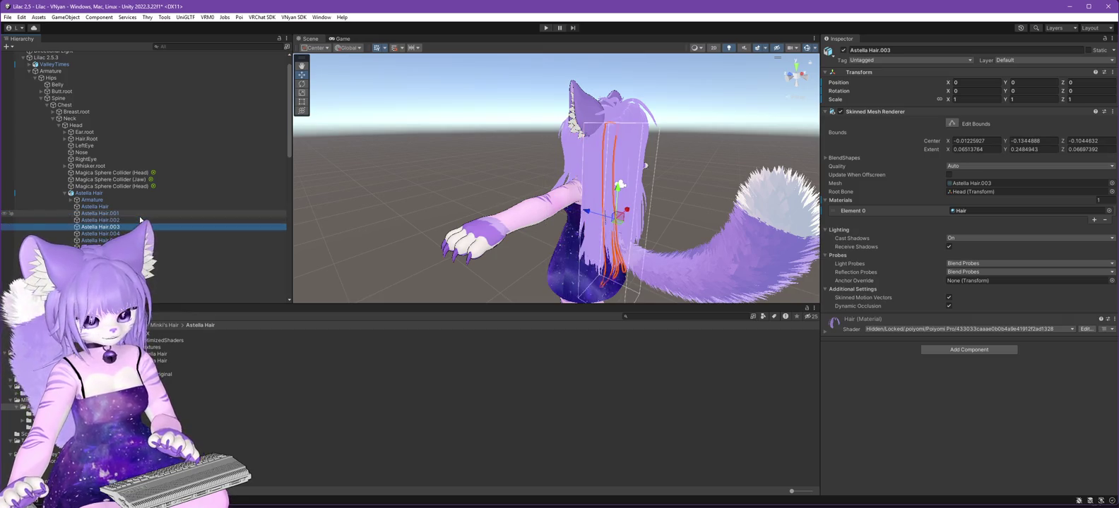
key(Down)
key(Down)
key(Down)
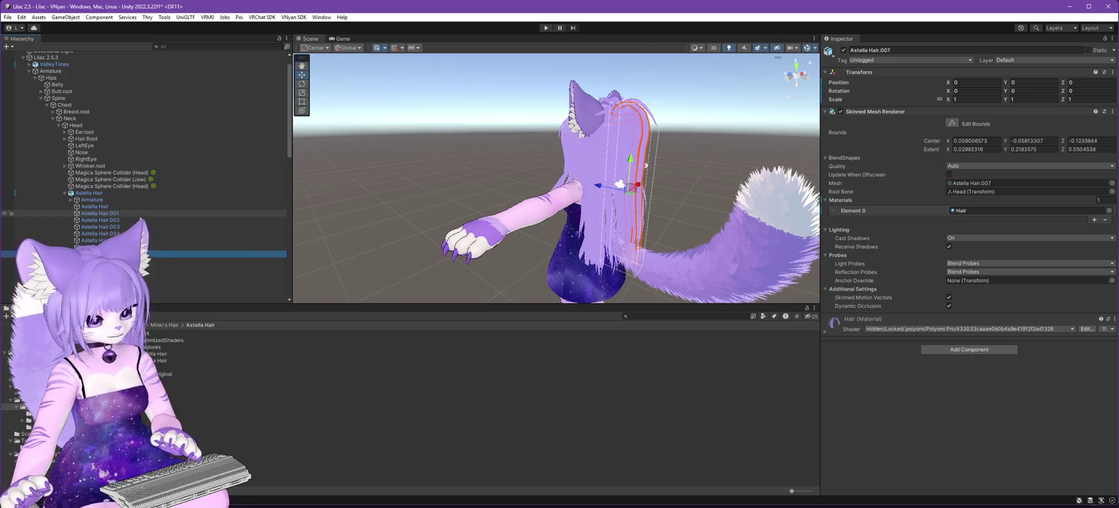
key(Up)
shift+click(115, 215)
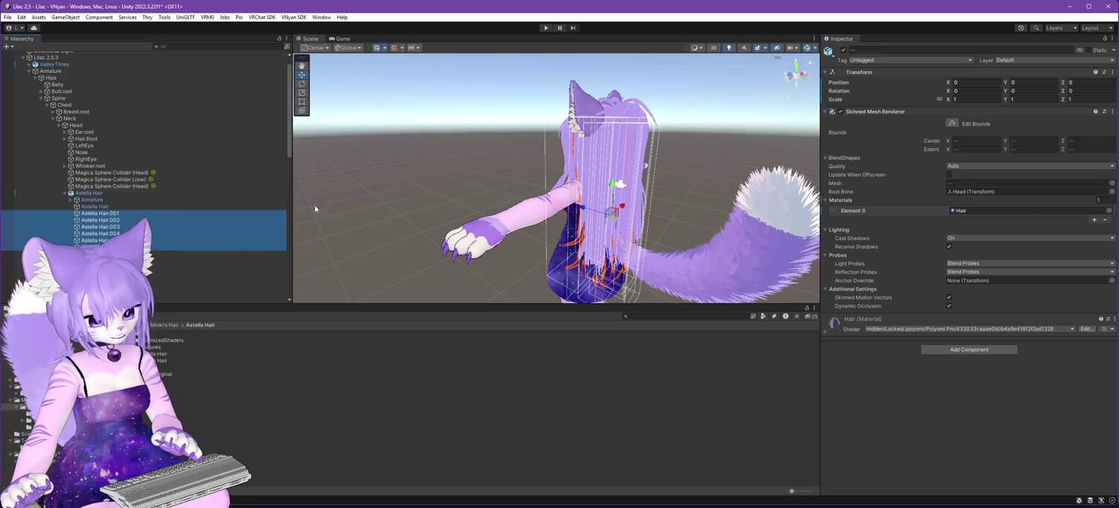
Try moving the six strands to another parent and dismiss the prefab restructure error.
drag(621, 245, 537, 246)
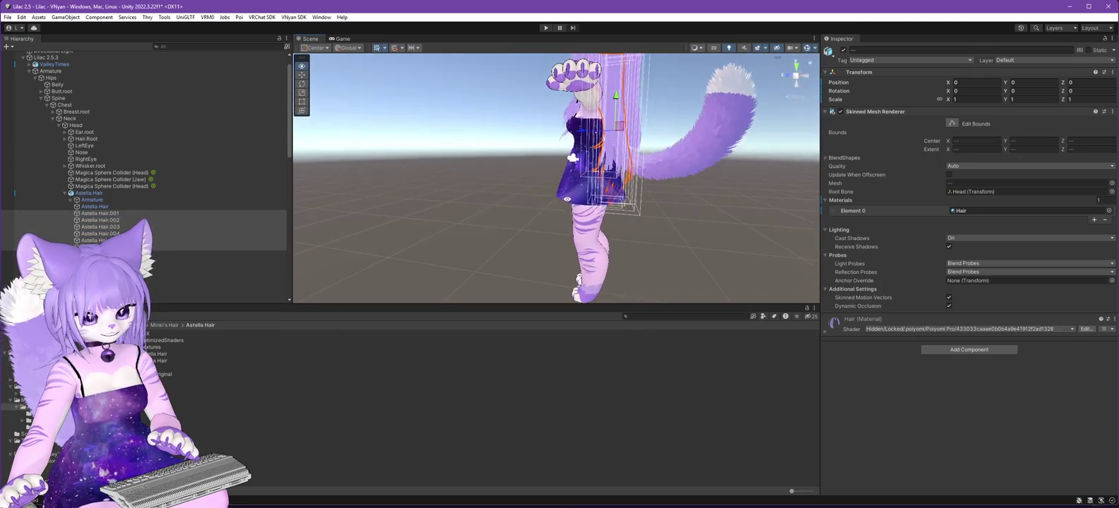
scroll(141, 177, down, 3)
scroll(141, 148, down, 6)
scroll(176, 176, up, 2)
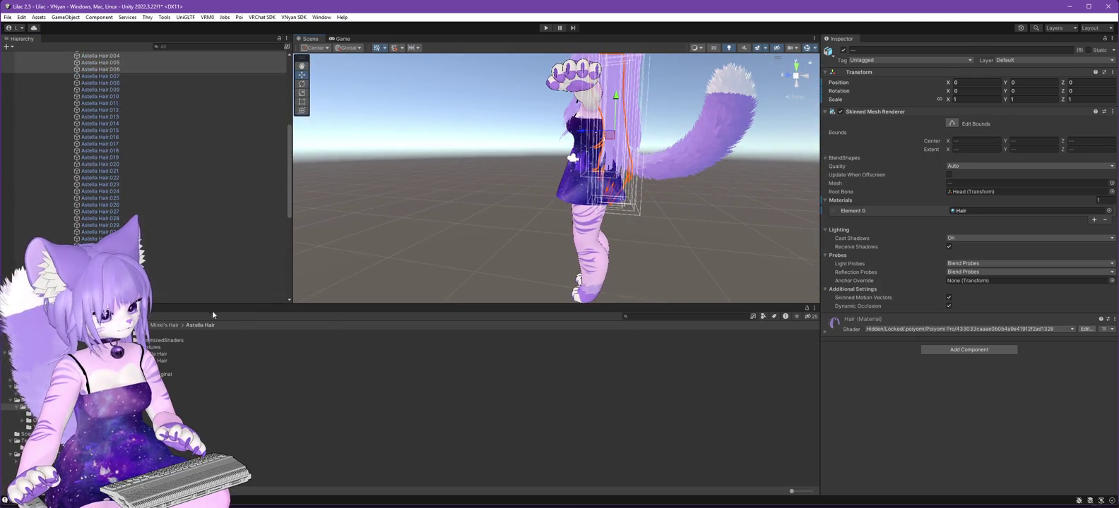
drag(216, 304, 215, 431)
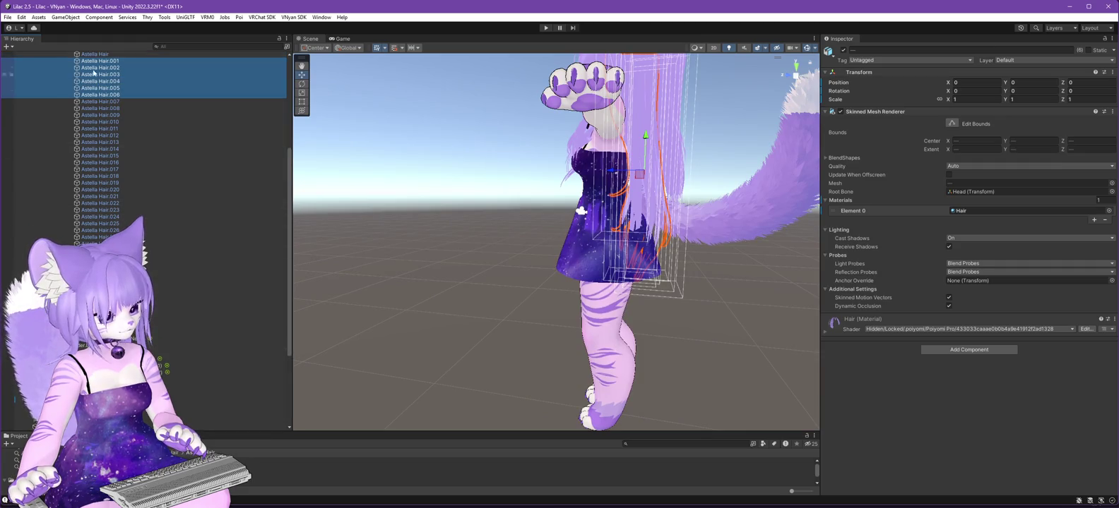
drag(212, 329, 212, 329)
click(615, 275)
scroll(565, 282, up, 2)
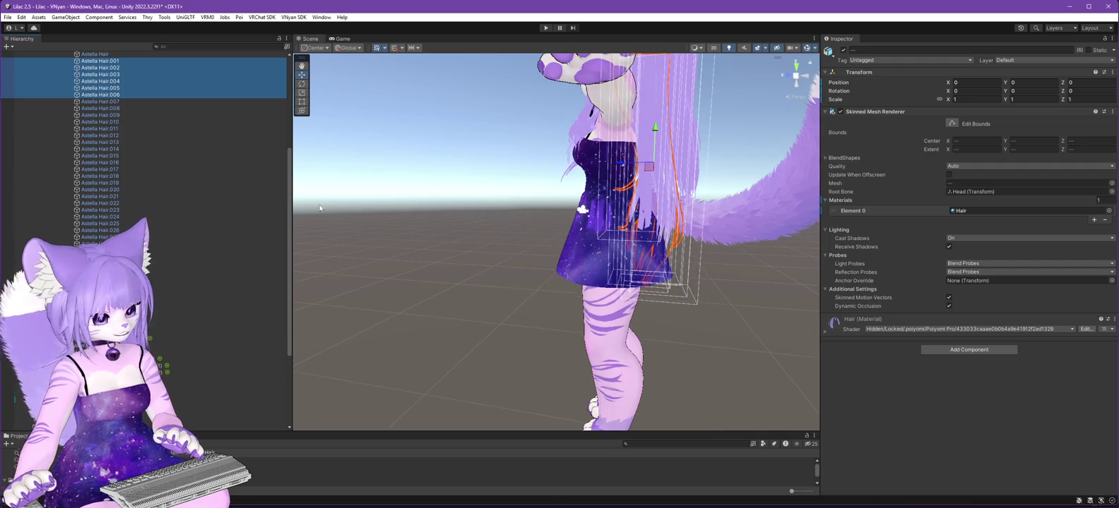
scroll(108, 194, up, 6)
Unpack the Astella Hair prefab completely, confirming the warning.
right_click(96, 193)
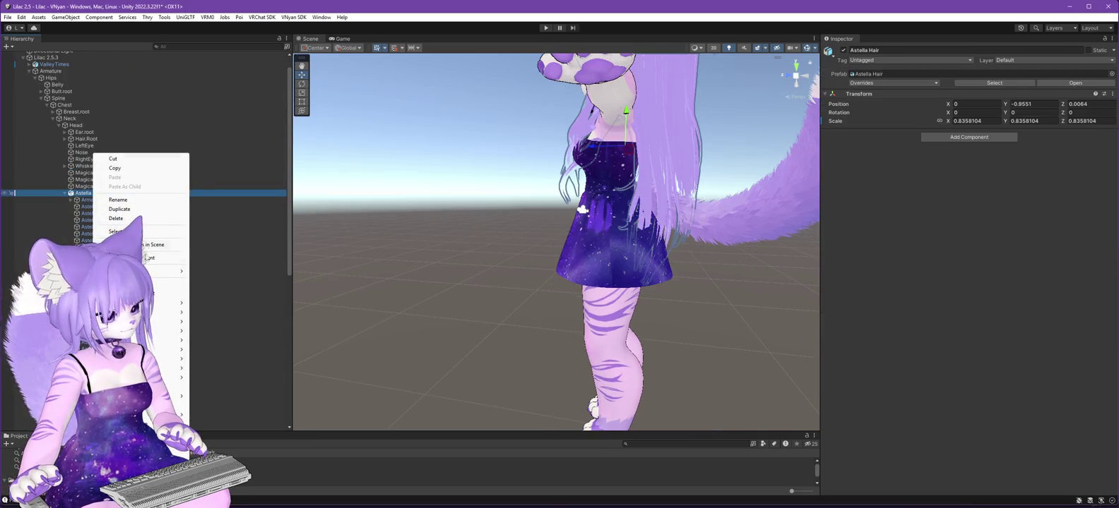
mouse_move(142, 271)
click(223, 339)
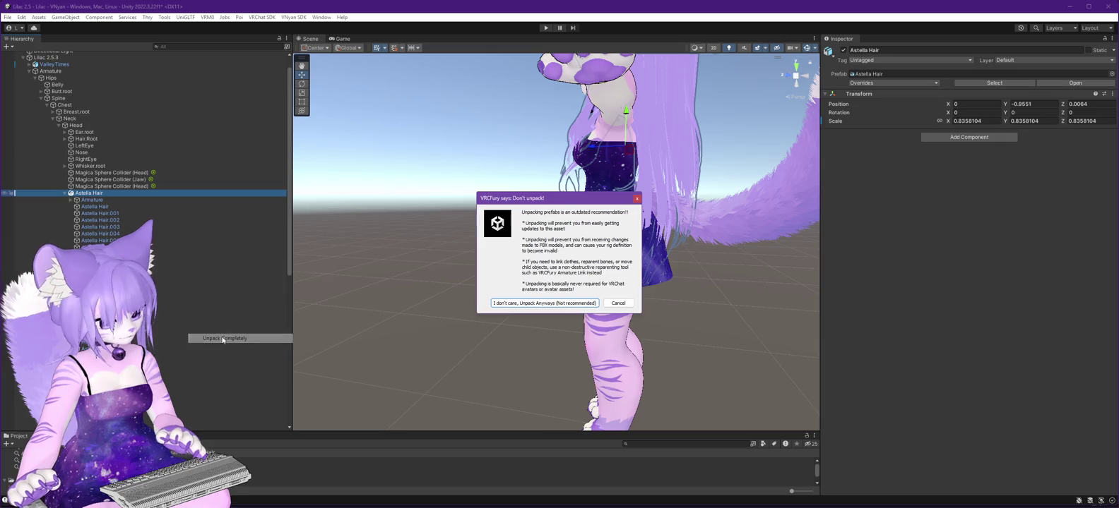
click(545, 308)
Delete strands Astella Hair.001 through .006.
click(106, 213)
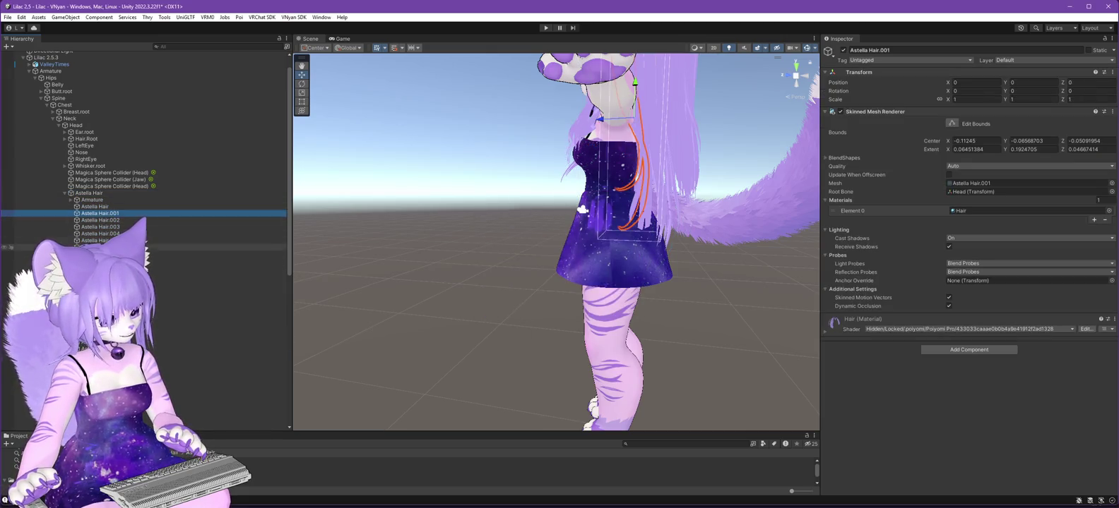
shift+click(106, 247)
scroll(142, 212, down, 5)
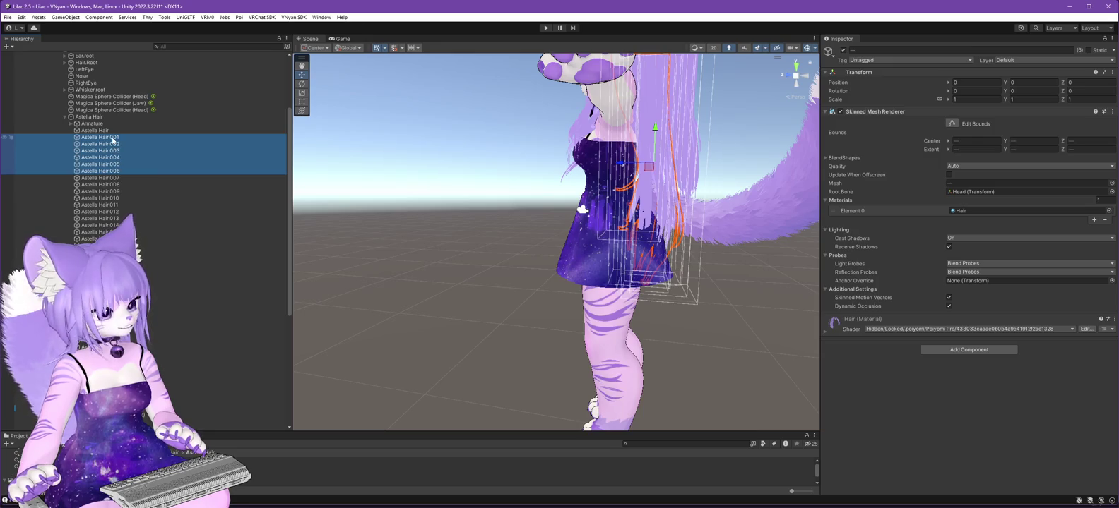
key(Delete)
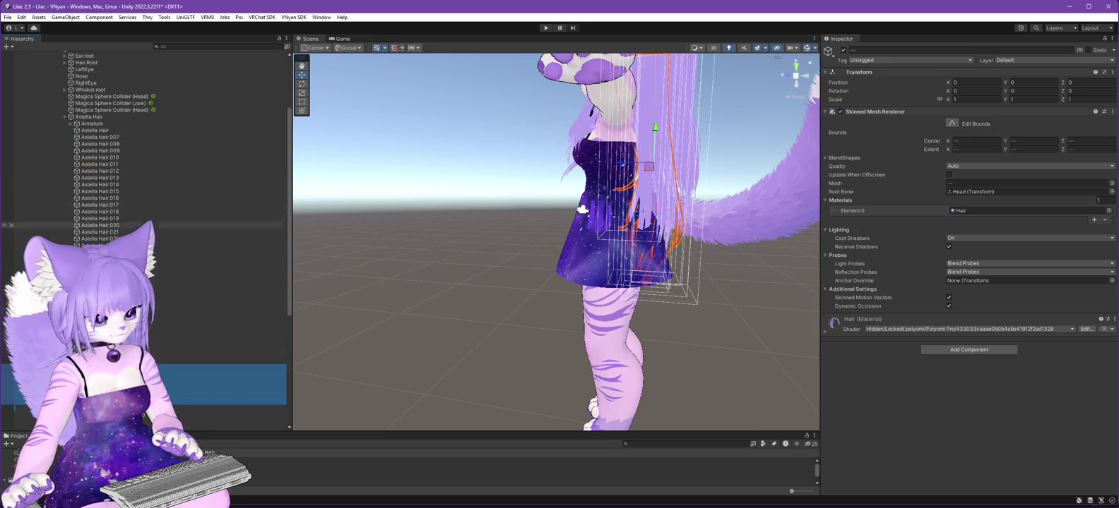
Inspect remaining strands Astella Hair.007 to .009 from behind the avatar.
click(106, 137)
mouse_move(360, 194)
mouse_down()
mouse_move(342, 332)
mouse_move(370, 364)
mouse_up()
double_click(110, 144)
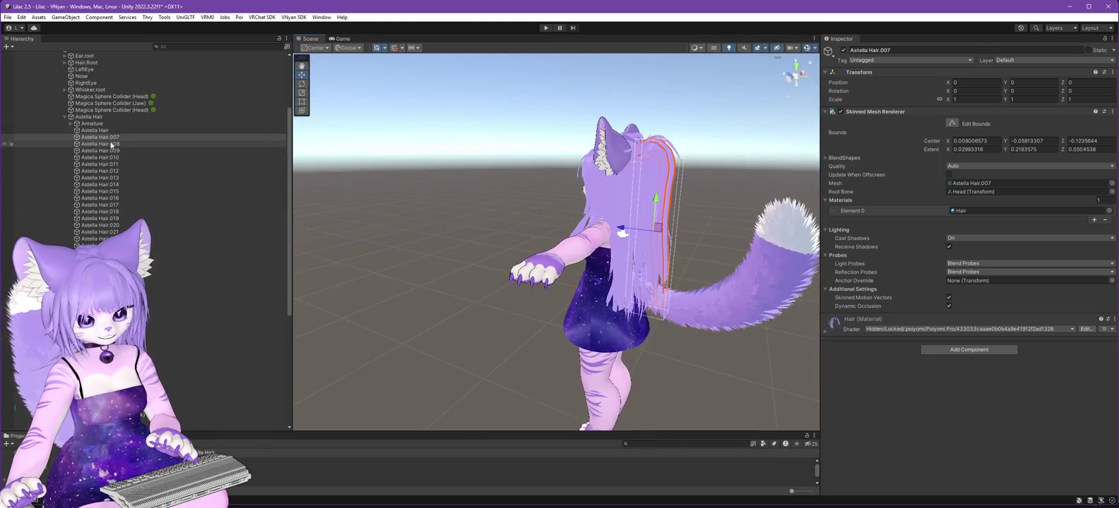
key(Down)
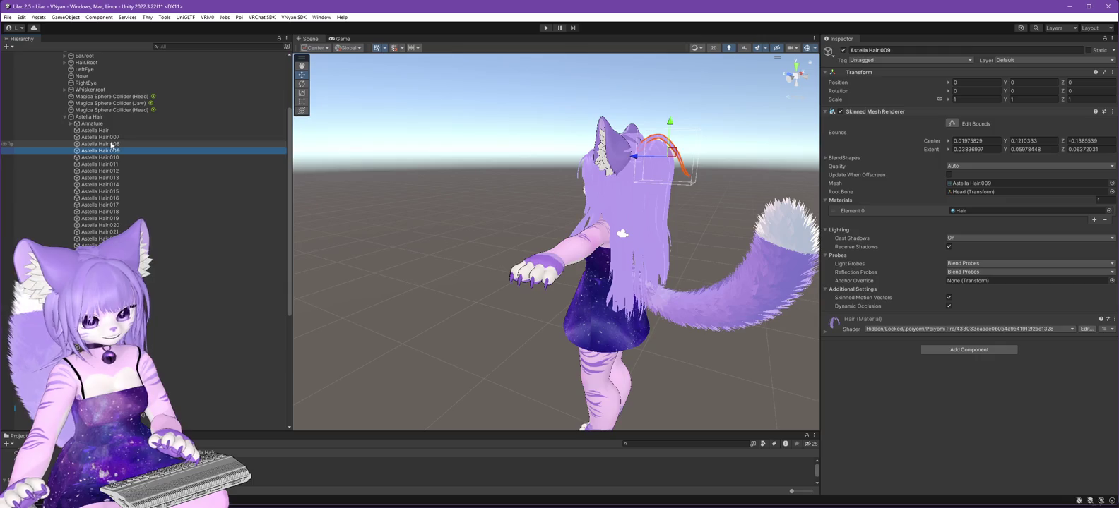
key(Up)
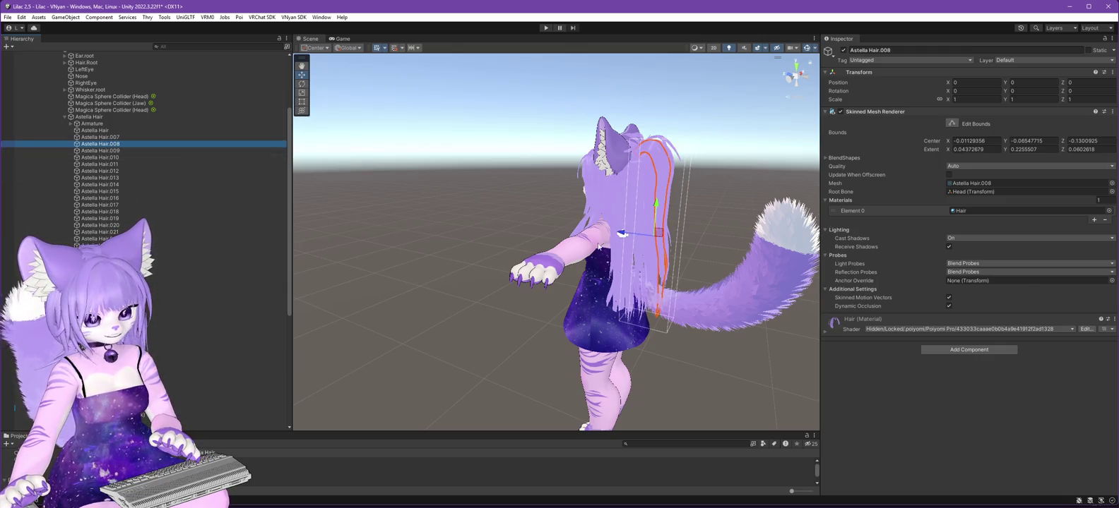
mouse_move(598, 247)
mouse_down()
mouse_move(525, 260)
mouse_move(599, 182)
mouse_move(475, 219)
mouse_move(608, 201)
mouse_up()
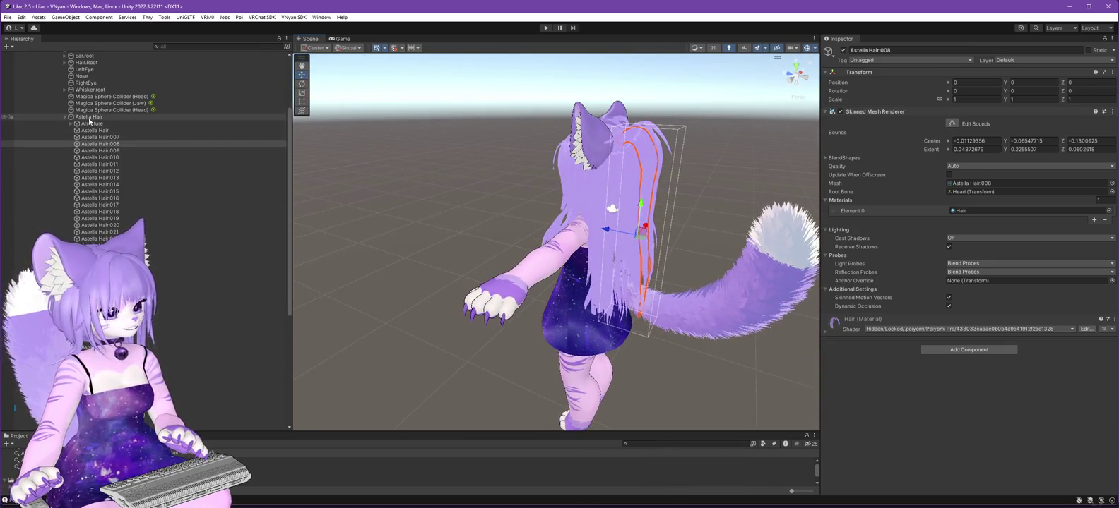
right_click(89, 117)
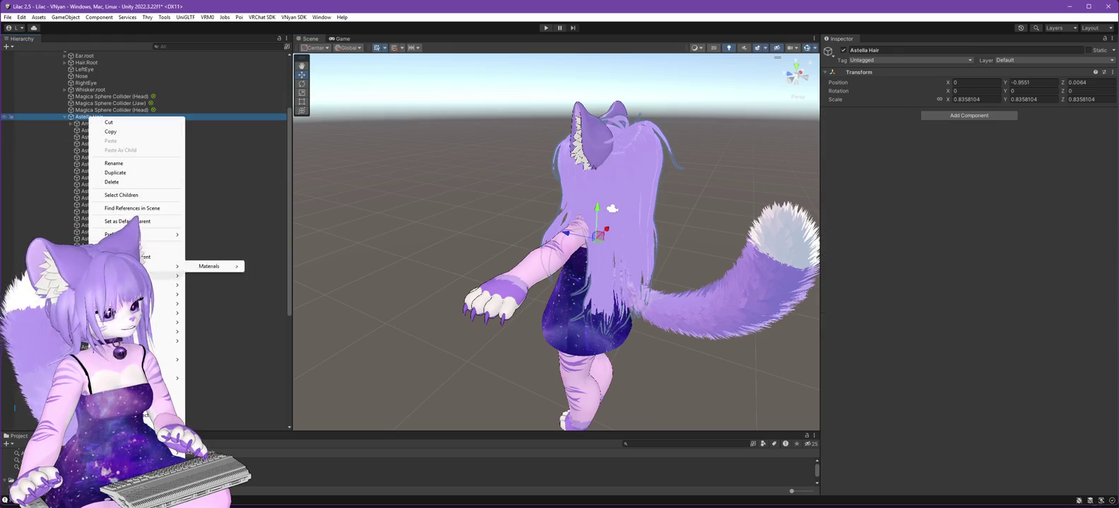
Add a new empty GameObject and look through strands Astella Hair.007 to .016.
click(176, 257)
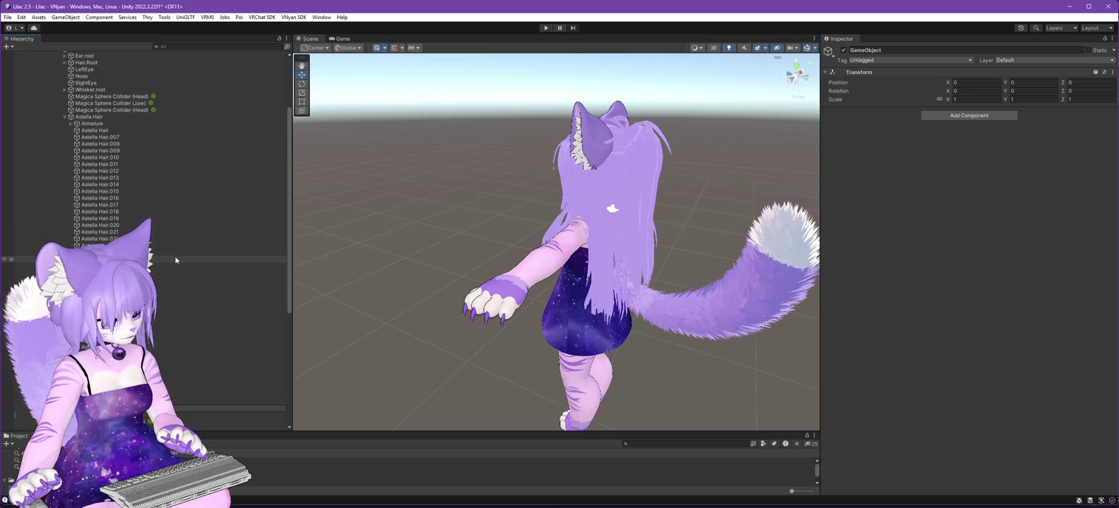
click(116, 139)
shift+click(116, 143)
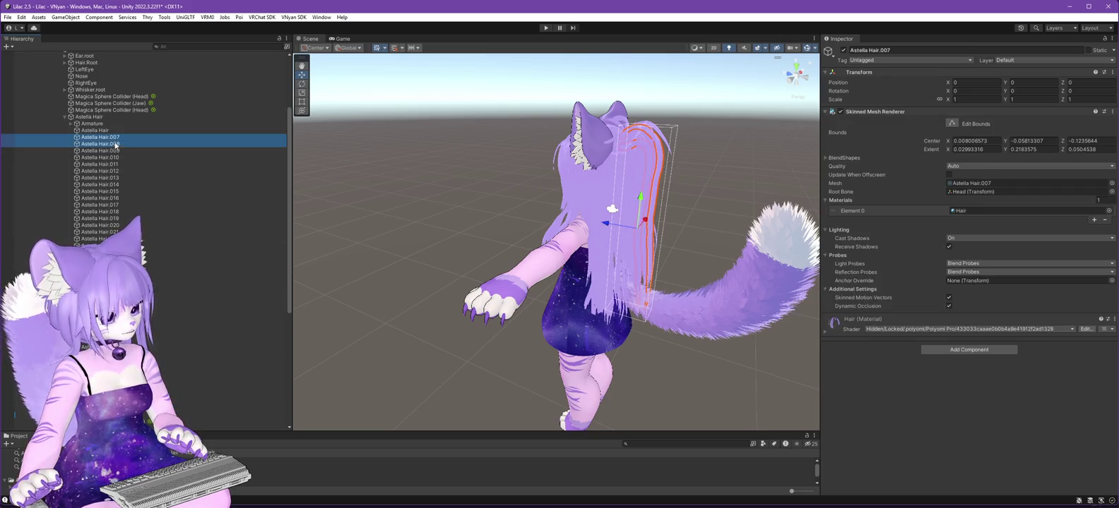
scroll(243, 380, down, 10)
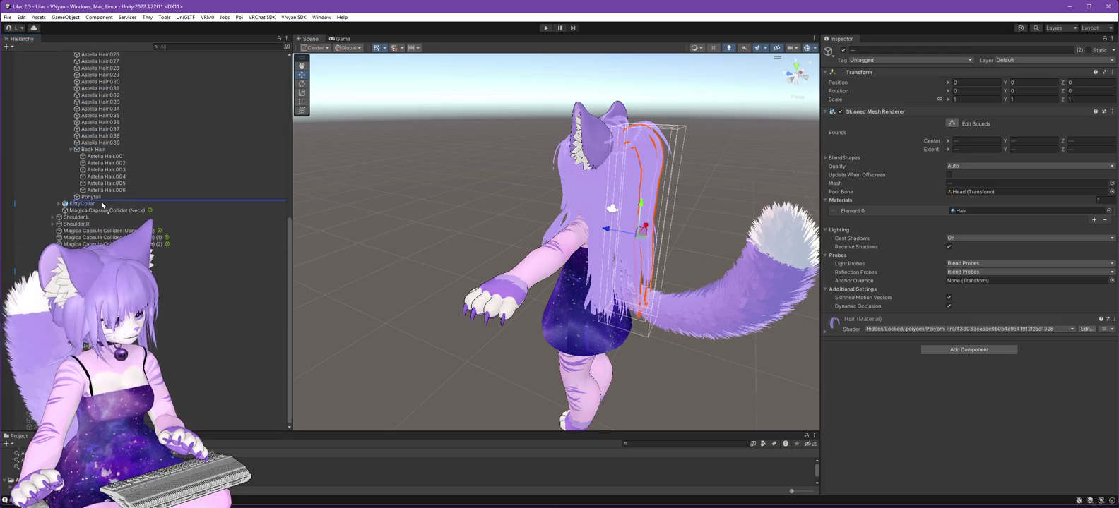
scroll(170, 201, up, 8)
scroll(170, 200, up, 3)
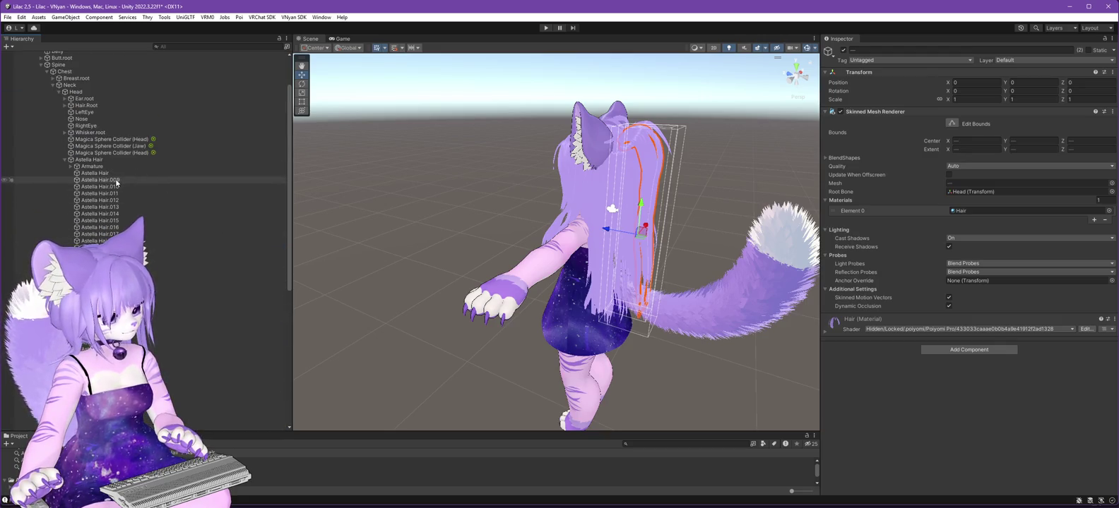
click(117, 181)
scroll(117, 183, up, 1)
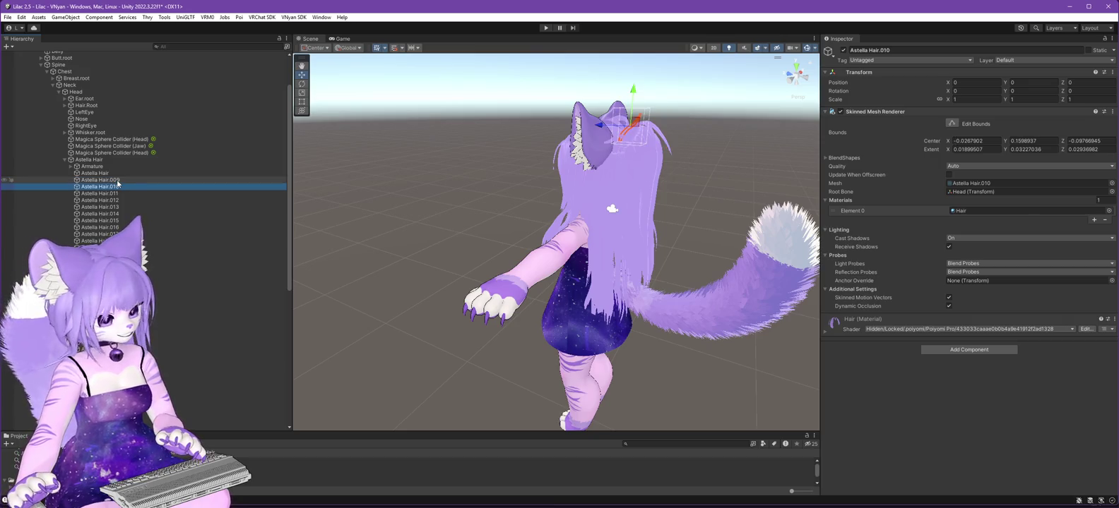
key(Down)
key(Down)
key(Down)
key(Down)
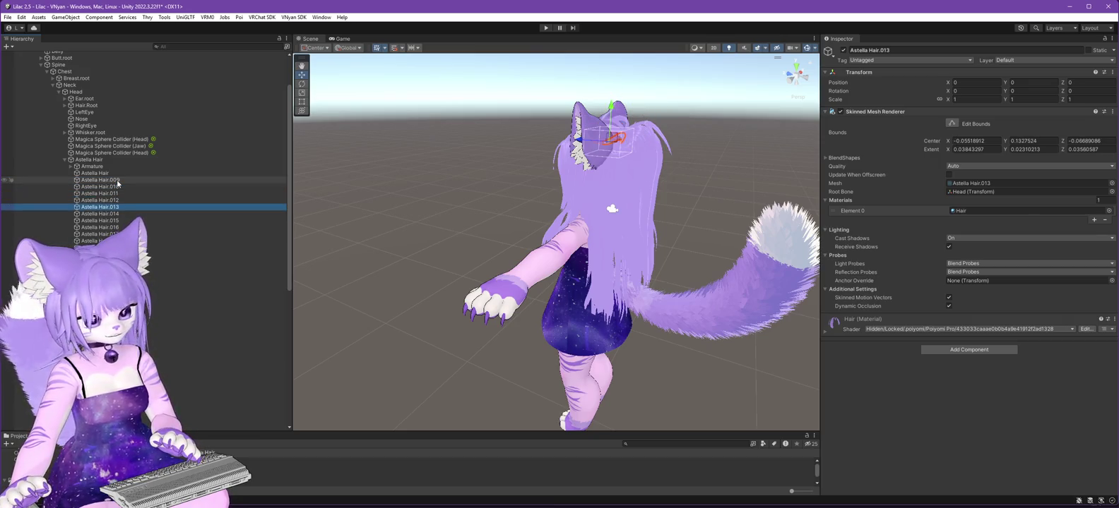
key(Down)
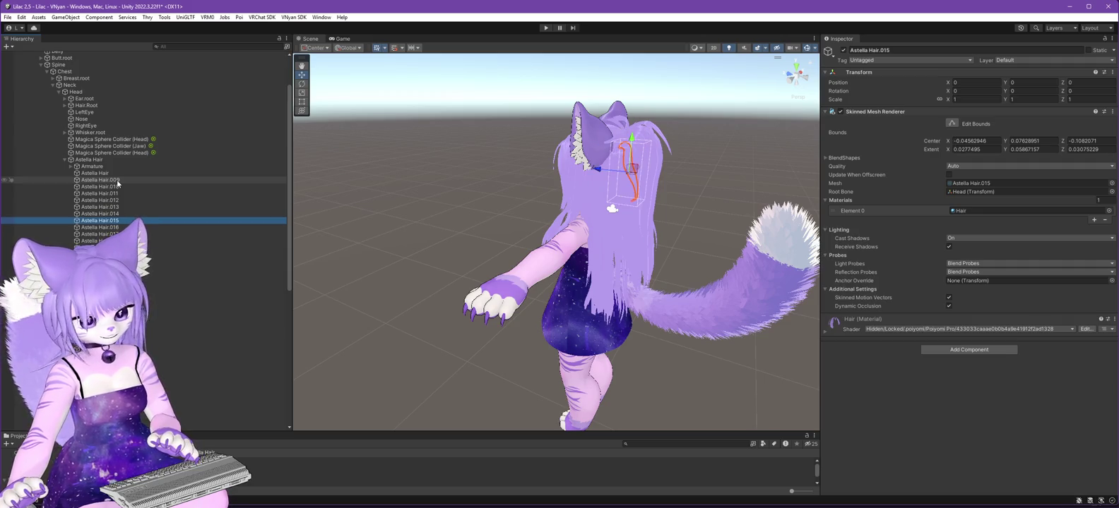
key(Down)
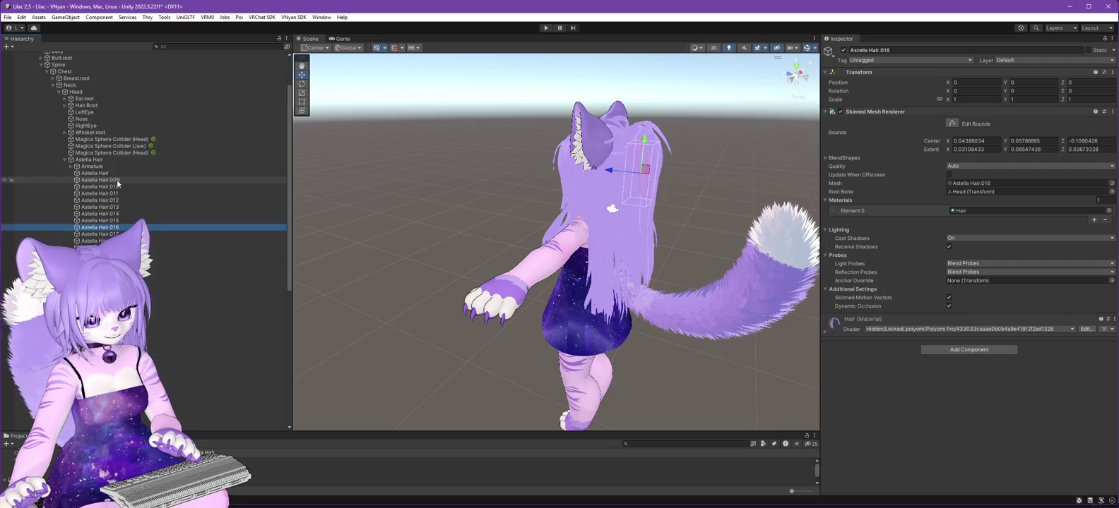
mouse_move(455, 190)
mouse_down()
mouse_move(369, 186)
mouse_move(419, 182)
mouse_move(368, 232)
mouse_move(378, 247)
mouse_up()
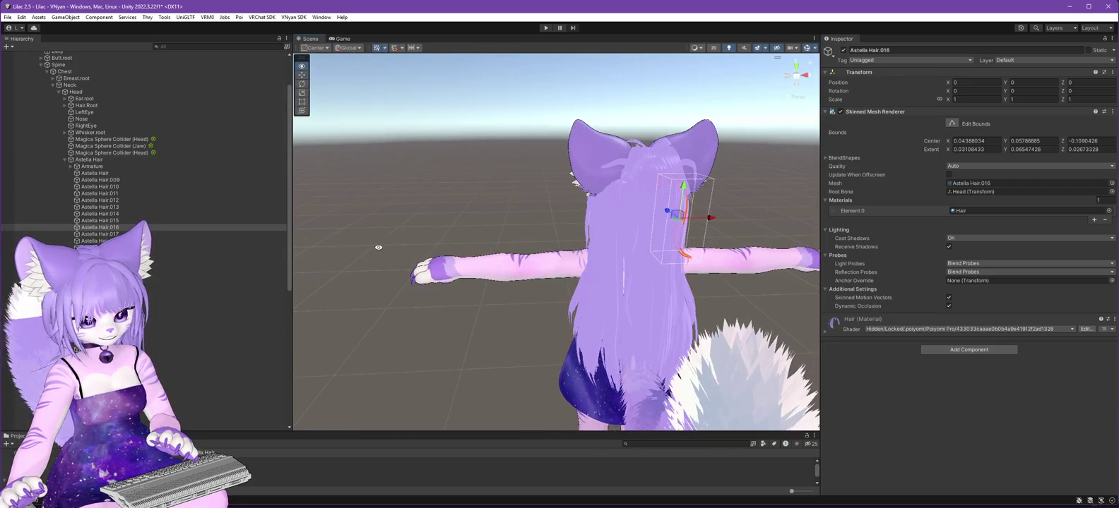
Inspect strands Astella Hair.017 and .018 from different angles.
click(113, 234)
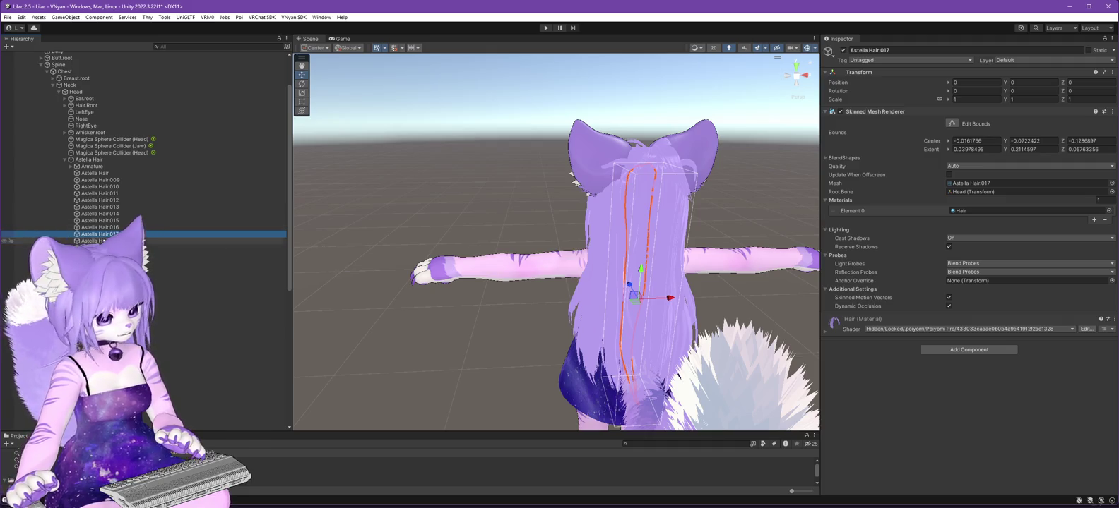
scroll(240, 237, down, 2)
drag(492, 237, 459, 239)
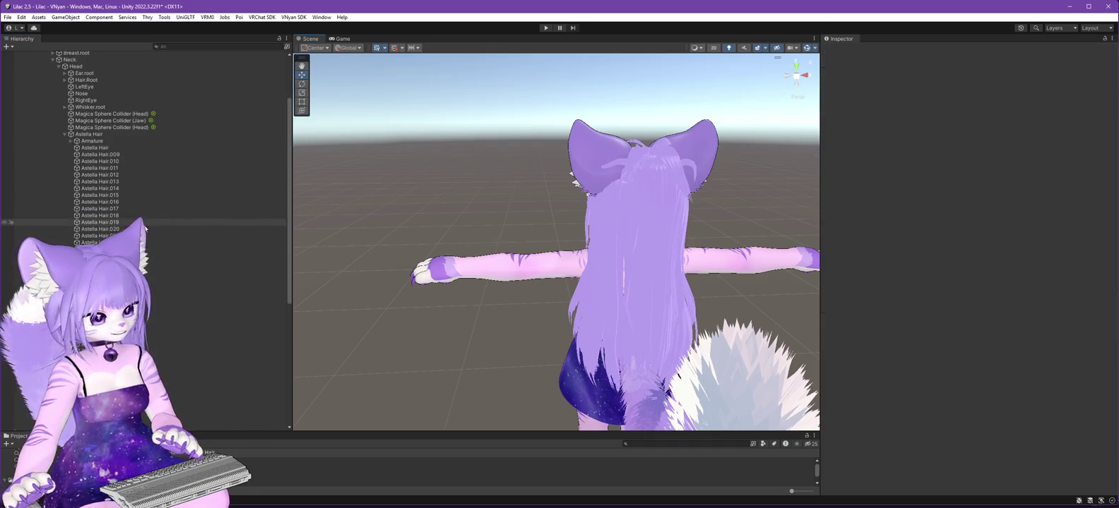
click(240, 215)
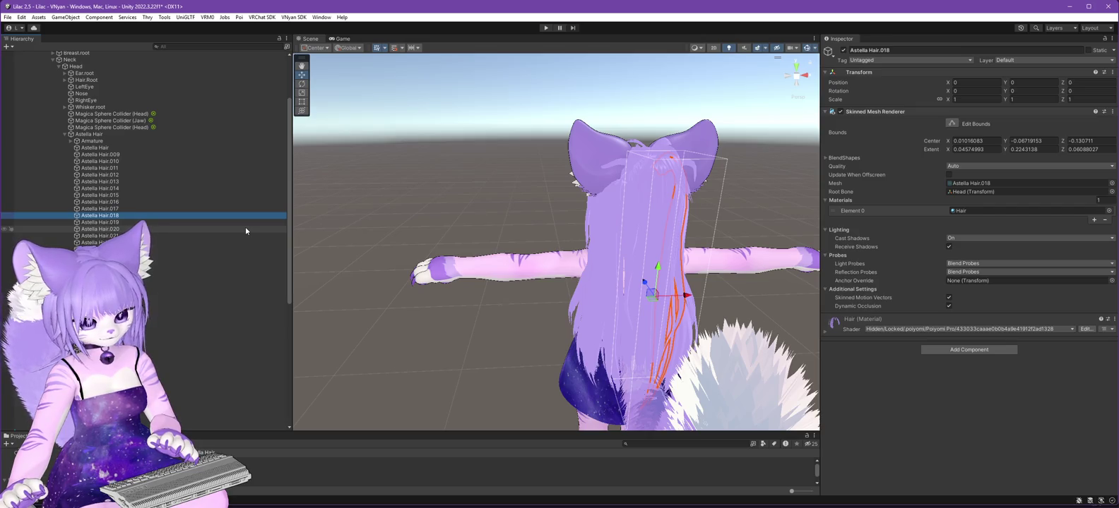
mouse_move(678, 221)
mouse_down()
mouse_move(690, 217)
mouse_move(472, 209)
mouse_move(522, 230)
mouse_up()
click(198, 208)
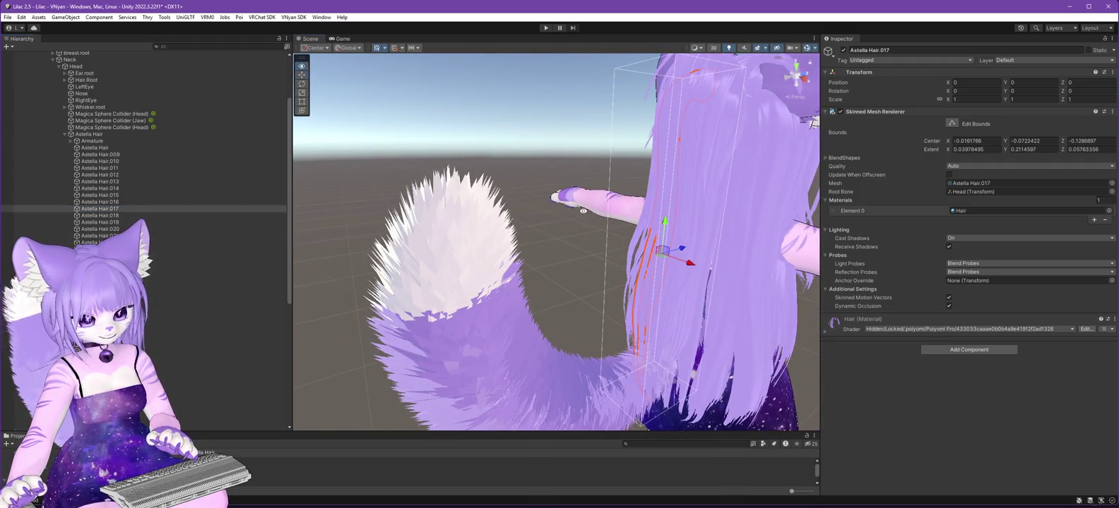
drag(582, 210, 988, 215)
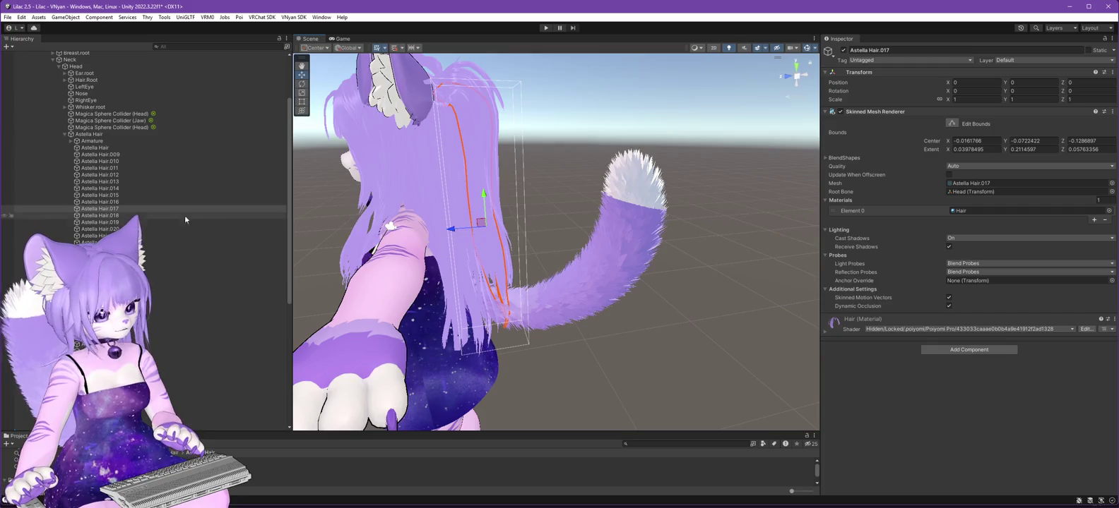
Select strands Astella Hair.017–.019 and drag them to a parent further down the hierarchy.
click(116, 216)
click(153, 221)
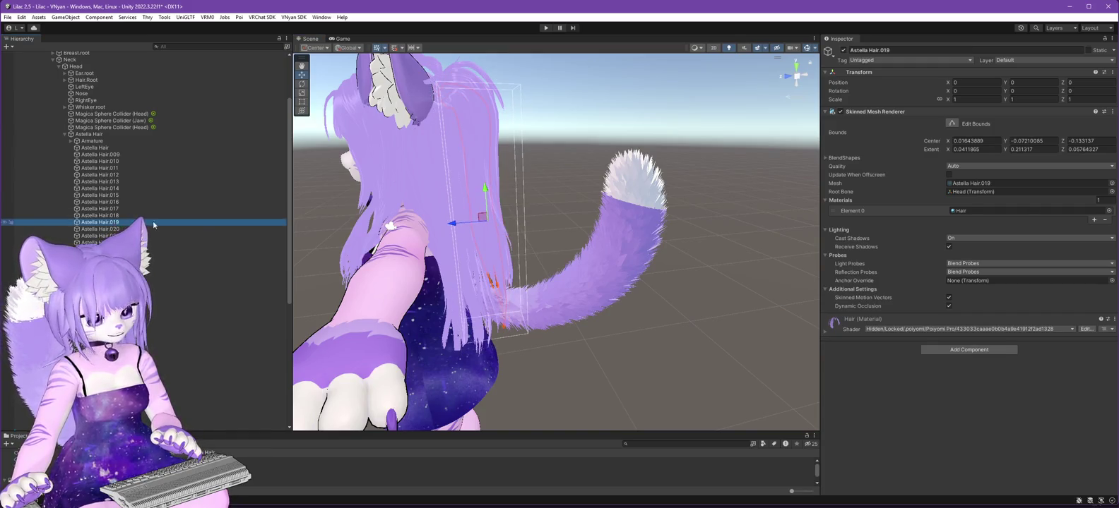
click(126, 229)
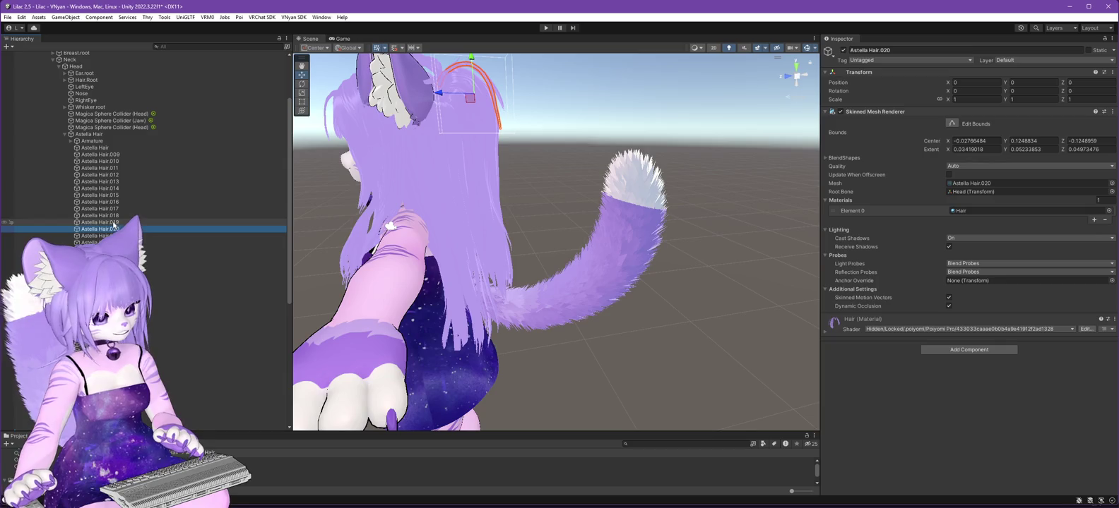
click(99, 209)
shift+click(117, 222)
scroll(205, 226, down, 3)
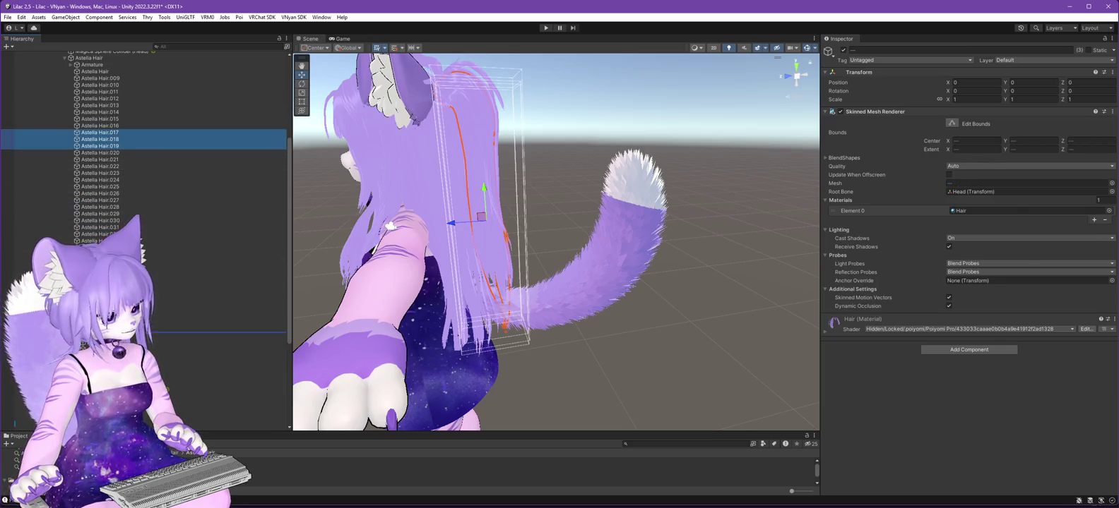
drag(176, 339, 177, 342)
scroll(124, 190, up, 2)
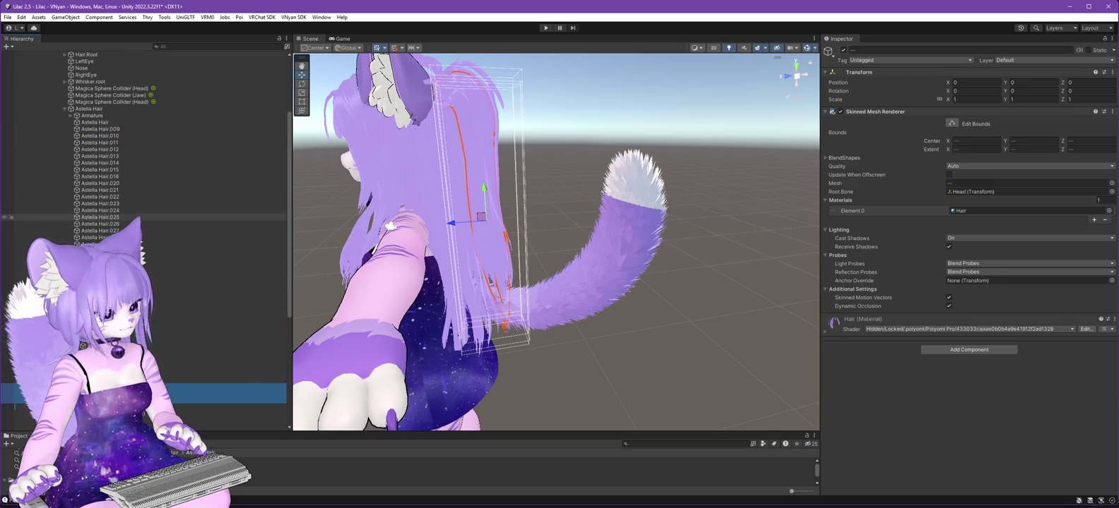
click(117, 184)
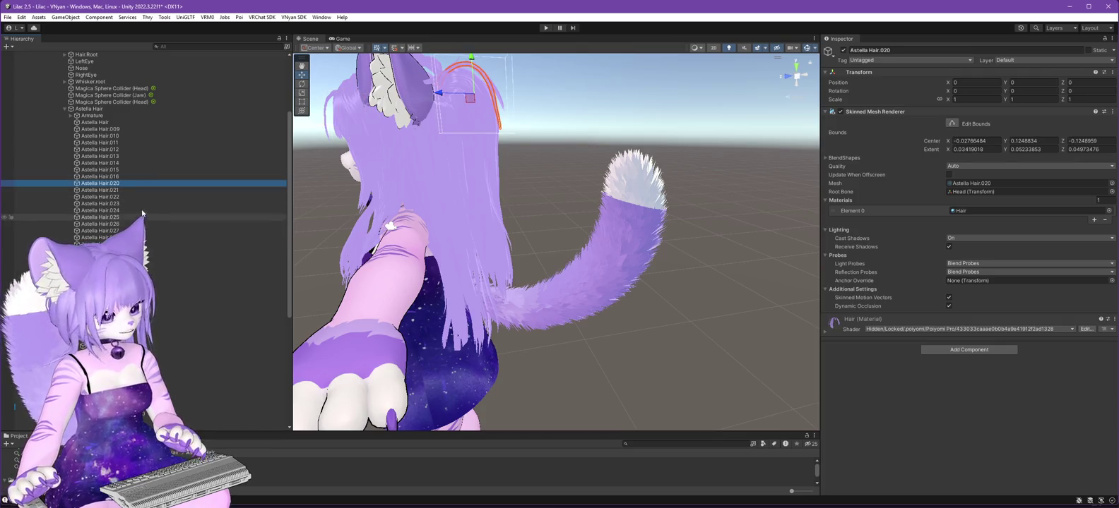
click(113, 190)
key(Down)
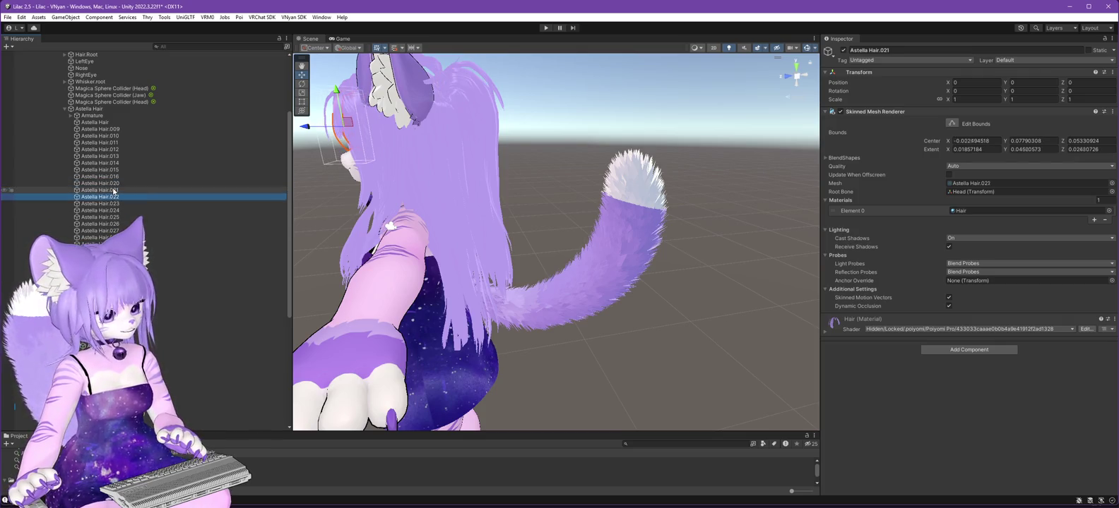
drag(387, 224, 635, 246)
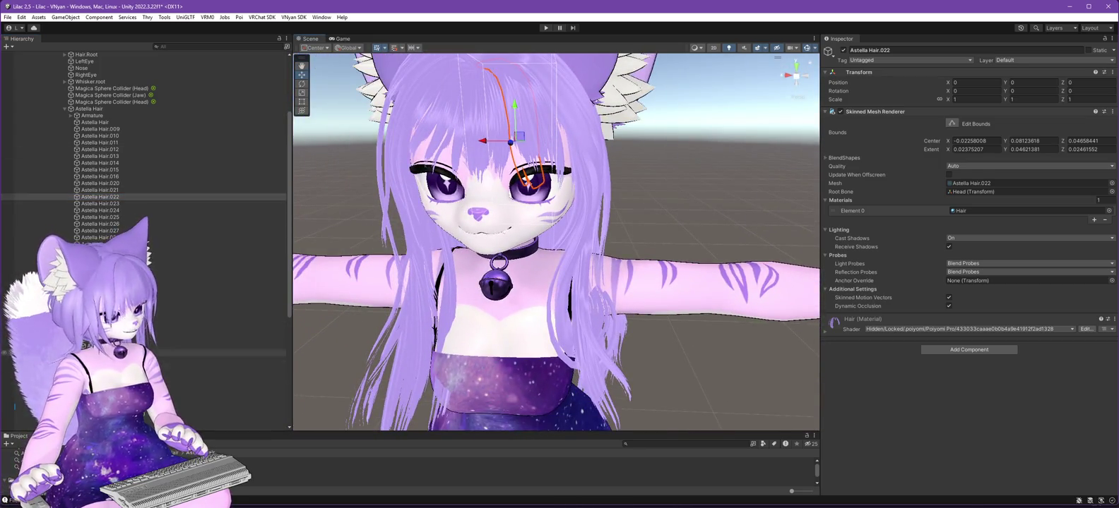
right_click(93, 110)
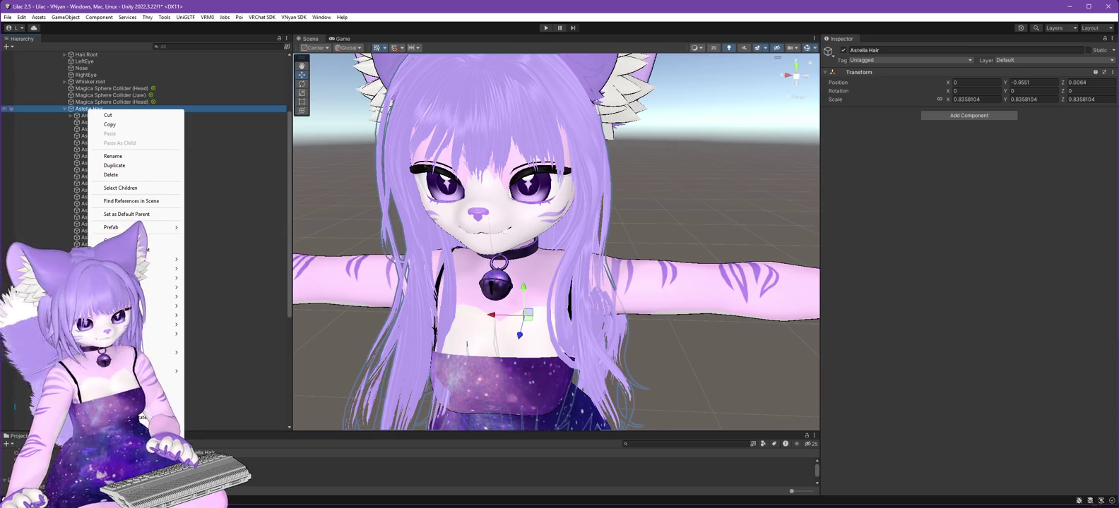
key(Escape)
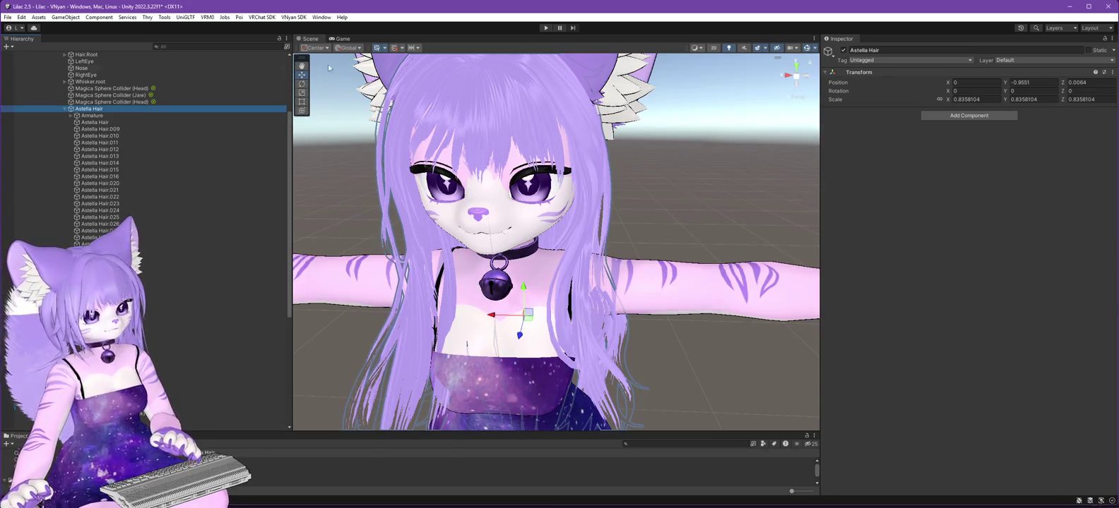
After checking strands .020 and .021, add an empty object named Bangs under Astella Hair.
click(100, 183)
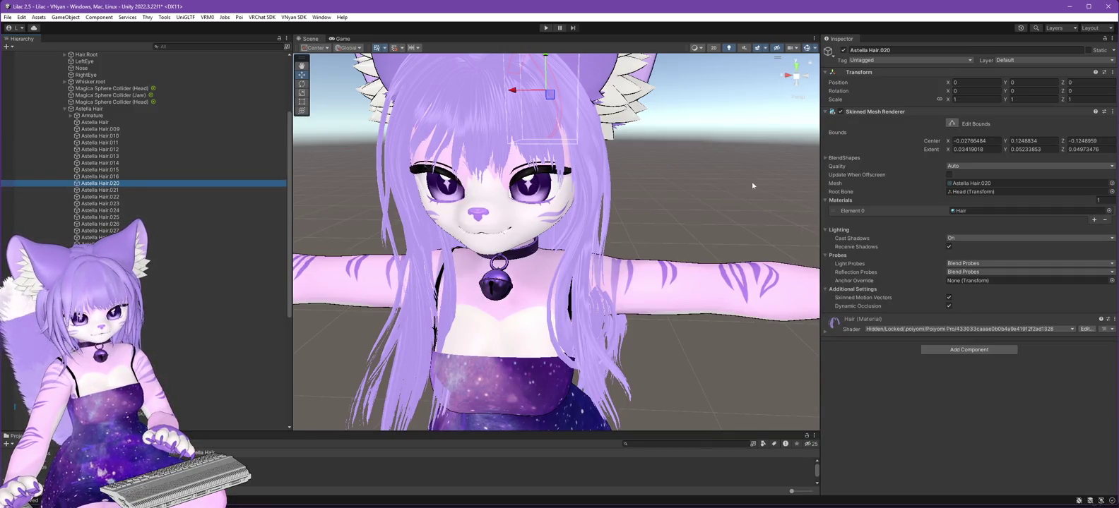
drag(752, 186, 458, 244)
click(94, 191)
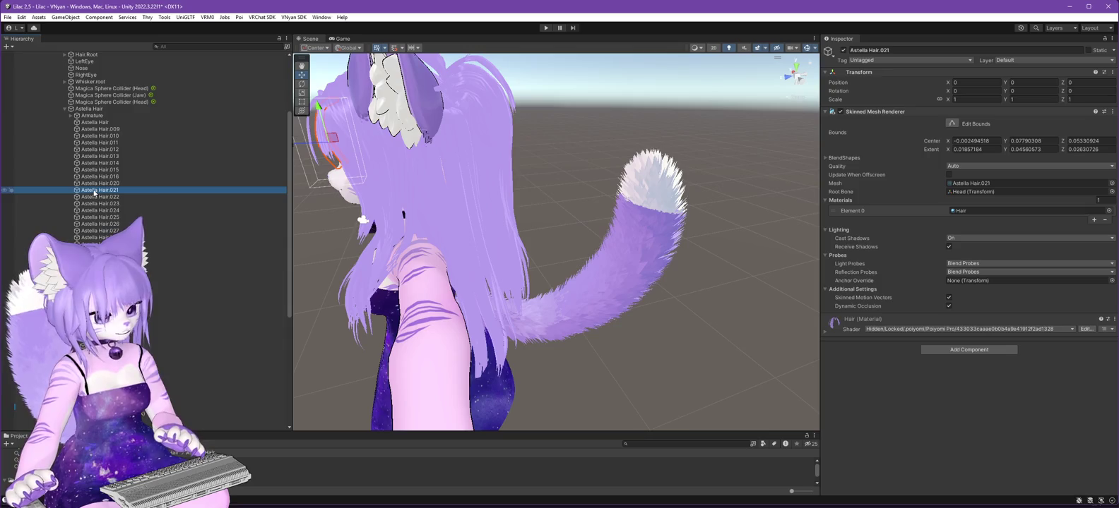
click(88, 109)
right_click(89, 109)
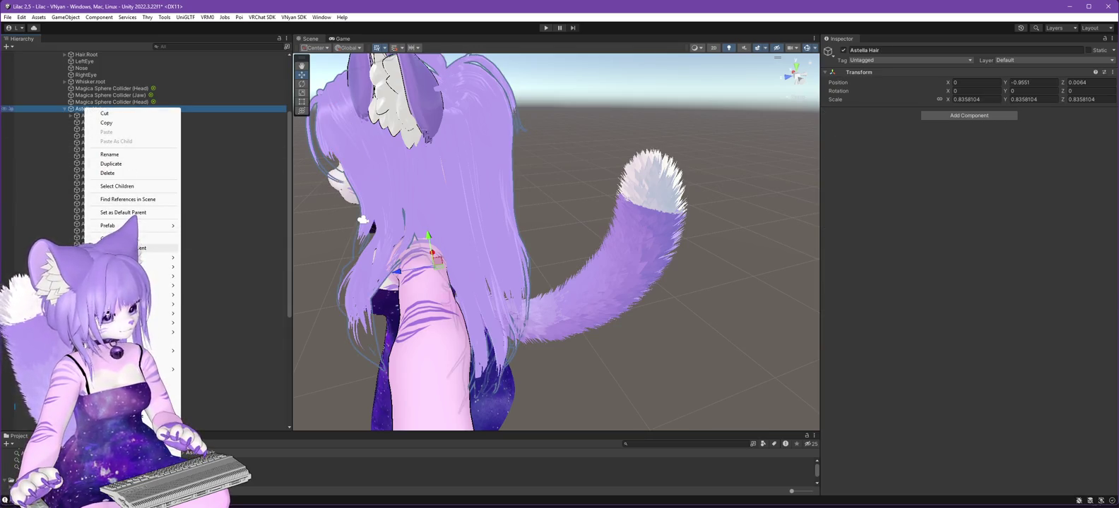
click(120, 248)
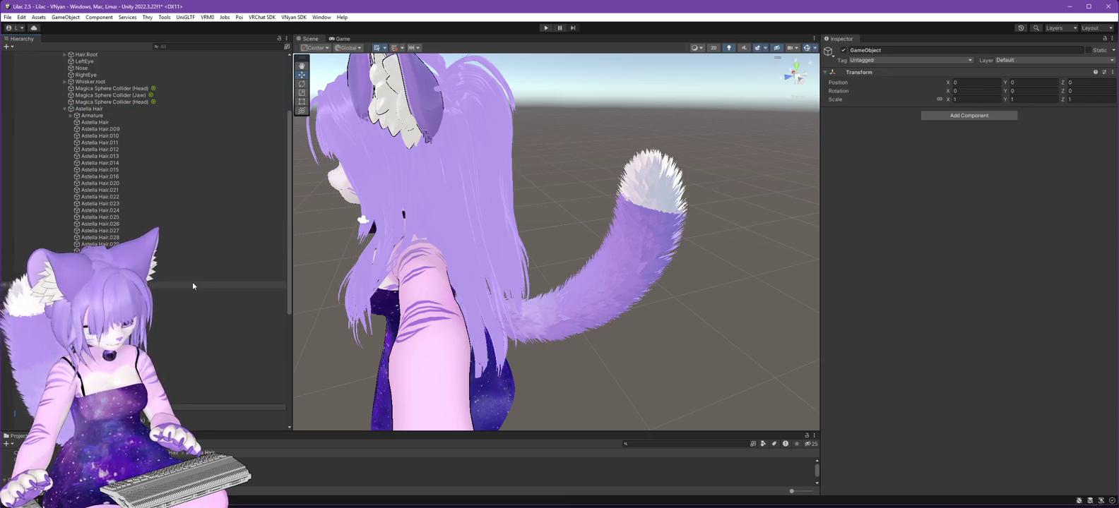
text(Bangs)
key(Return)
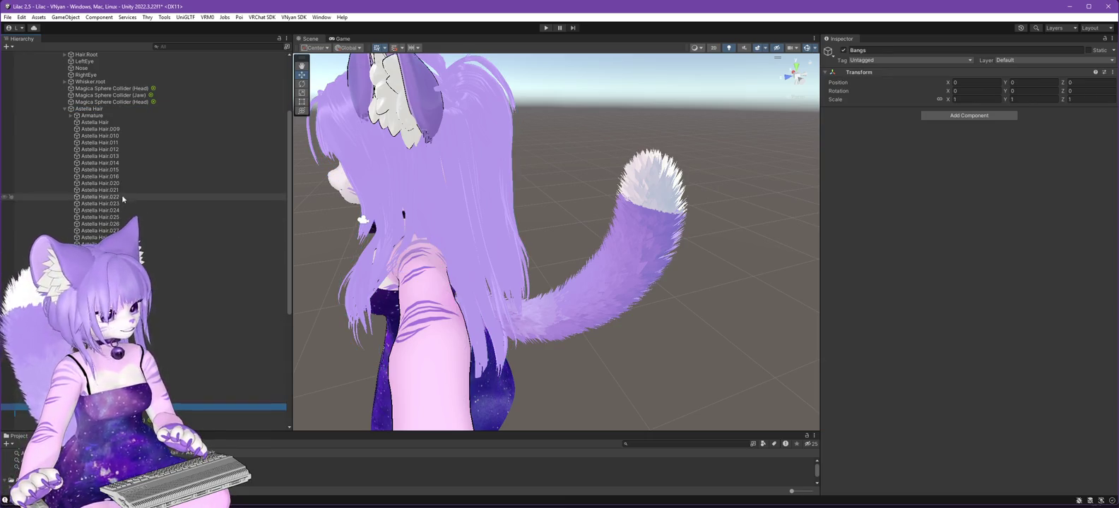
Frame and inspect strands Astella Hair.022, .026 and .021.
click(122, 197)
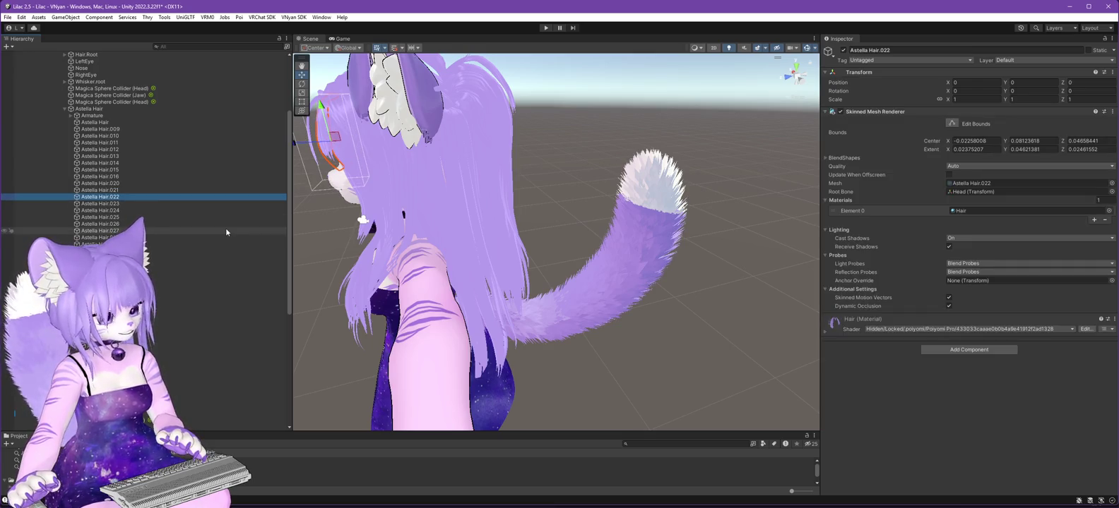
key(f)
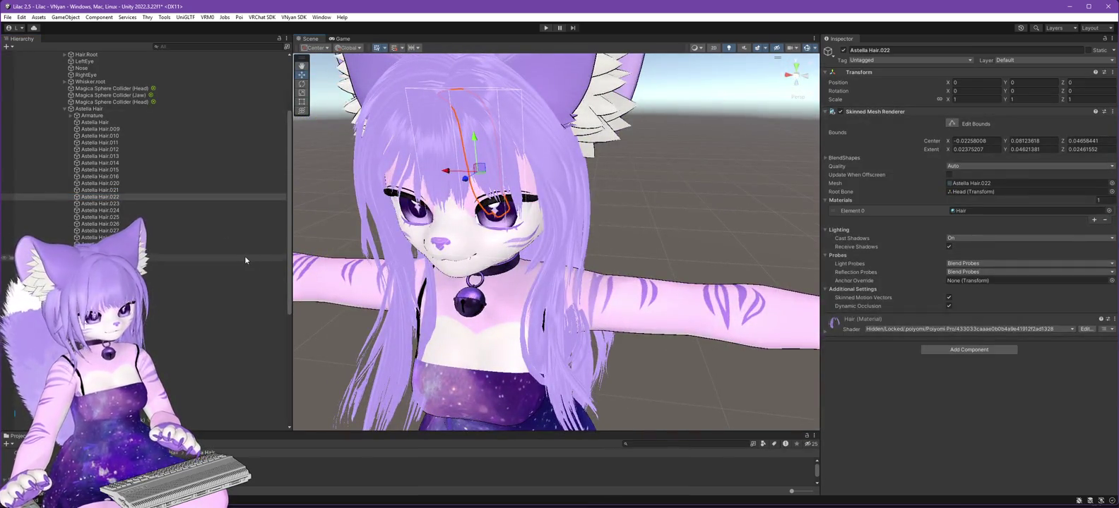
click(99, 224)
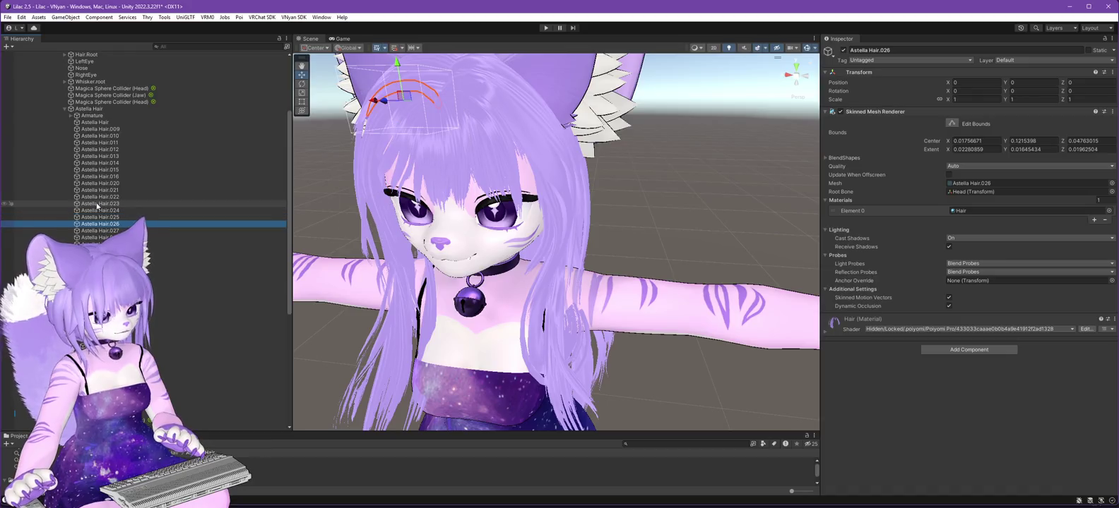
key(f)
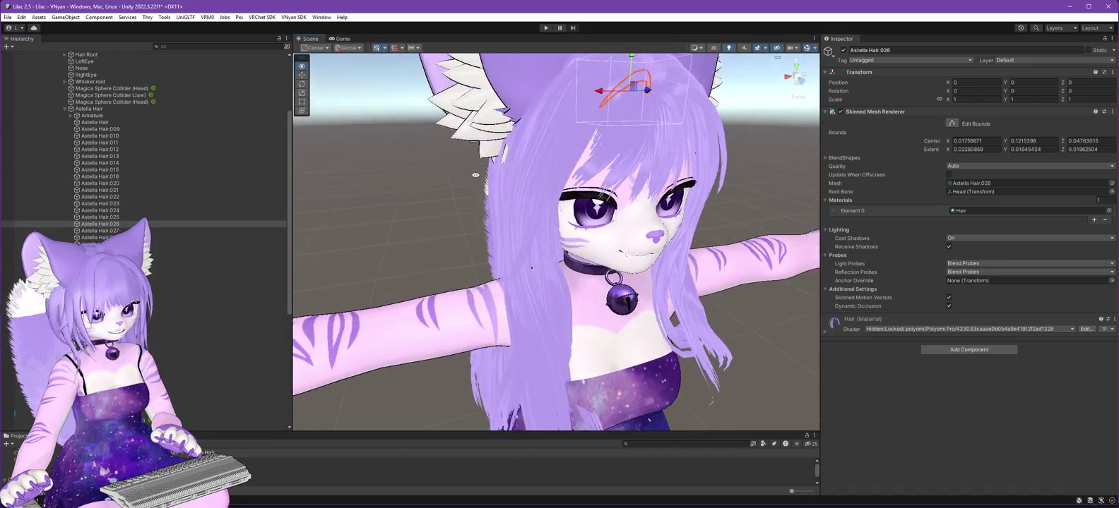
click(113, 190)
key(Up)
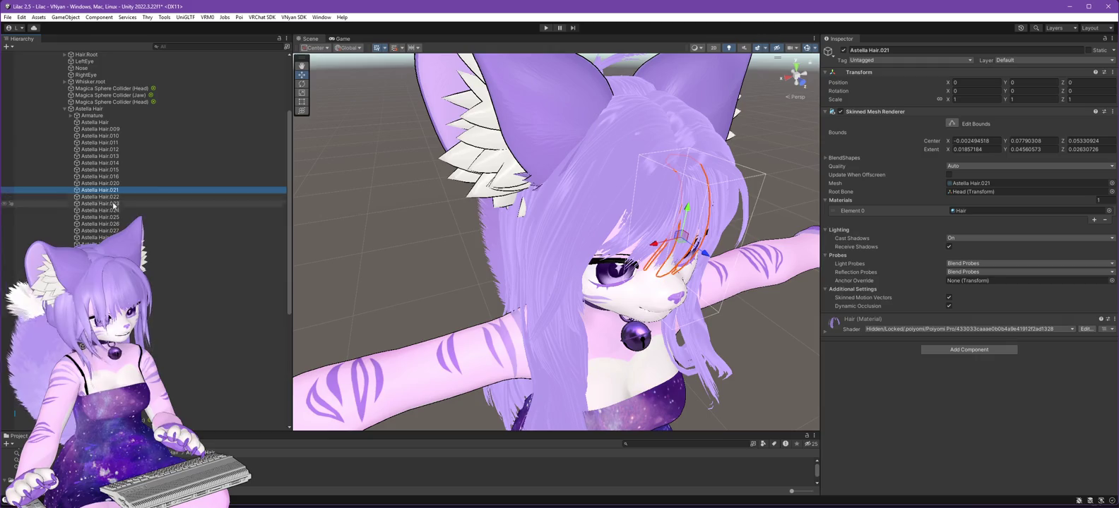
Move strands Astella Hair.021–.025 together further down the hierarchy.
click(115, 224)
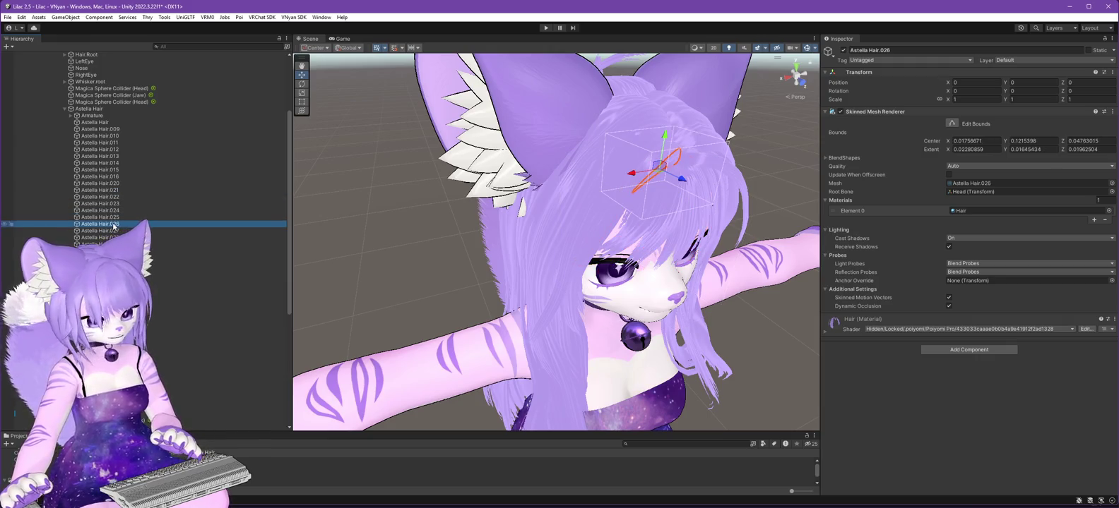
click(113, 191)
shift+click(134, 213)
scroll(135, 213, down, 3)
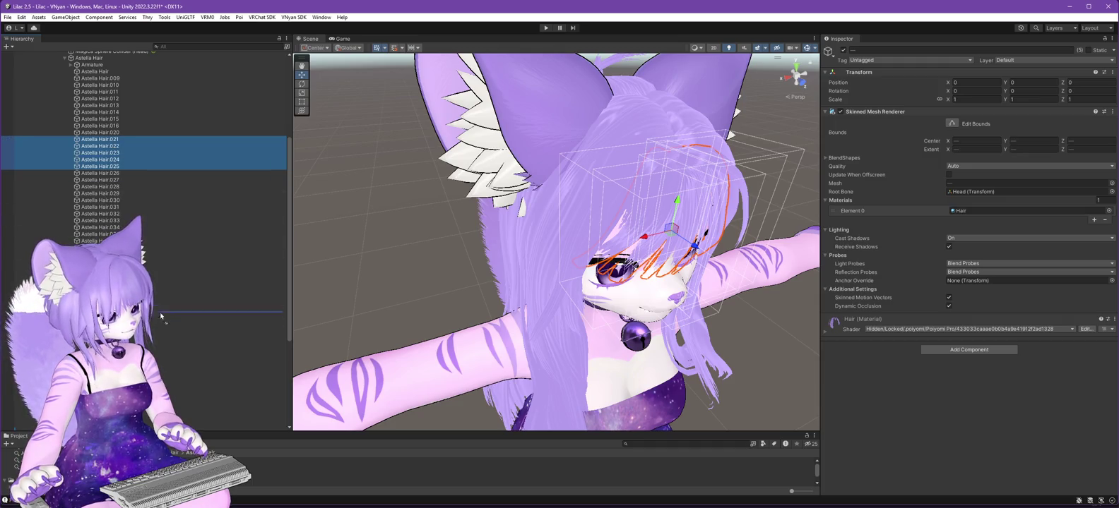
drag(113, 153, 106, 234)
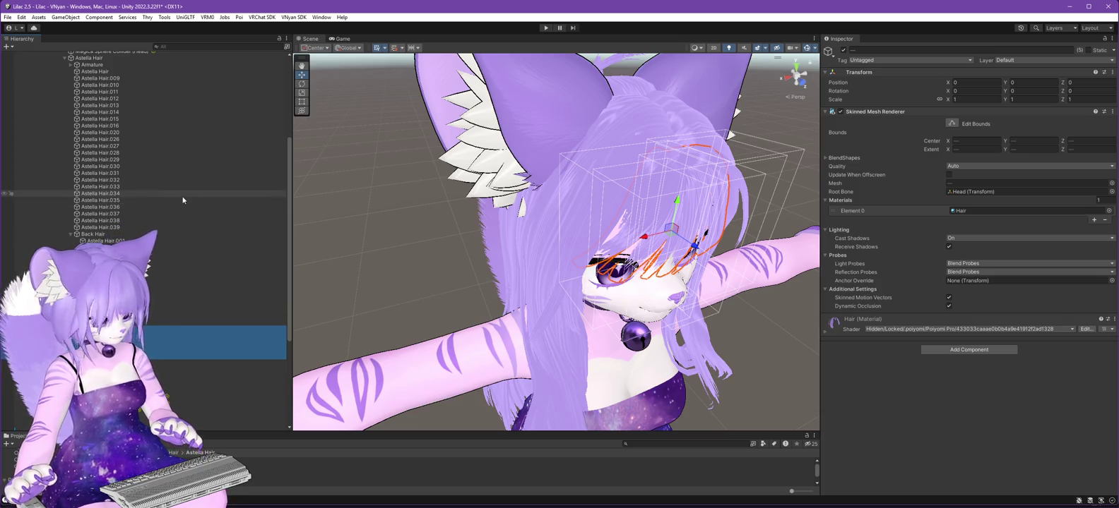
double_click(123, 140)
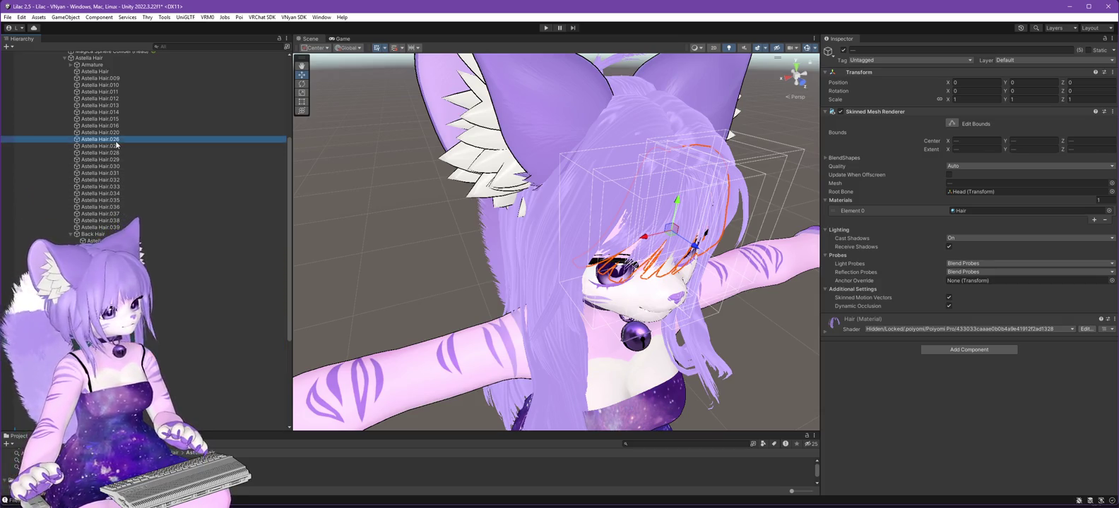
Frame strands Astella Hair.020, .026 and .028 and view them from behind the head.
click(111, 133)
double_click(117, 139)
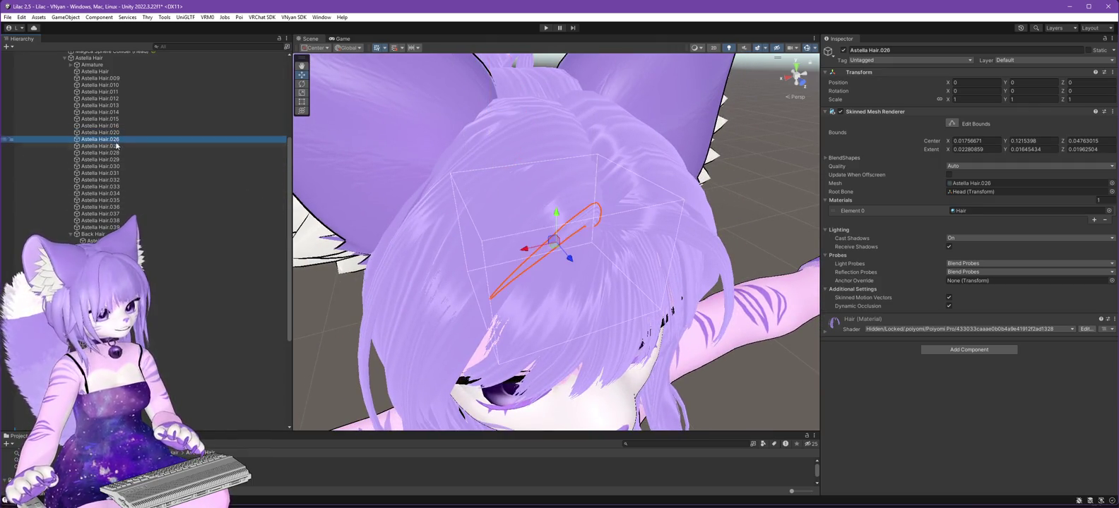
double_click(119, 153)
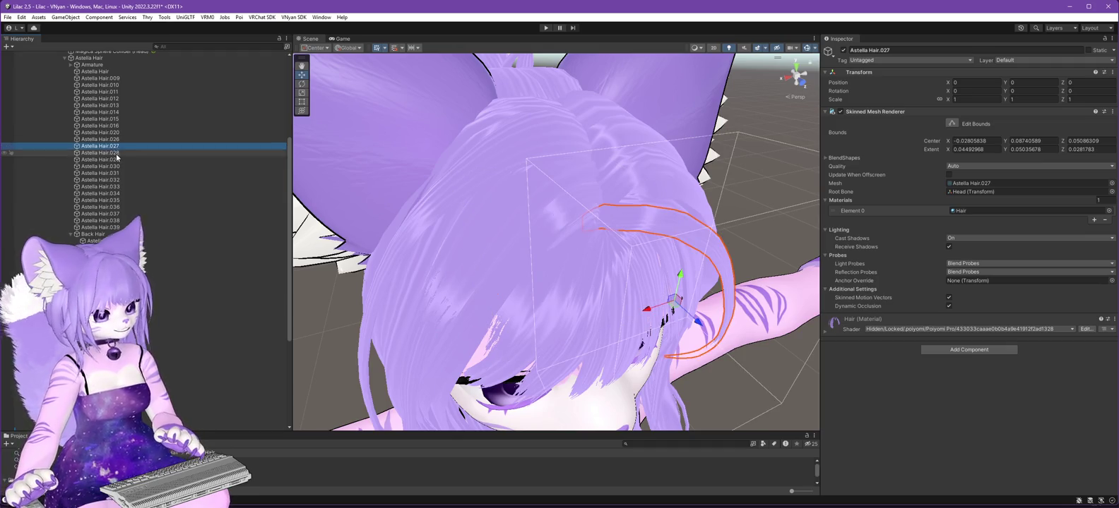
mouse_move(423, 226)
mouse_down()
mouse_move(502, 285)
mouse_move(685, 341)
mouse_move(522, 299)
mouse_move(500, 342)
mouse_up()
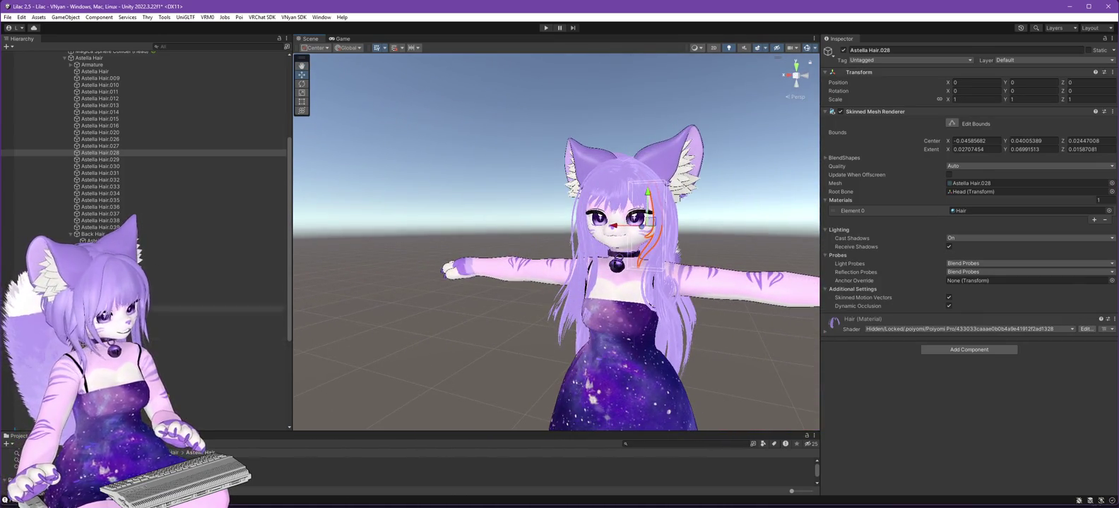
scroll(84, 111, up, 3)
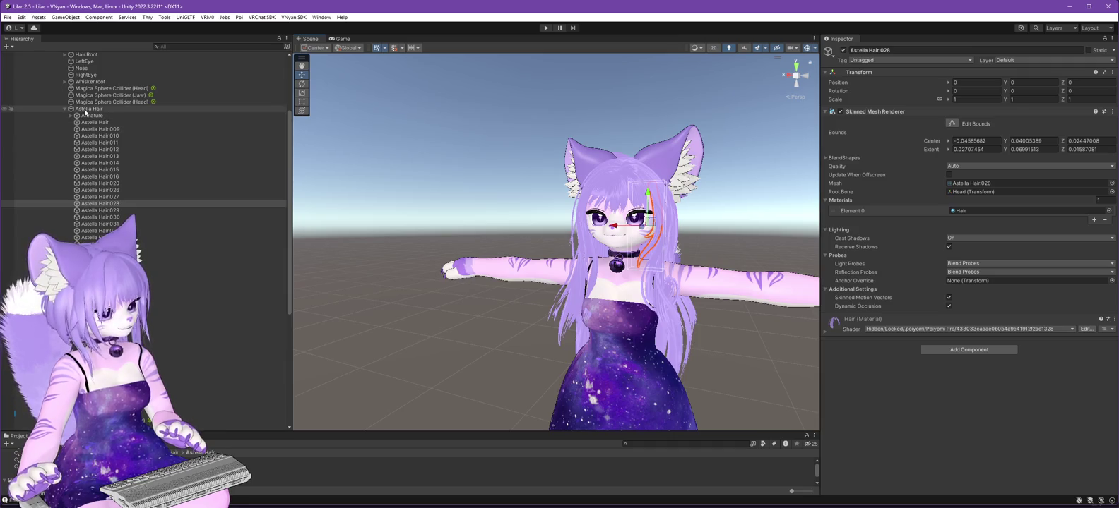
Create an empty object named Short Front Side L and check strands .028–.029.
right_click(85, 110)
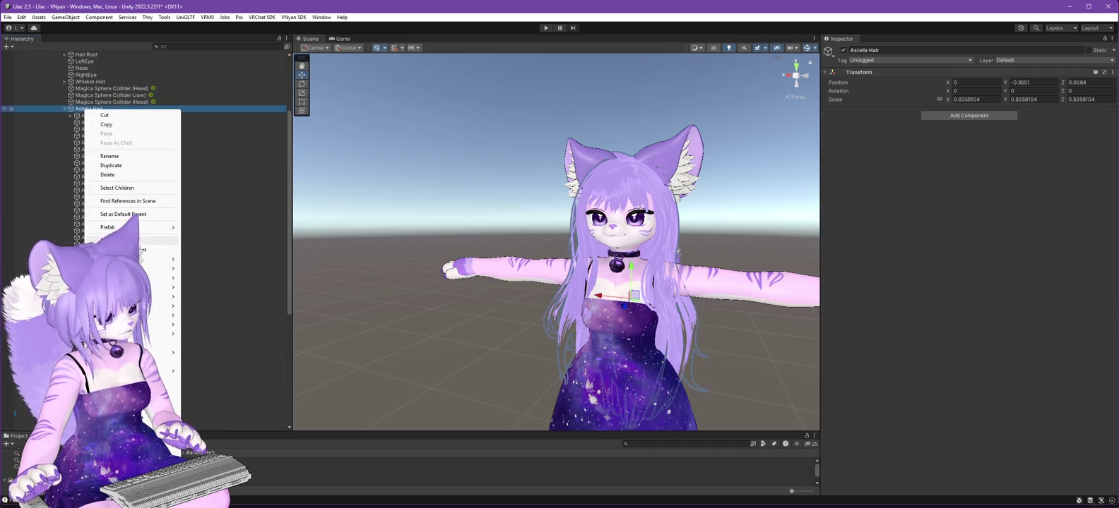
click(127, 240)
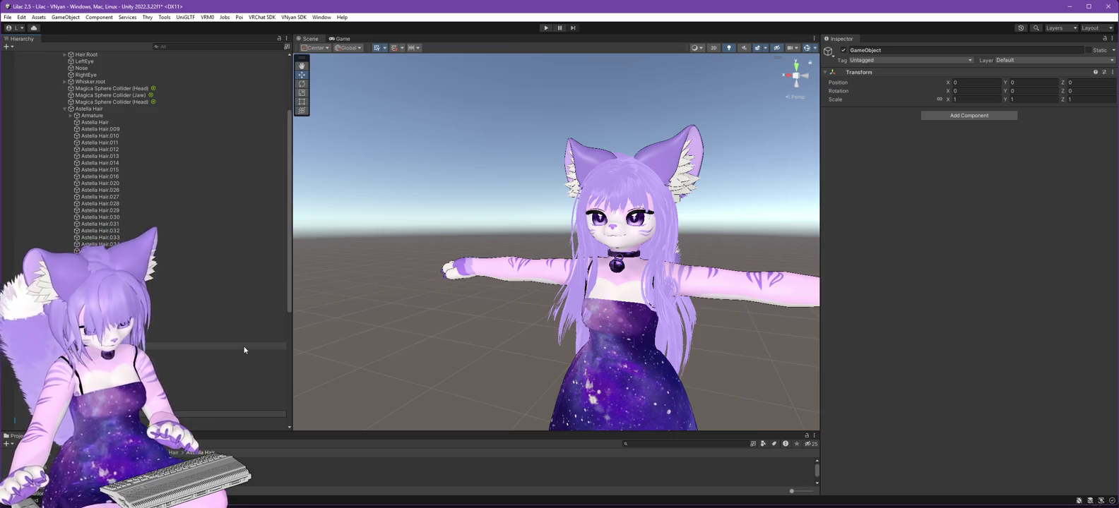
text(Short Front Side L)
key(Return)
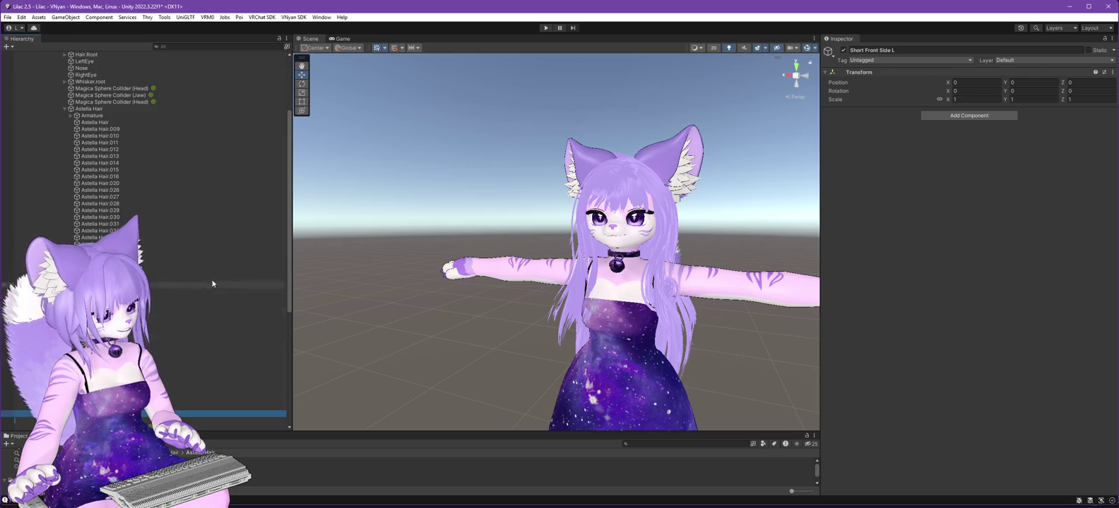
click(115, 210)
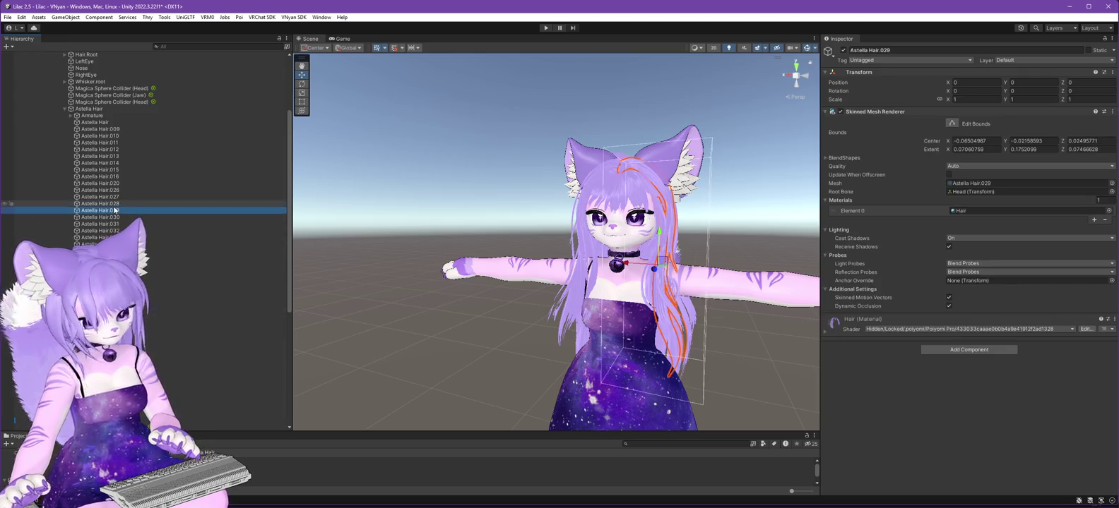
key(Up)
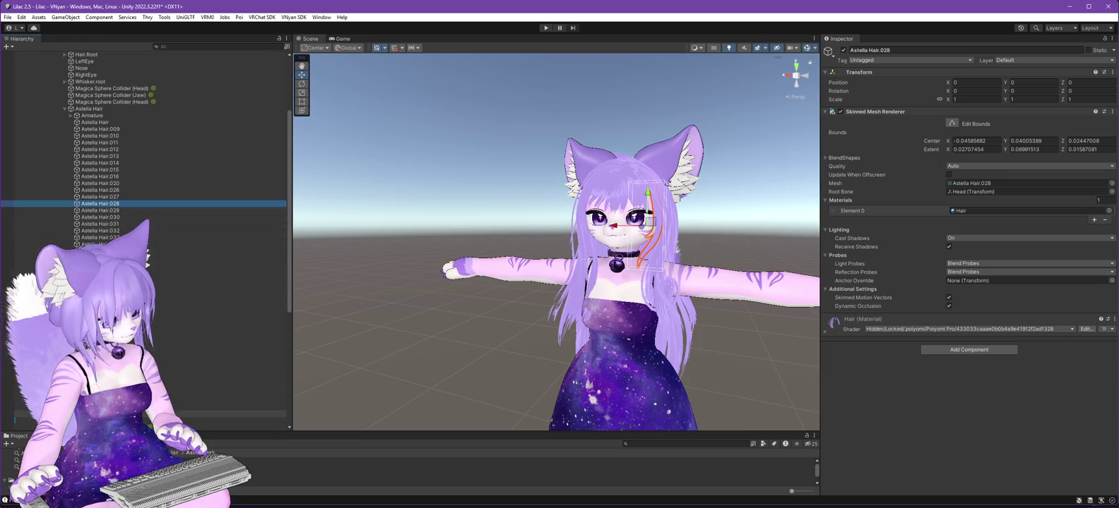
right_click(90, 109)
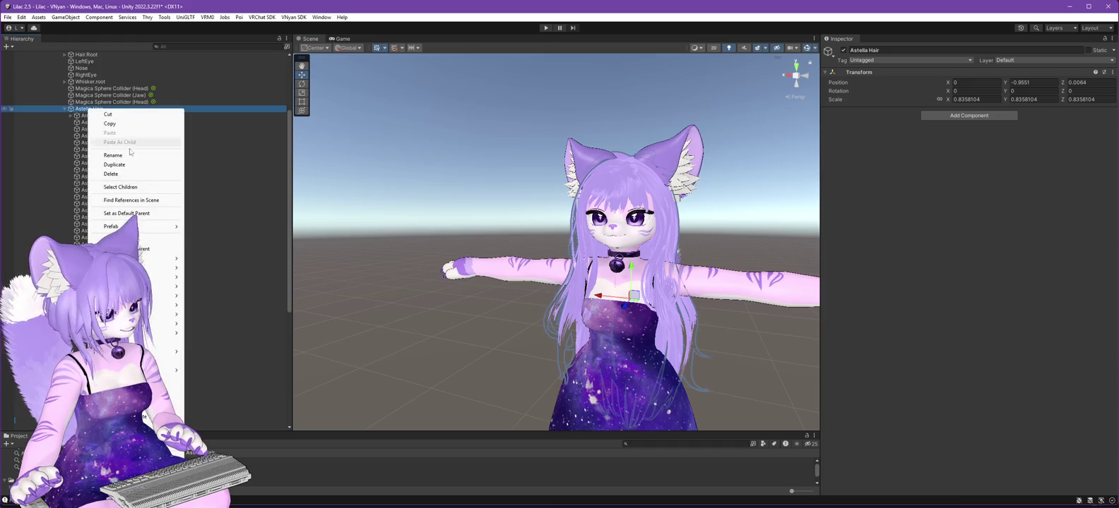
Create a new empty object under Astella Hair and check strands .029 through .033.
click(137, 240)
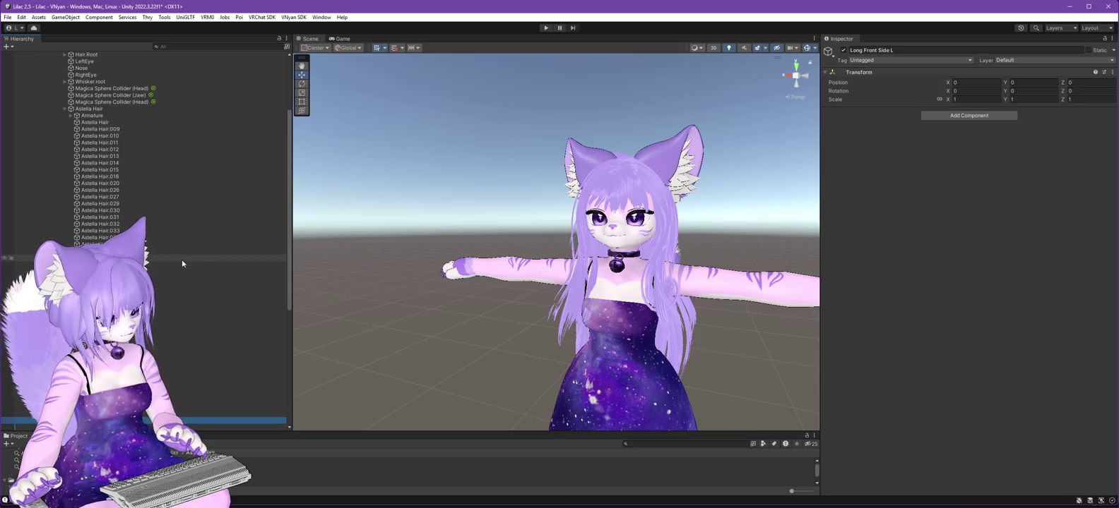
click(118, 204)
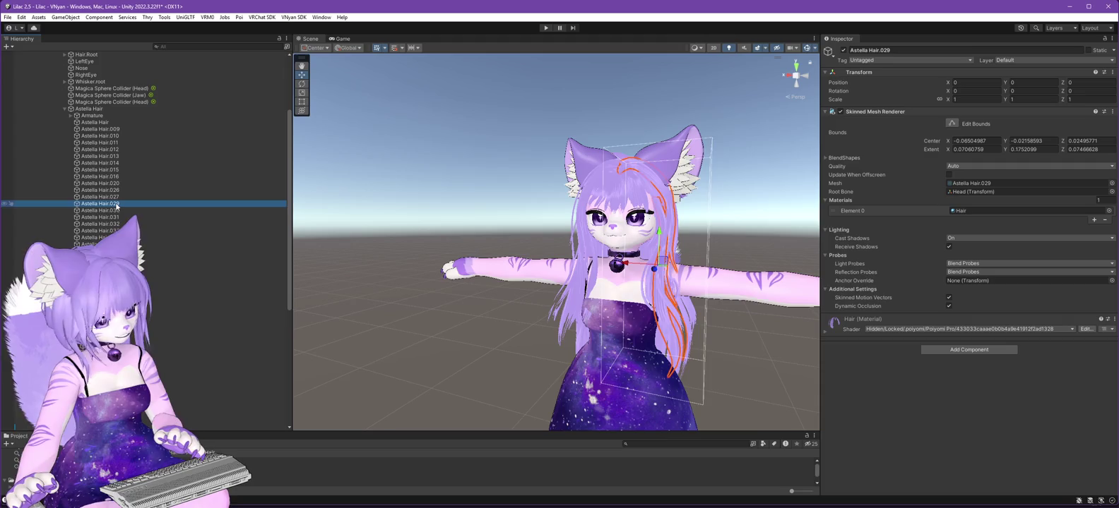
key(Down)
key(Down)
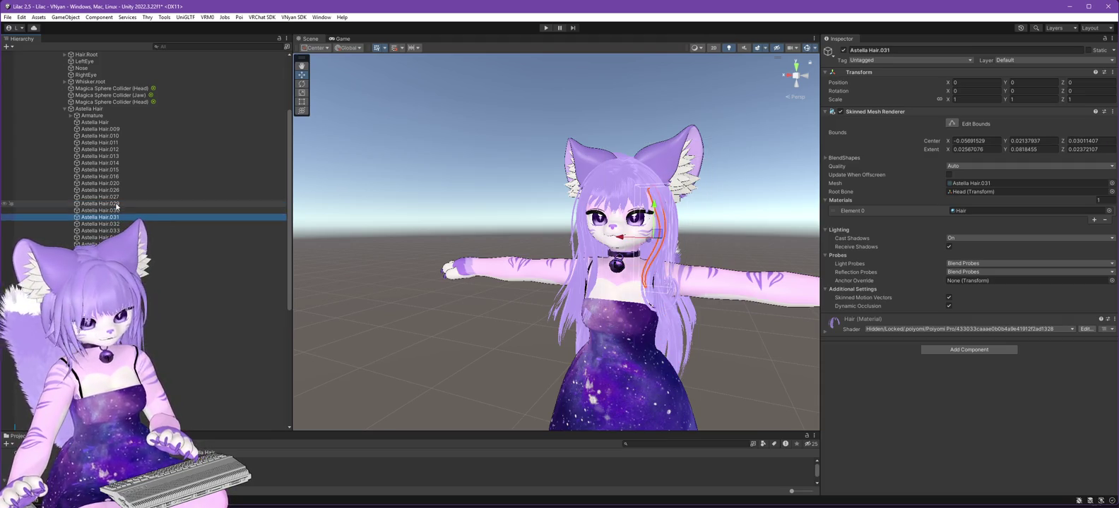
key(Down)
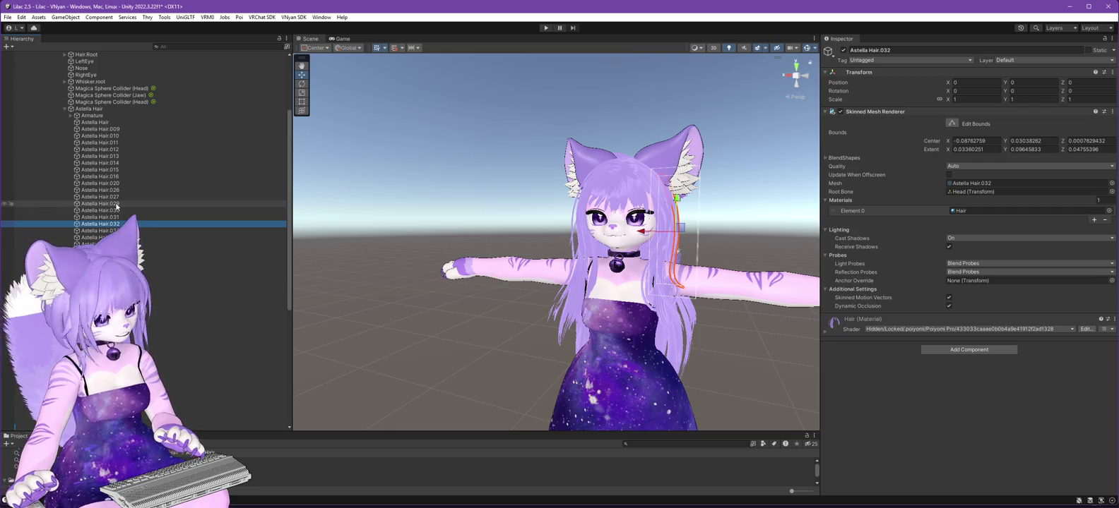
key(Down)
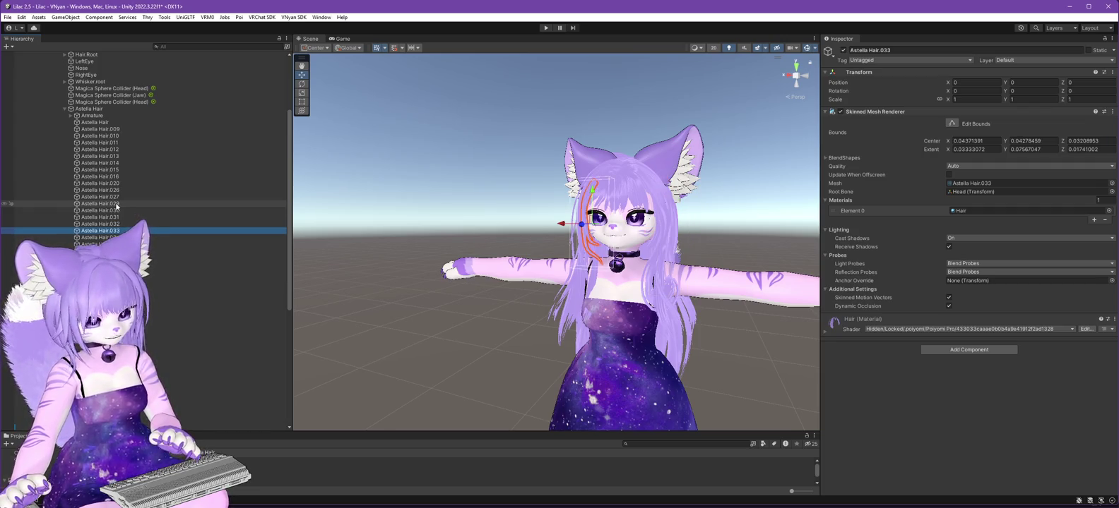
key(Up)
key(Up)
key(Up)
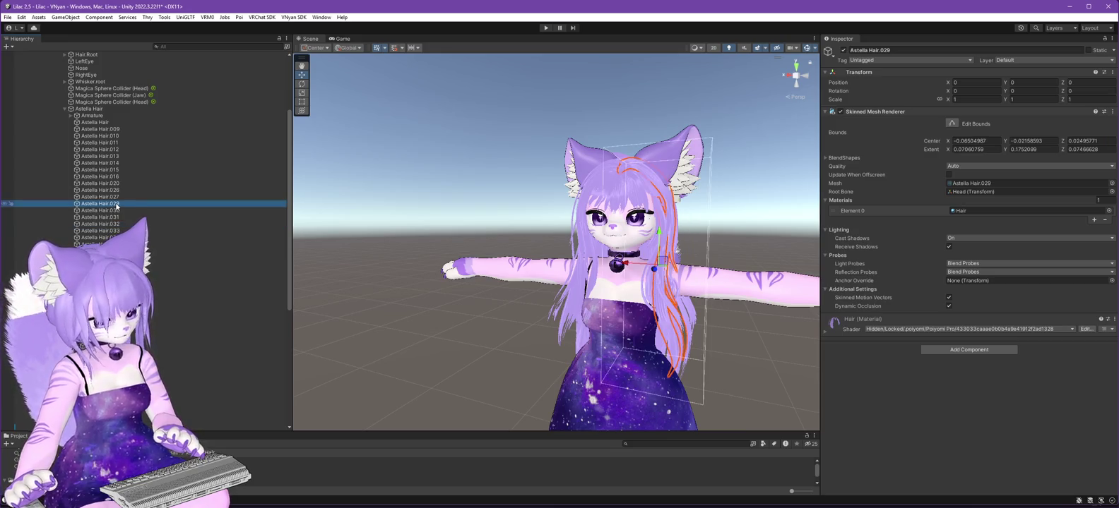
key(Down)
key(Down)
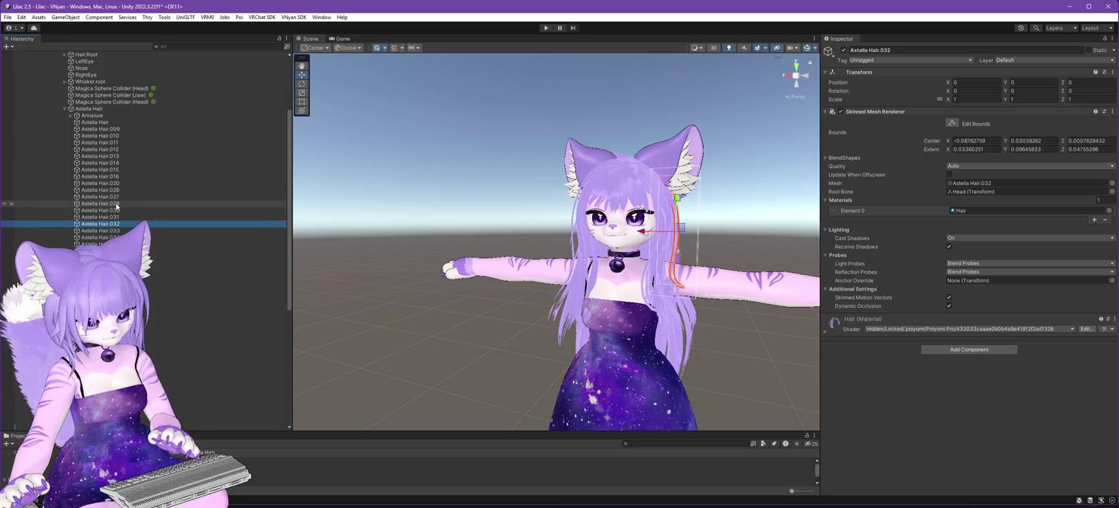
drag(487, 321, 433, 324)
click(113, 224)
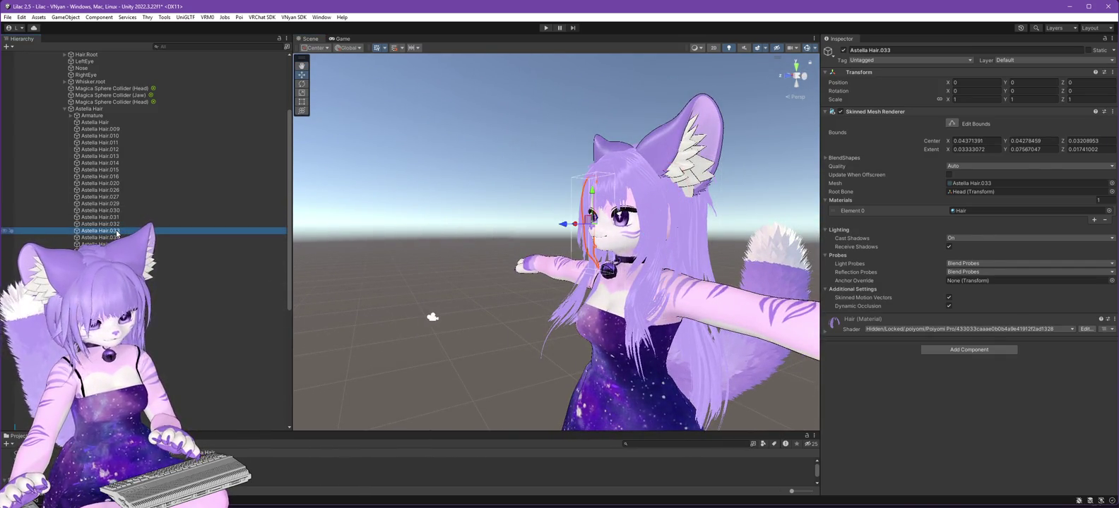
Select strands Astella Hair.029 through .032 together.
click(116, 205)
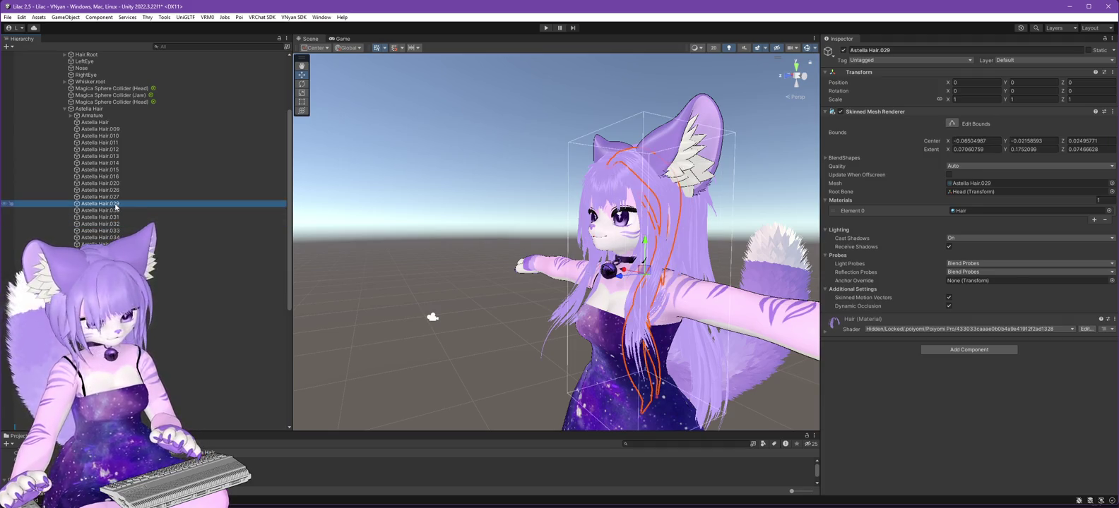
shift+click(115, 224)
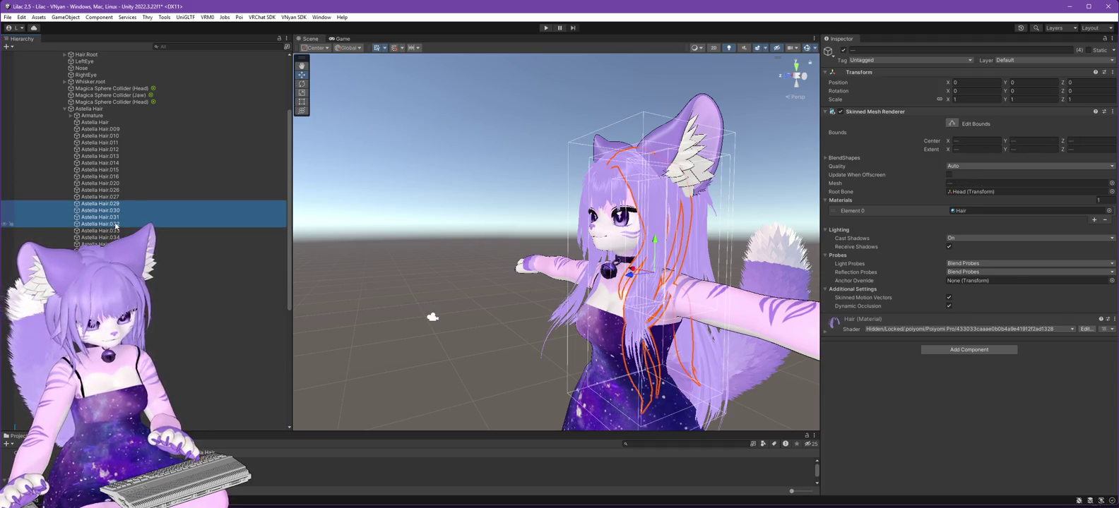
scroll(170, 284, down, 4)
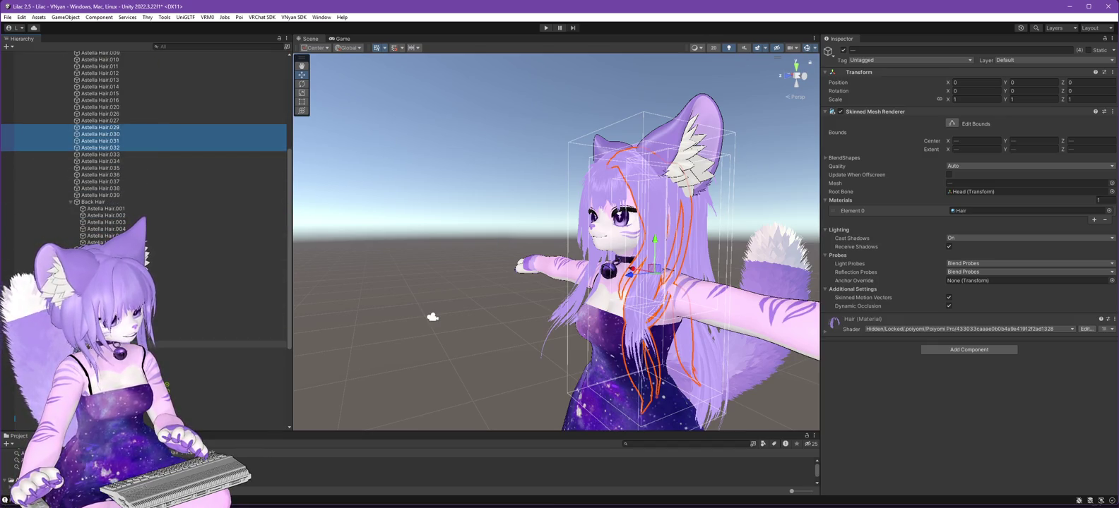
scroll(173, 283, up, 10)
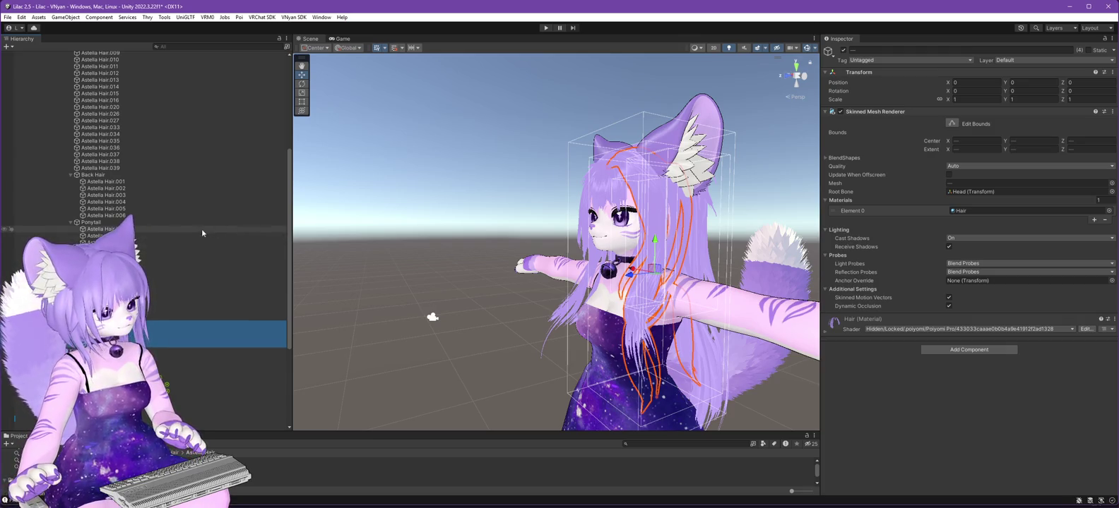
scroll(201, 229, down, 5)
scroll(175, 228, down, 3)
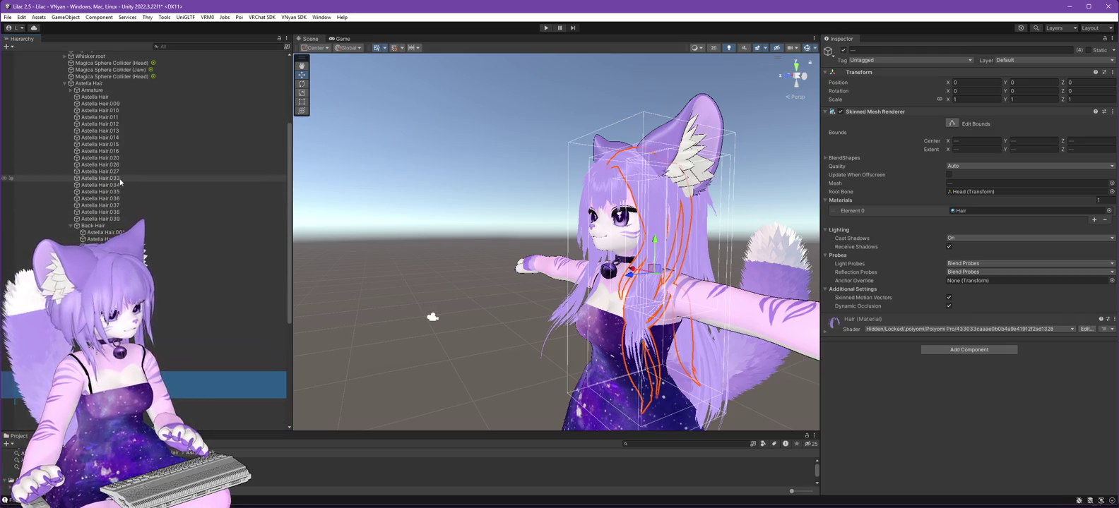
Check strands Astella Hair.033, .027 and .026 against the avatar's front.
click(116, 179)
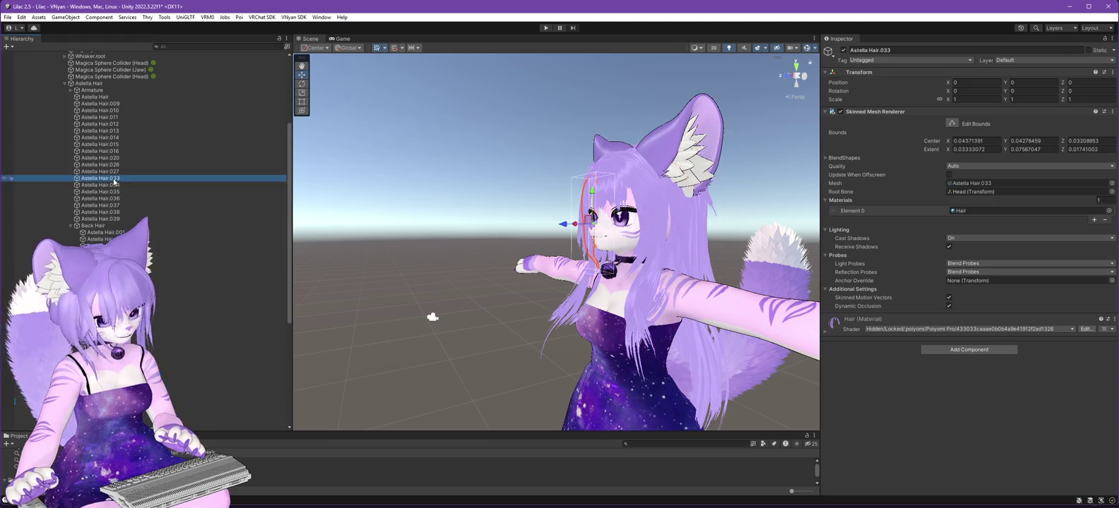
drag(424, 283, 626, 282)
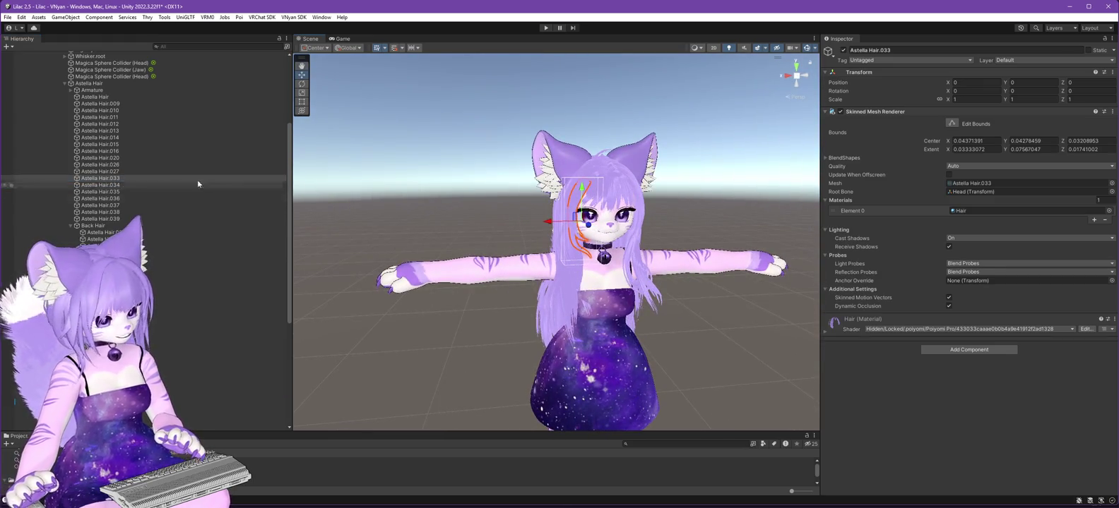
click(99, 172)
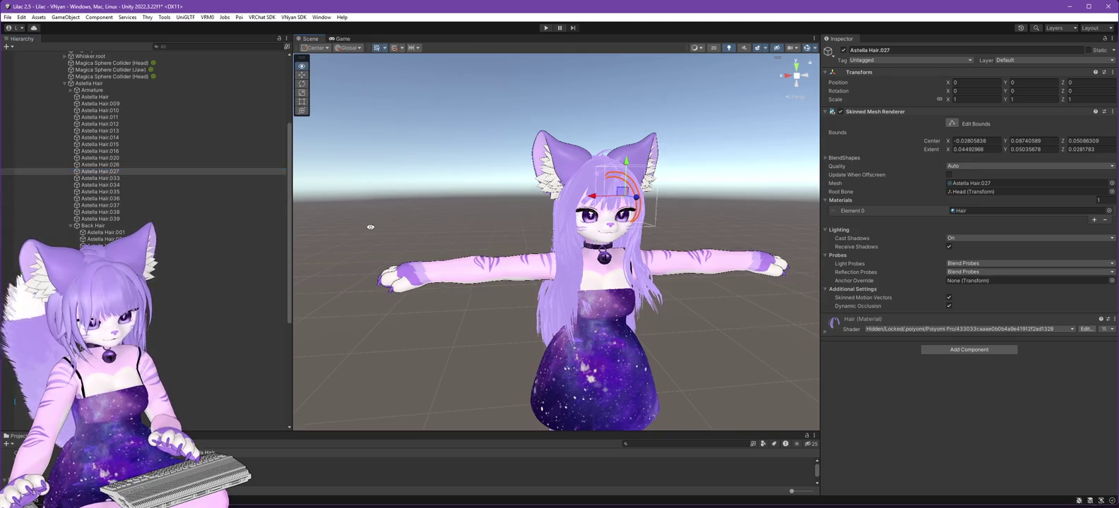
click(113, 165)
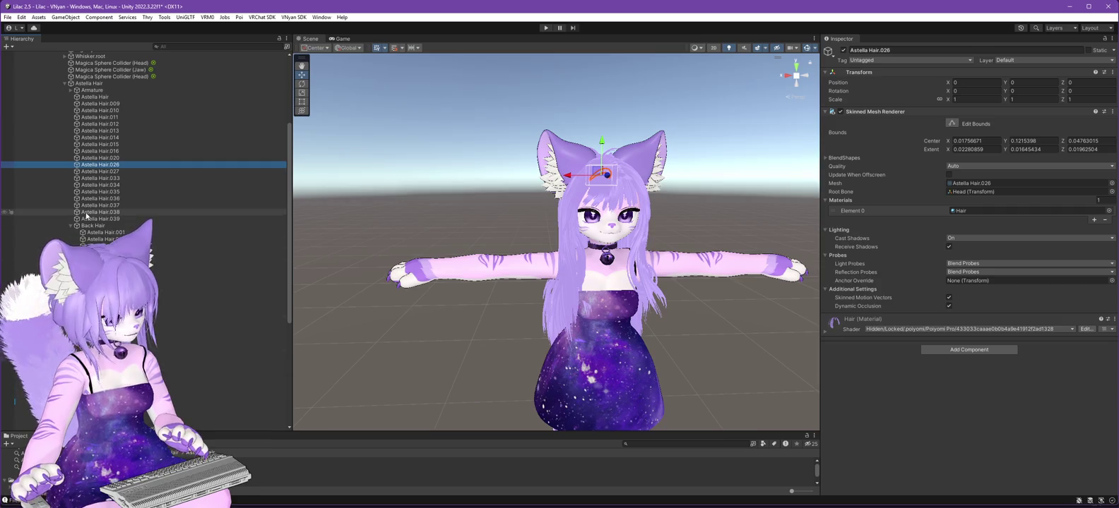
click(99, 178)
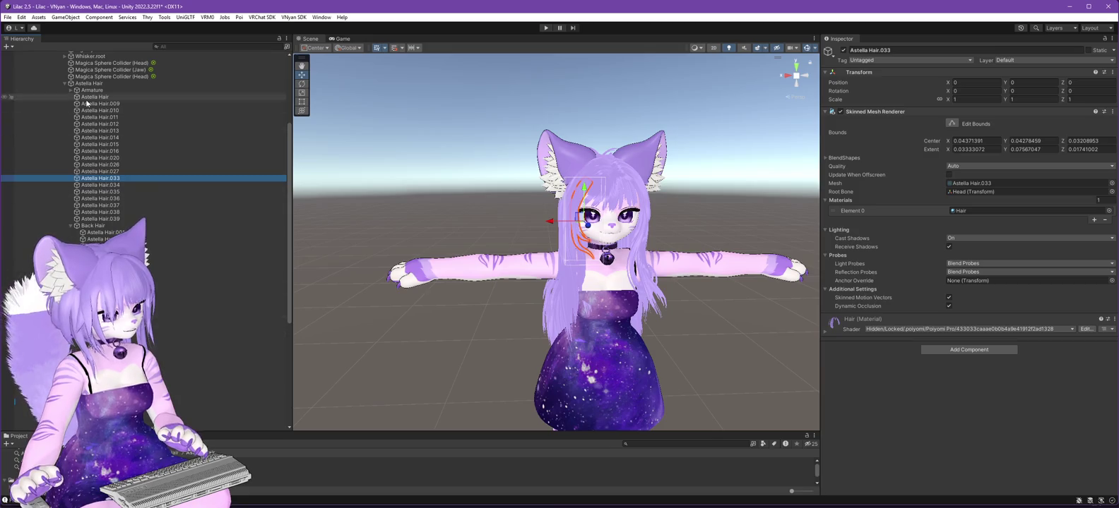
Create an empty object under Astella Hair and move Astella Hair.033 out of the group.
click(100, 83)
right_click(98, 86)
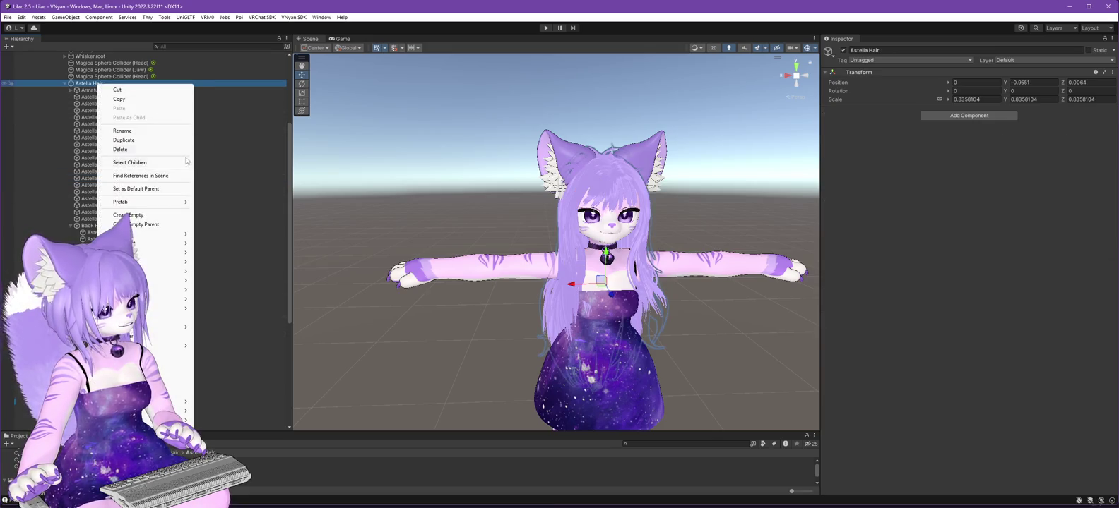
click(135, 215)
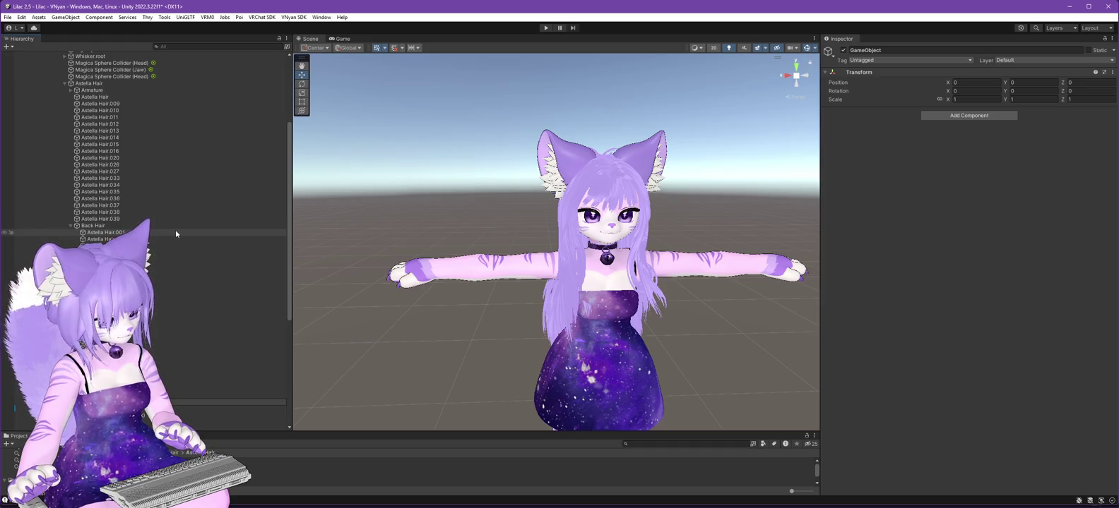
click(117, 178)
drag(117, 179, 230, 347)
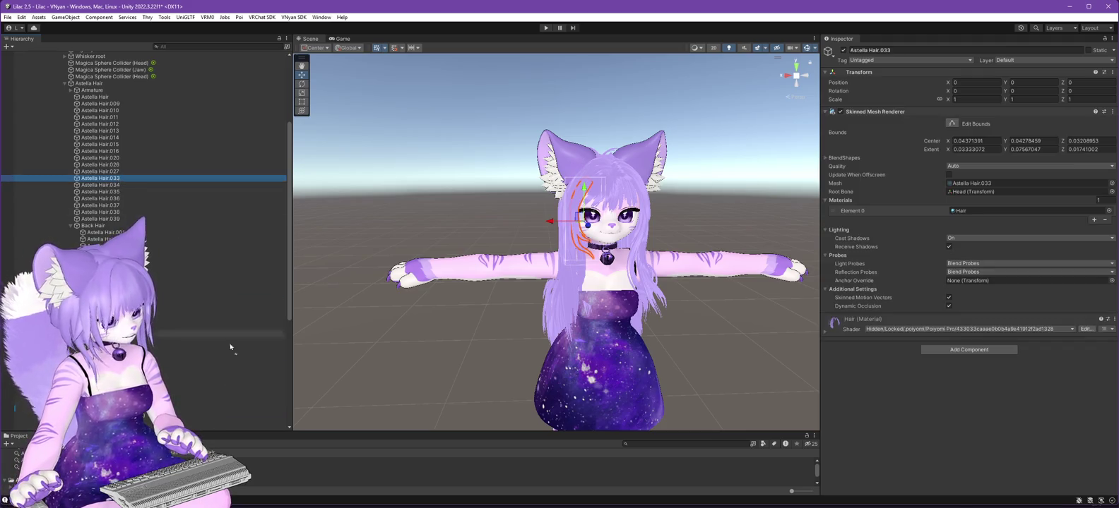
drag(14, 407, 12, 401)
Create another empty object under Astella Hair for the right-side Long Front Side strands.
click(112, 179)
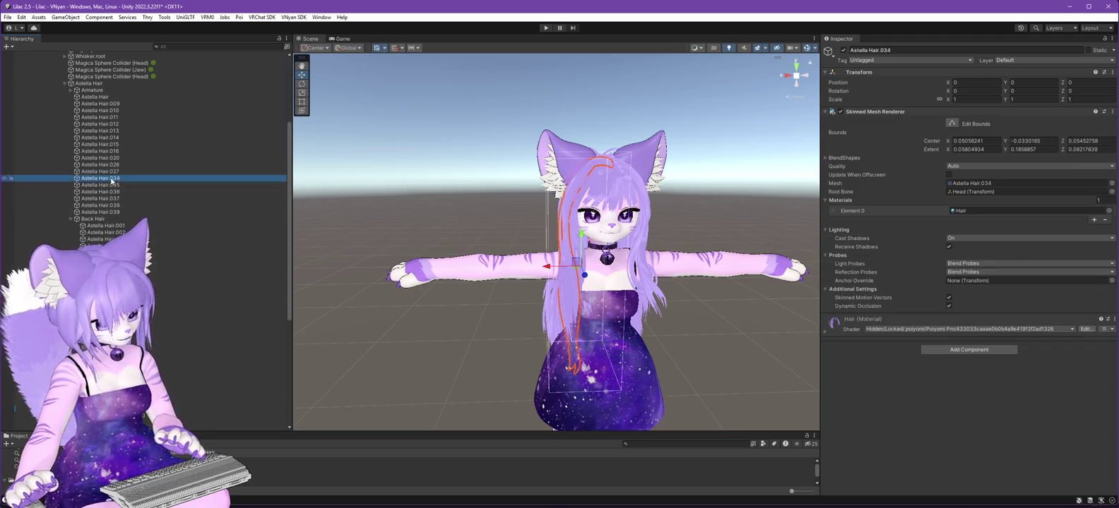
click(89, 84)
right_click(89, 86)
click(166, 215)
text(Long Front Side R)
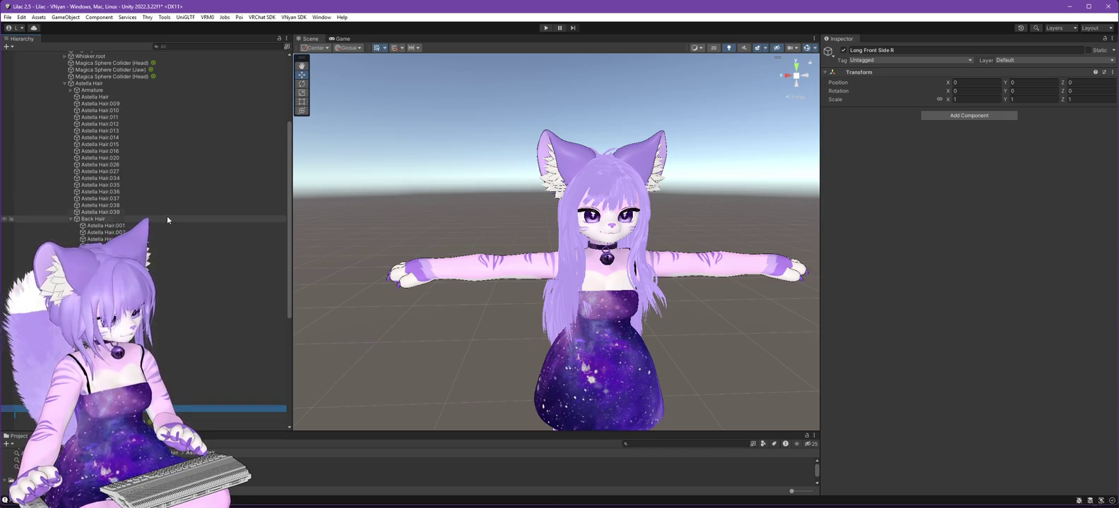
Select strands Astella Hair.034 through .038 and move them into the new right-side group.
click(116, 180)
click(122, 184)
key(Down)
key(Down)
key(Down)
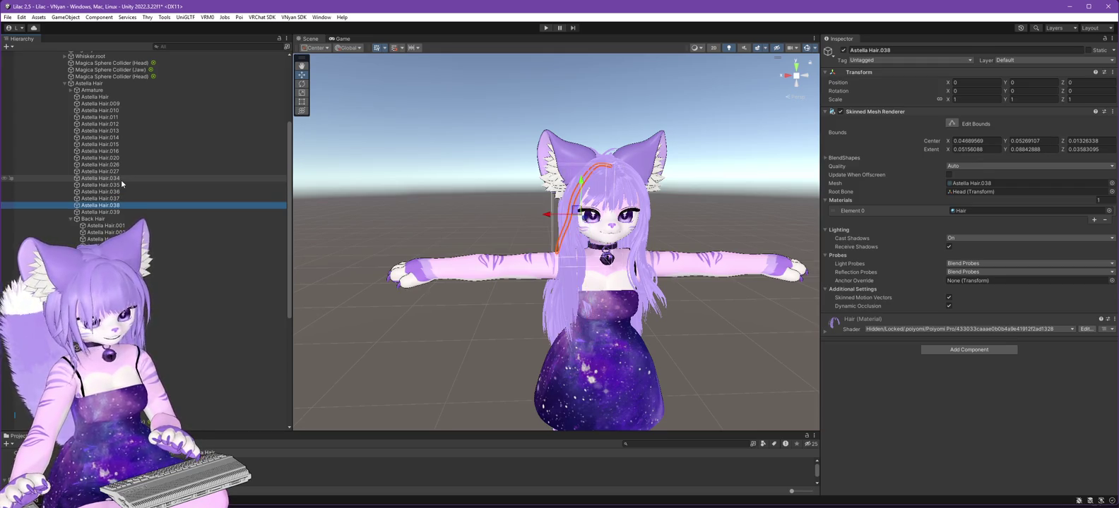
drag(353, 248, 410, 247)
drag(525, 255, 270, 245)
key(Down)
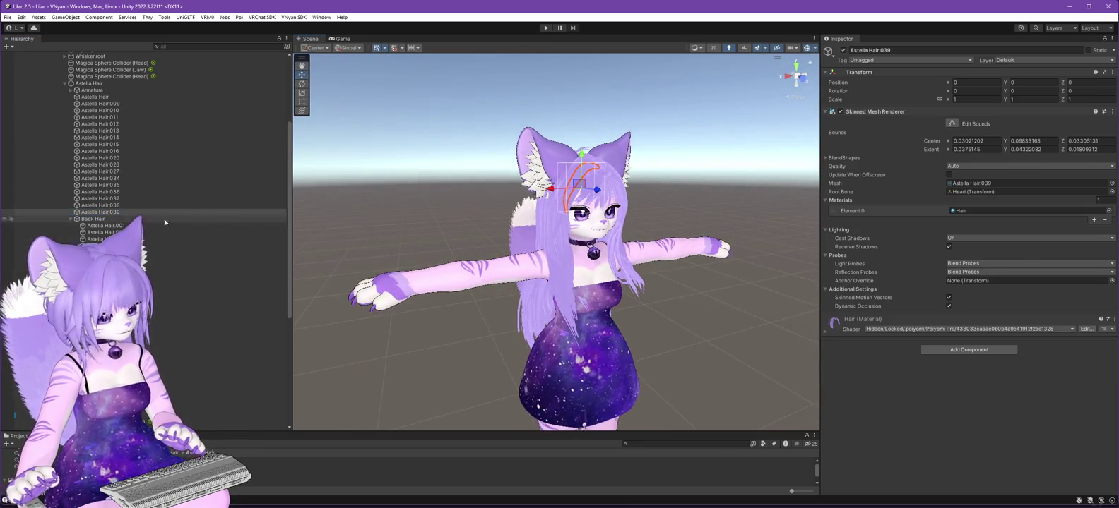
click(107, 206)
shift+click(117, 181)
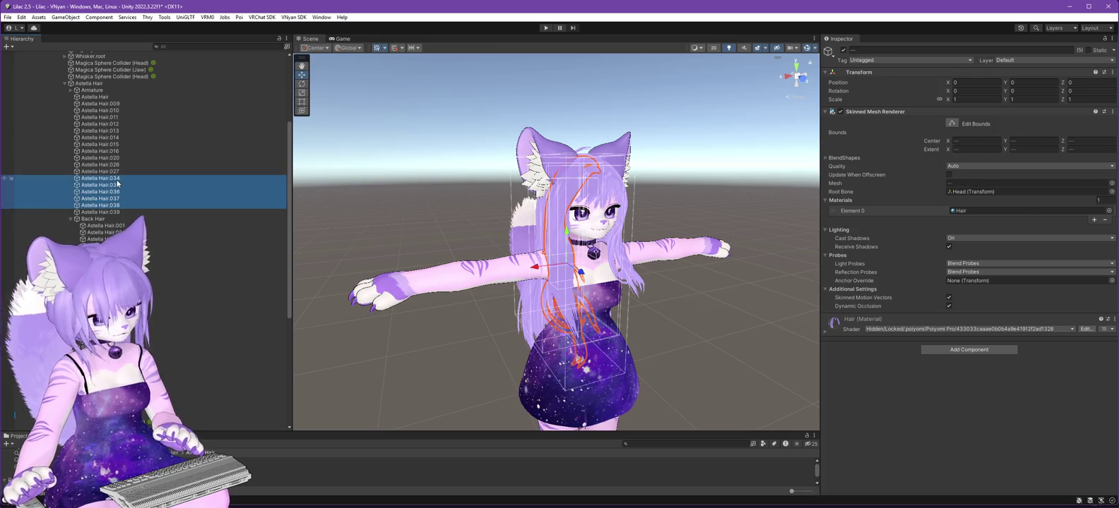
mouse_move(303, 239)
mouse_down()
mouse_move(452, 248)
mouse_move(179, 309)
mouse_move(179, 413)
mouse_up()
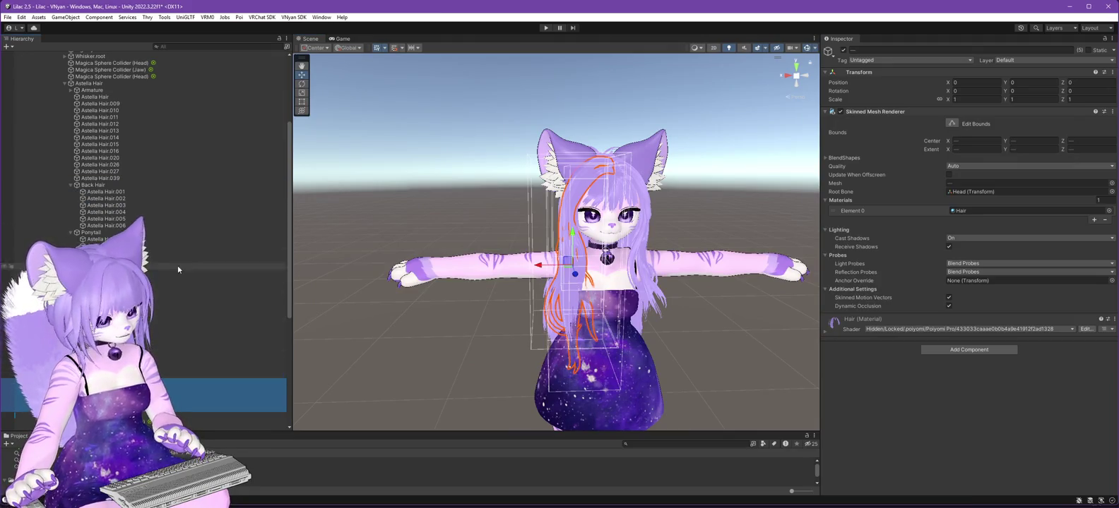
click(101, 100)
mouse_move(303, 212)
mouse_down()
mouse_move(259, 283)
mouse_move(209, 272)
mouse_move(127, 134)
mouse_up()
Add an empty child named 'Rear Antenna' under Astella Hair.
click(105, 106)
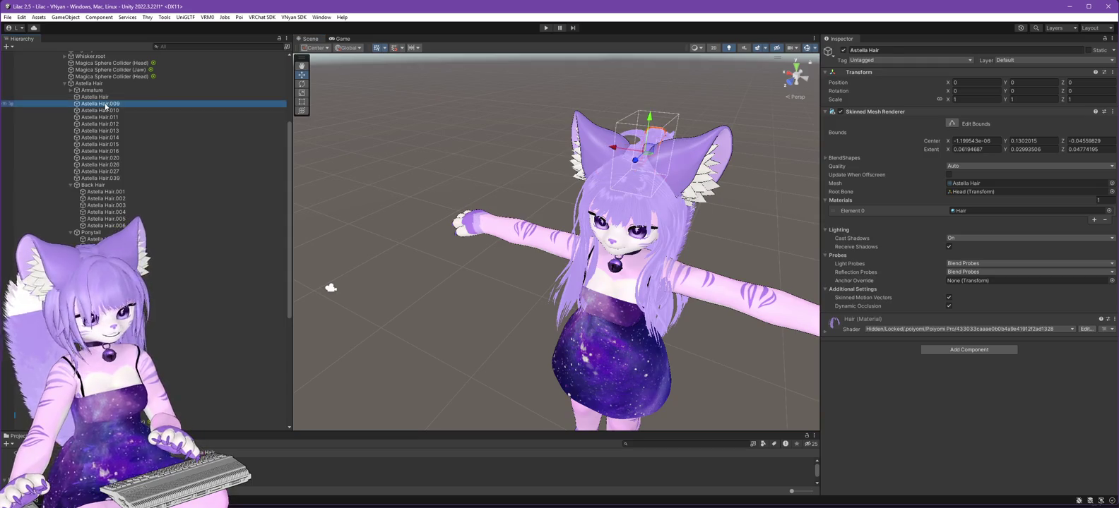
mouse_move(304, 169)
mouse_down()
mouse_move(320, 187)
mouse_move(276, 216)
mouse_move(332, 202)
mouse_move(407, 239)
mouse_move(479, 240)
mouse_move(539, 308)
mouse_move(522, 254)
mouse_up()
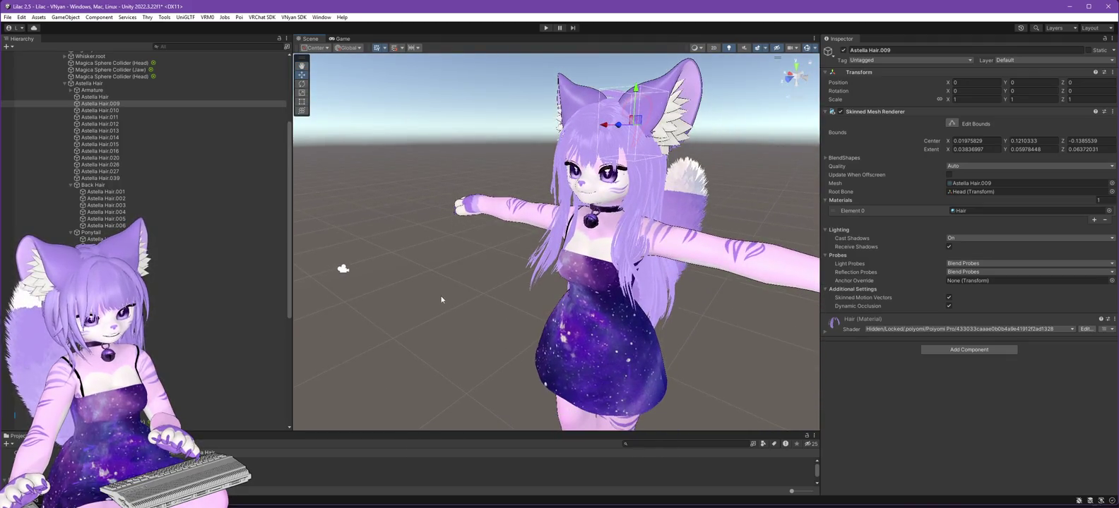
right_click(89, 85)
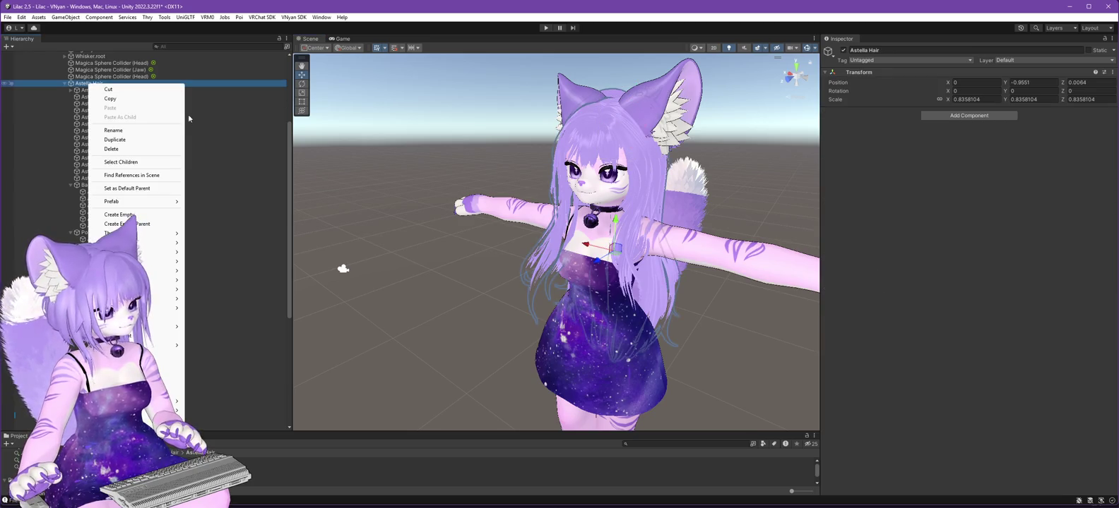
click(134, 216)
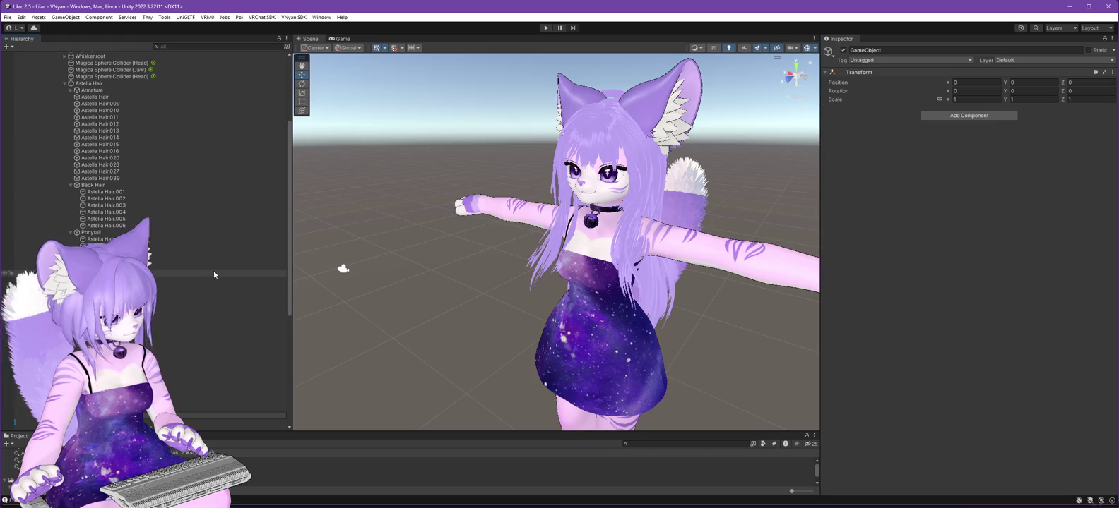
text(Rear Antenna)
key(Return)
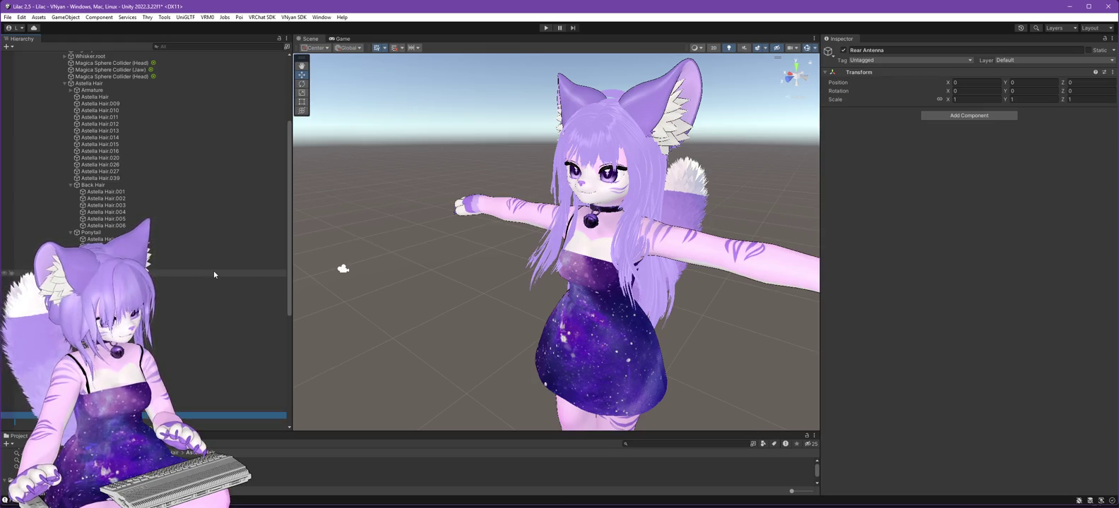
Select strands Astella Hair.009 through .020, checking .014–.016 and .020 along the way.
click(104, 105)
key(Down)
key(Down)
key(Down)
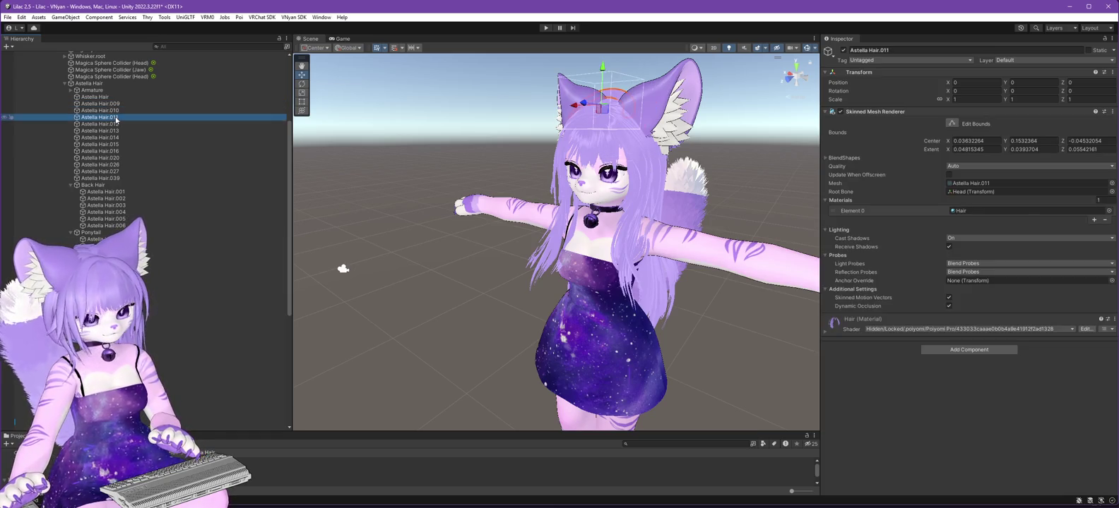
key(Down)
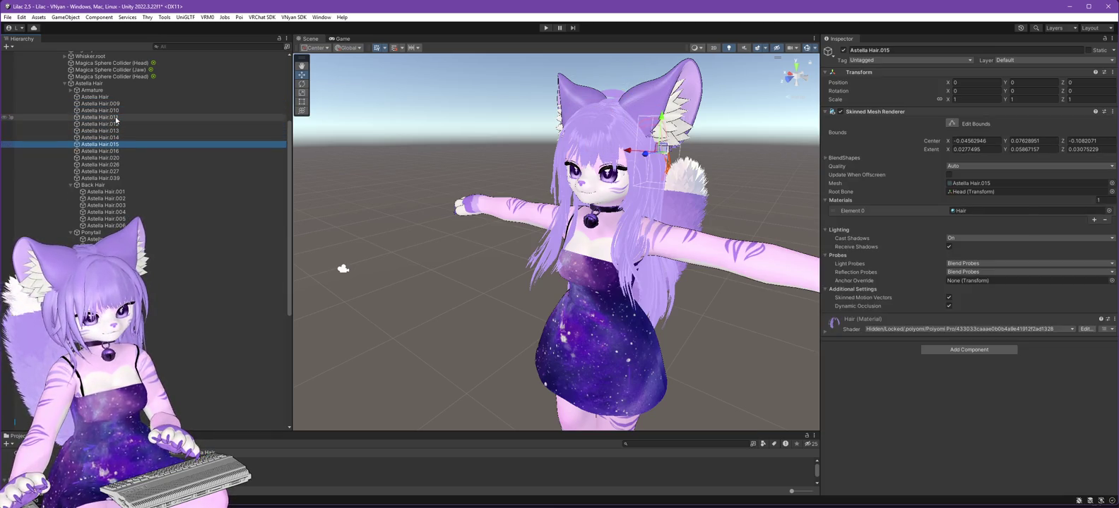
key(Down)
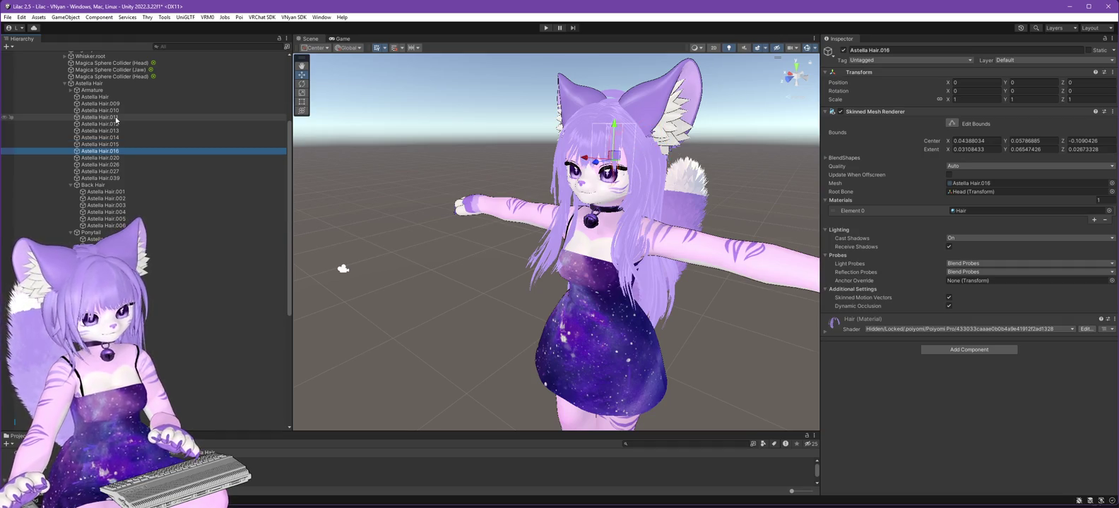
key(f)
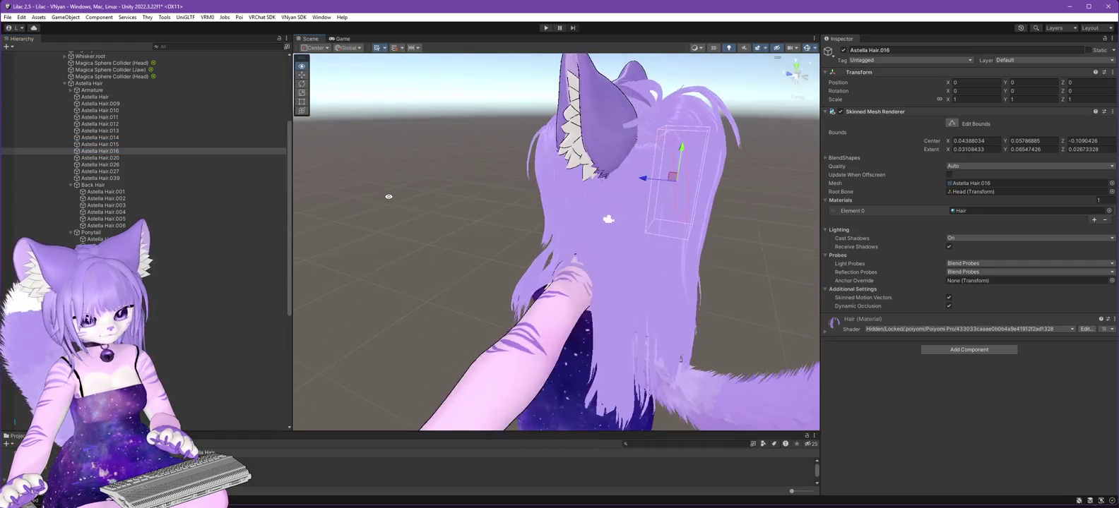
click(114, 159)
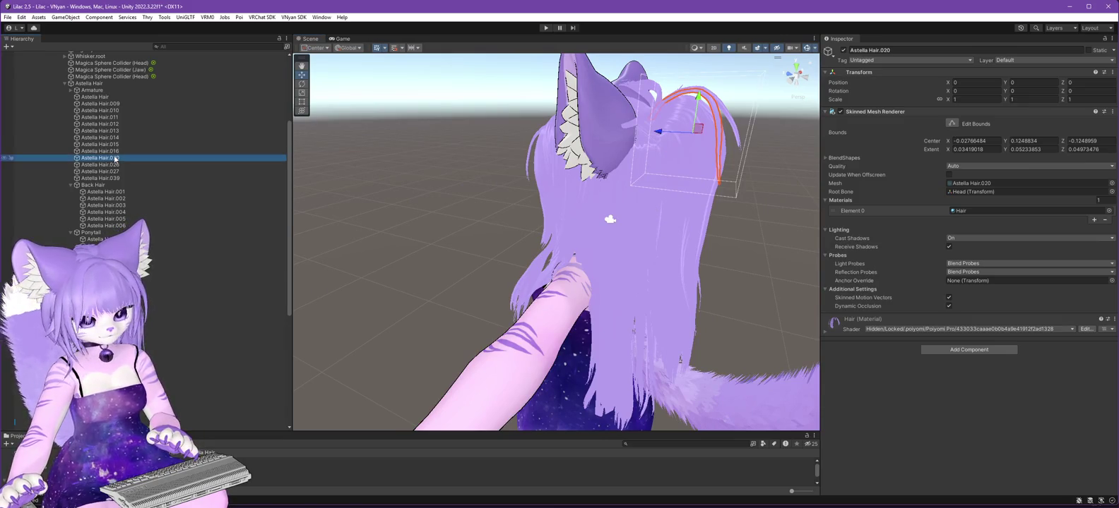
click(114, 165)
click(115, 158)
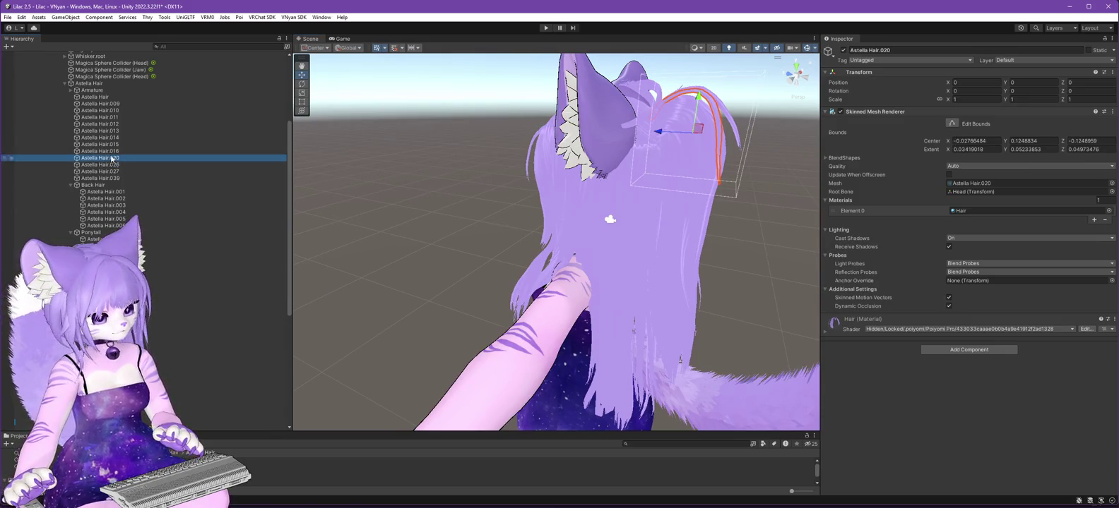
shift+click(112, 105)
Move strands Astella Hair.009 through .020 into Rear Antenna.
mouse_move(396, 177)
mouse_down()
mouse_move(516, 200)
mouse_move(667, 204)
mouse_up()
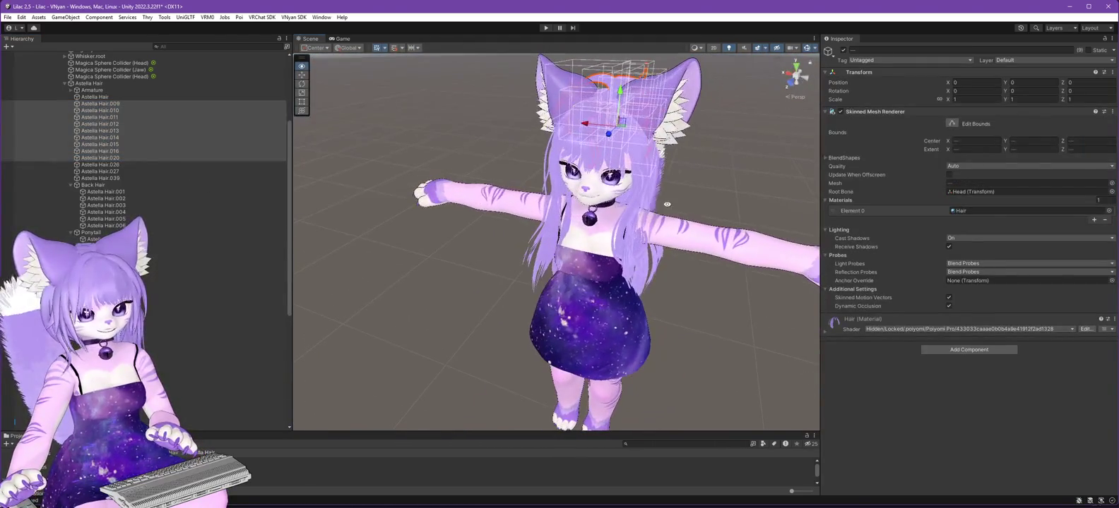
drag(449, 320, 308, 281)
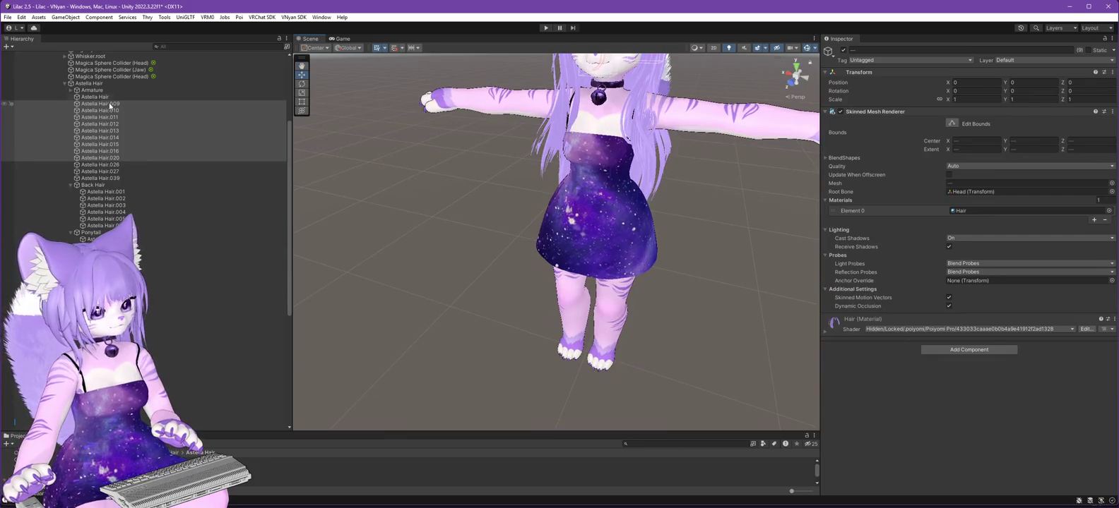
drag(110, 106, 208, 159)
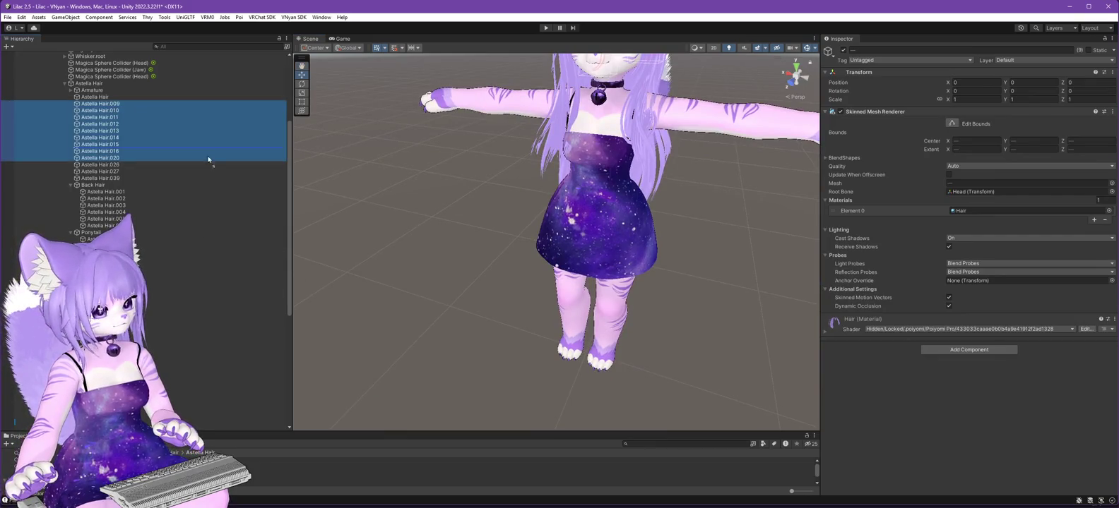
drag(15, 421, 13, 419)
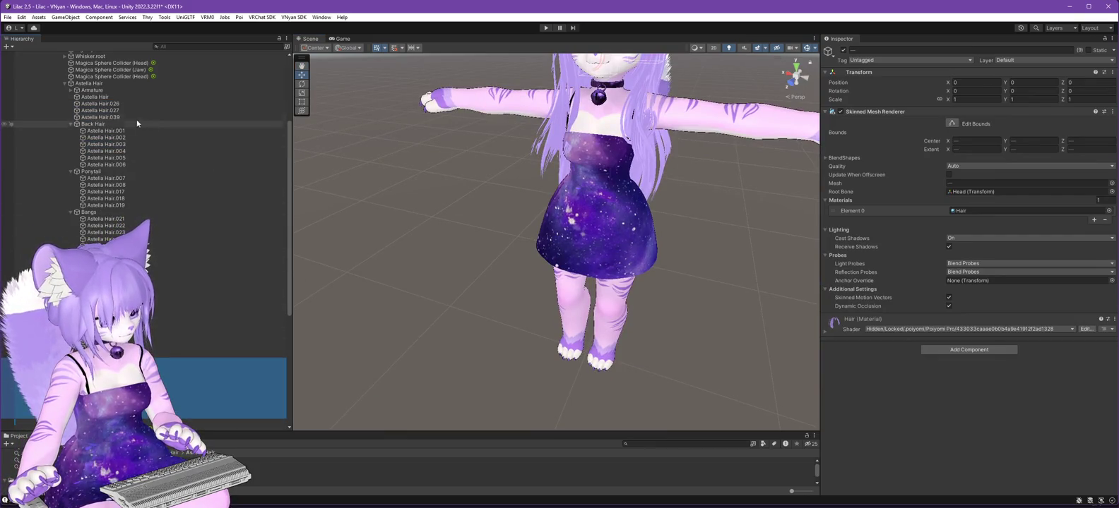
click(101, 103)
Select strands Astella Hair.026, .027 and .039, inspecting them around the head.
key(f)
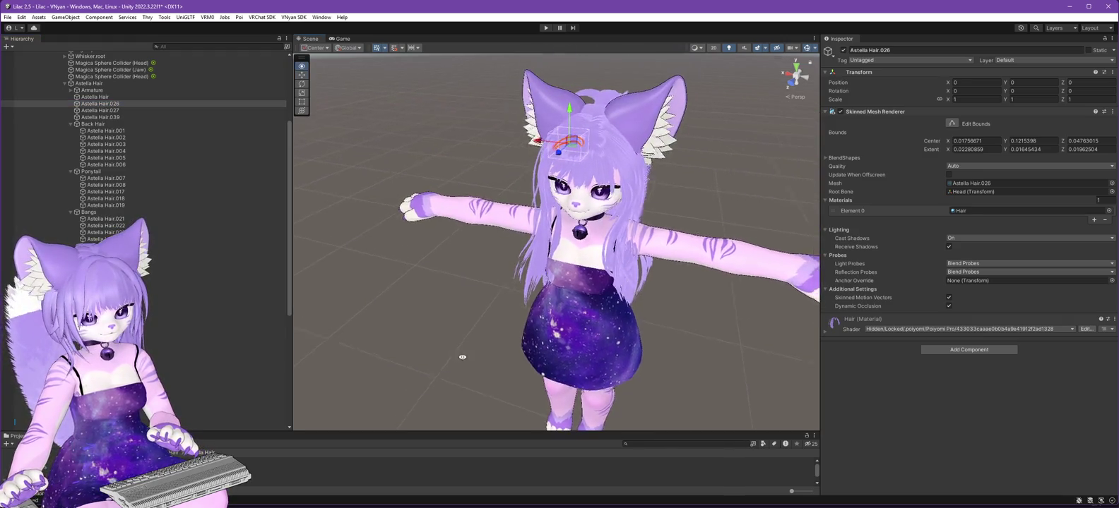
drag(462, 357, 459, 339)
click(101, 111)
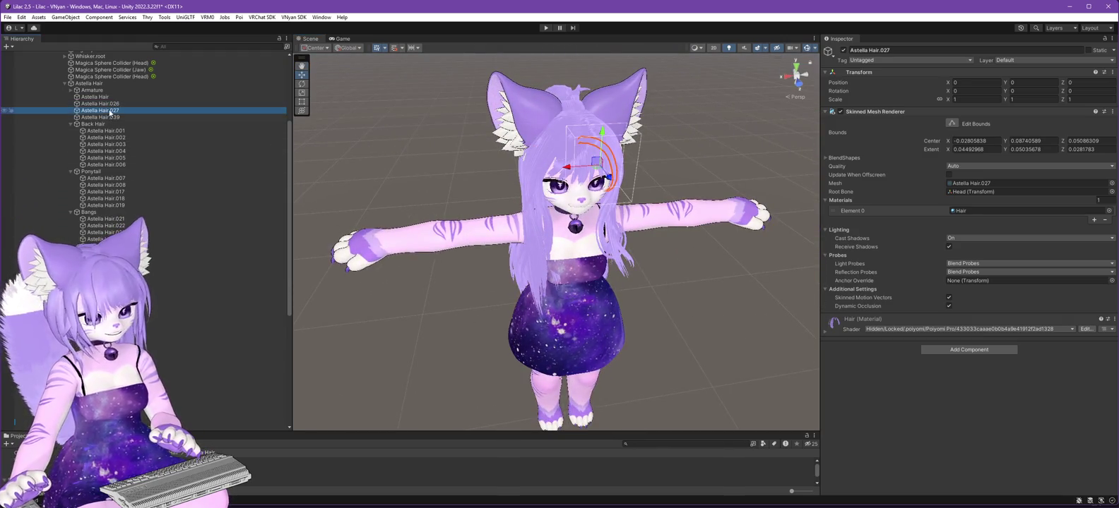
mouse_move(387, 281)
mouse_down()
mouse_move(262, 262)
mouse_move(387, 220)
mouse_up()
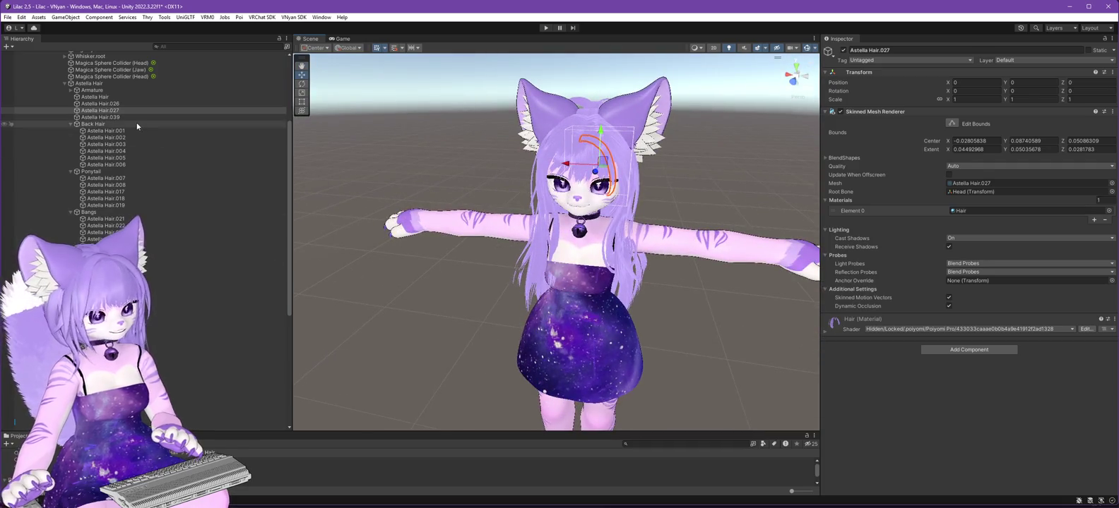
click(117, 116)
mouse_move(317, 247)
mouse_down()
mouse_move(357, 279)
mouse_move(387, 175)
mouse_move(369, 262)
mouse_move(640, 258)
mouse_move(536, 265)
mouse_move(643, 276)
mouse_move(701, 209)
mouse_move(769, 176)
mouse_move(657, 185)
mouse_up()
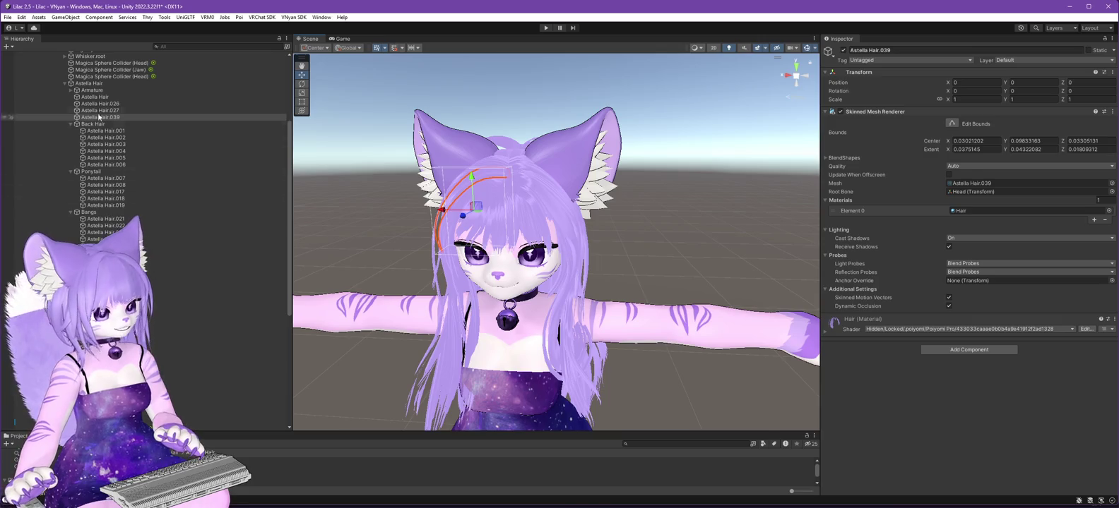
drag(671, 324, 296, 268)
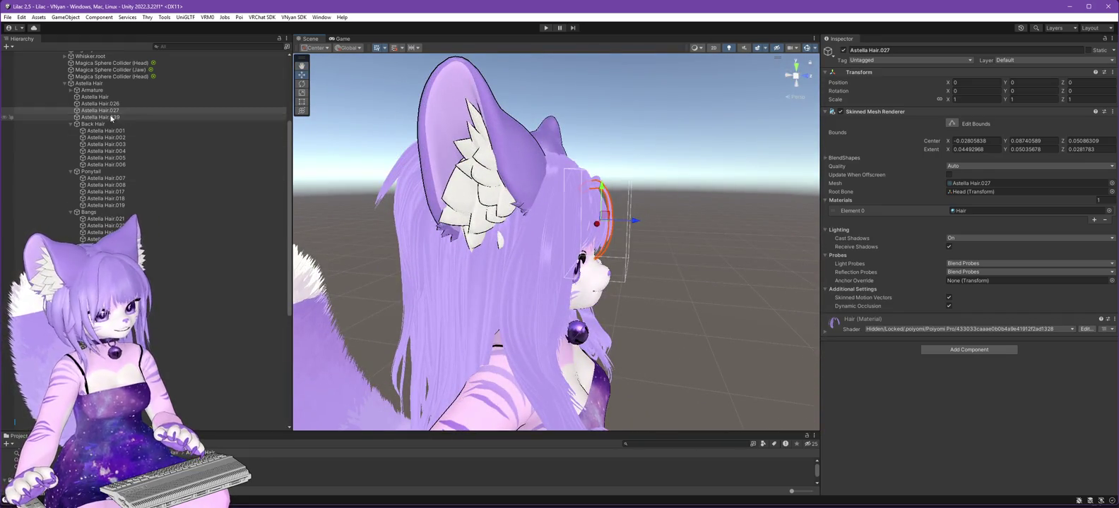
mouse_move(616, 306)
mouse_down()
mouse_move(799, 325)
mouse_move(805, 367)
mouse_move(666, 391)
mouse_move(811, 383)
mouse_up()
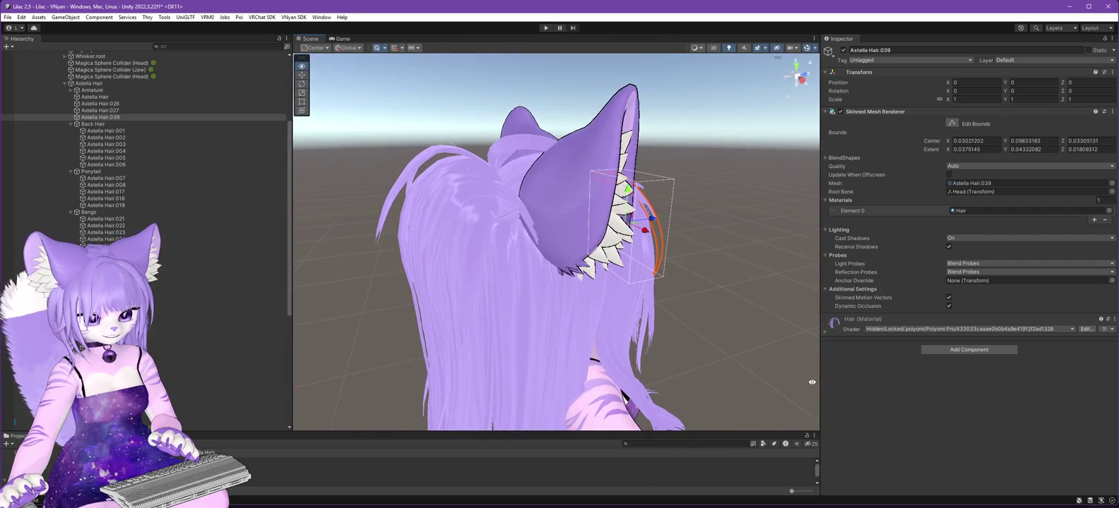
scroll(775, 350, up, 3)
mouse_move(756, 313)
mouse_down()
mouse_move(707, 262)
mouse_move(698, 267)
mouse_move(727, 260)
mouse_move(303, 251)
mouse_up()
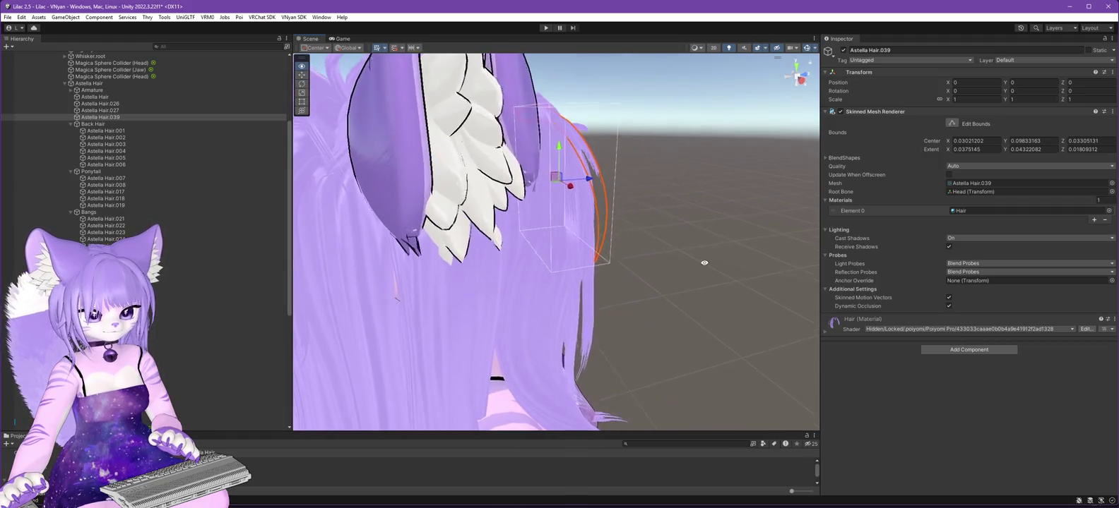
shift+click(100, 103)
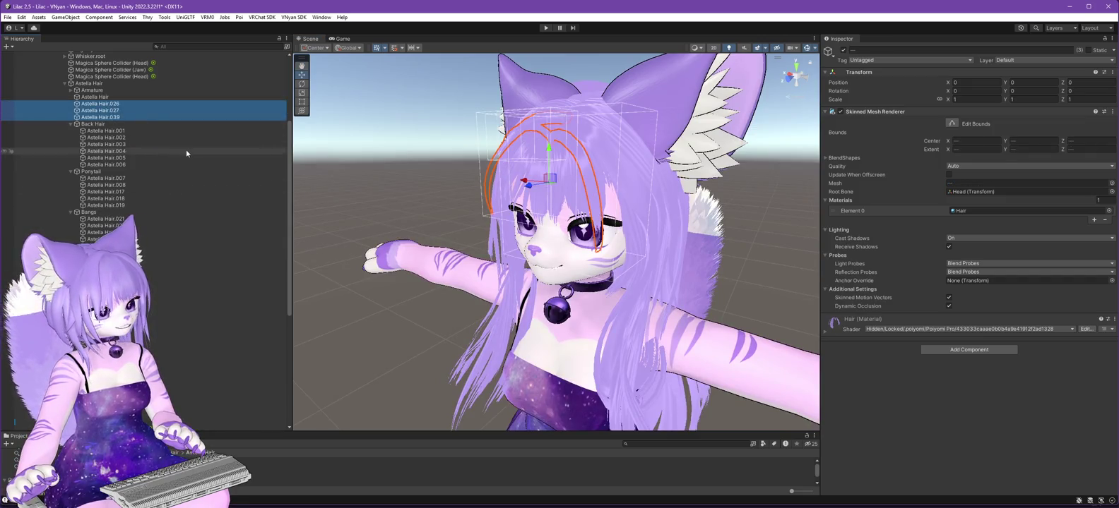
scroll(186, 153, down, 5)
scroll(155, 212, up, 8)
Create an empty Front Antenna object under Astella Hair and move the three strands into it.
right_click(87, 135)
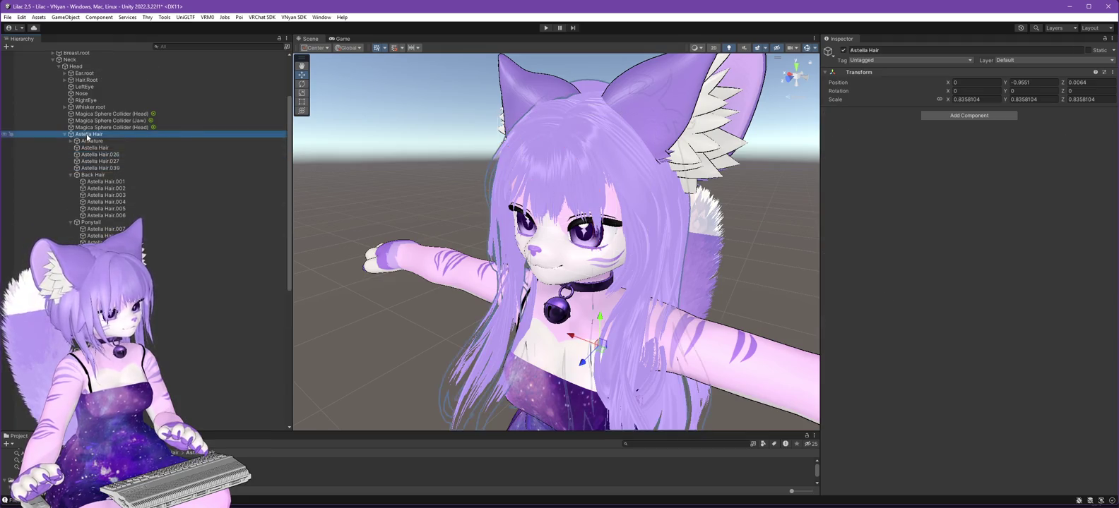
click(120, 275)
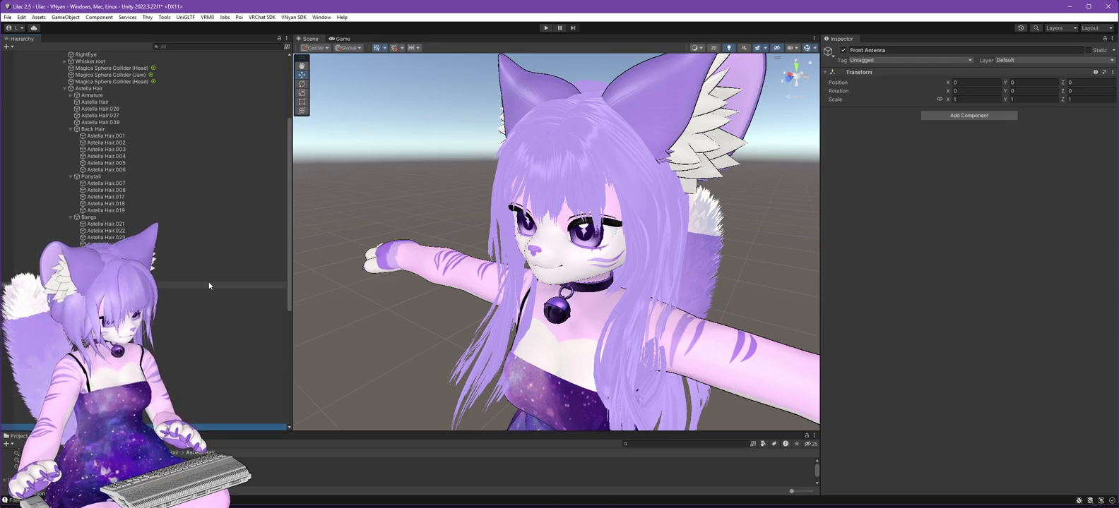
key(ctrl+z)
key(ctrl+z)
key(ctrl+z)
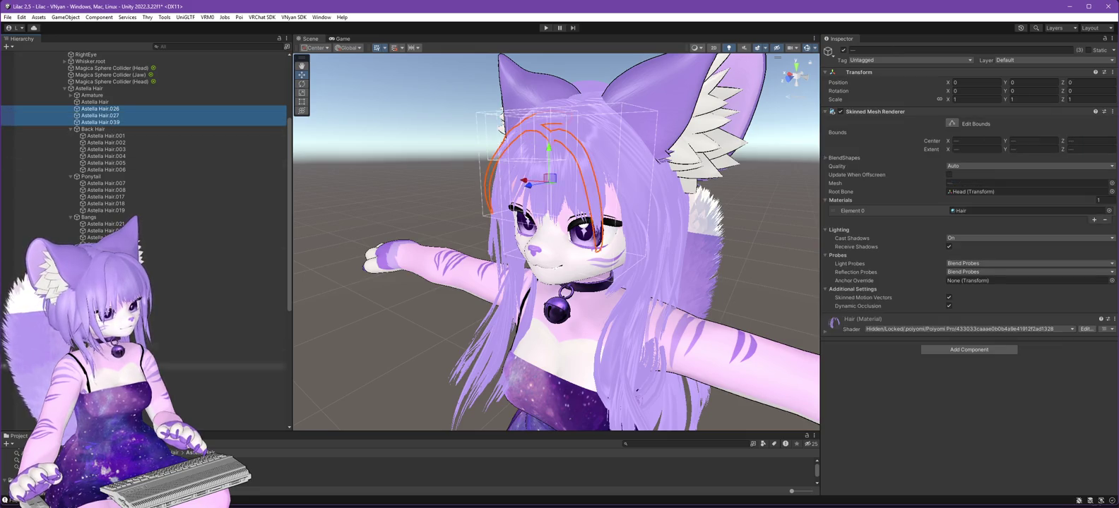
scroll(129, 133, down, 3)
mouse_move(177, 380)
mouse_down()
mouse_move(190, 292)
mouse_move(434, 319)
mouse_move(247, 311)
mouse_move(170, 321)
mouse_up()
key(f)
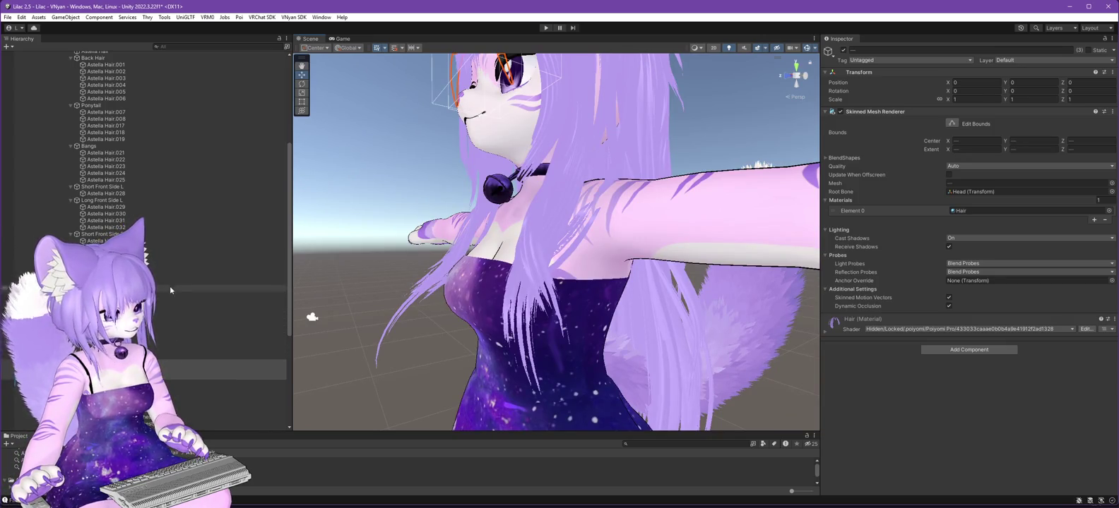
click(111, 206)
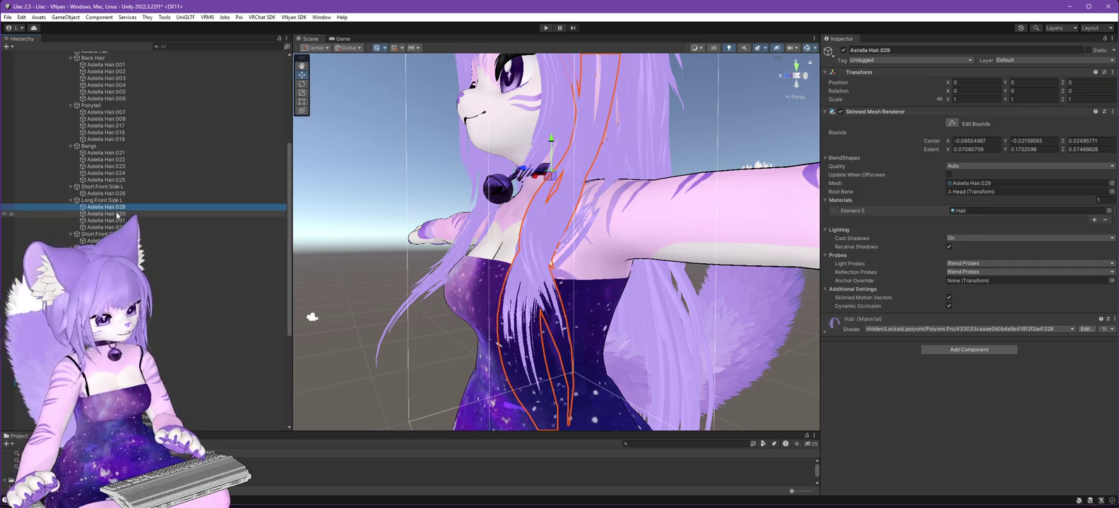
click(106, 214)
key(f)
drag(407, 282, 480, 297)
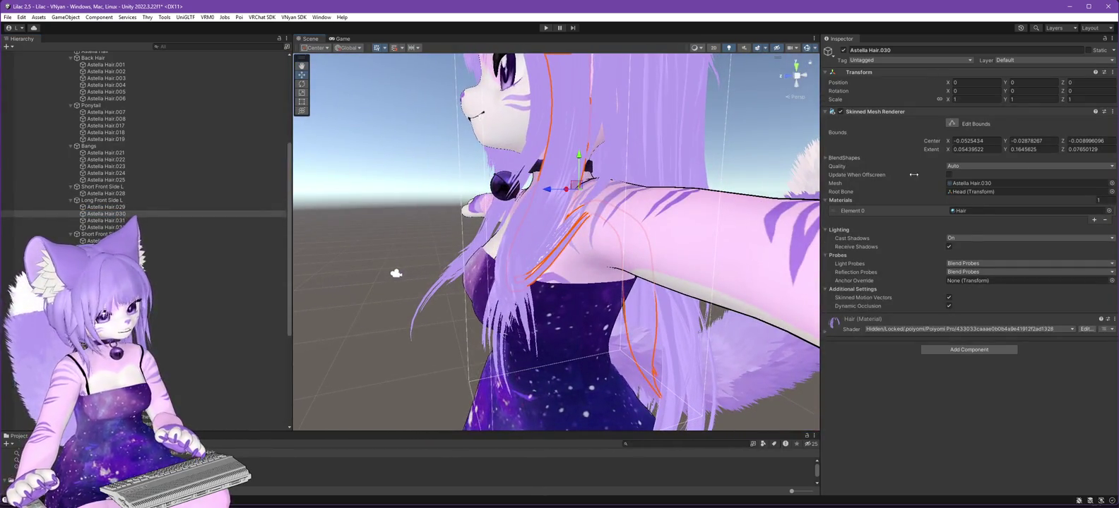
click(843, 50)
mouse_move(713, 182)
mouse_down()
mouse_move(560, 144)
mouse_move(687, 255)
mouse_move(562, 271)
mouse_move(717, 184)
mouse_move(749, 193)
mouse_up()
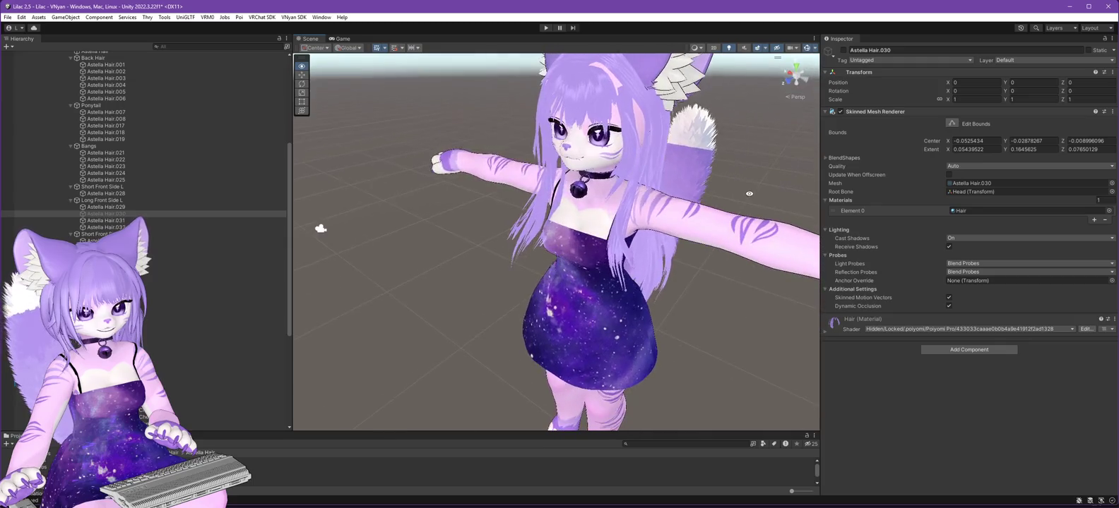
click(844, 51)
mouse_move(783, 249)
mouse_down()
mouse_move(636, 272)
mouse_move(763, 317)
mouse_up()
mouse_move(742, 311)
mouse_down()
mouse_move(575, 264)
mouse_move(728, 195)
mouse_move(550, 237)
mouse_up()
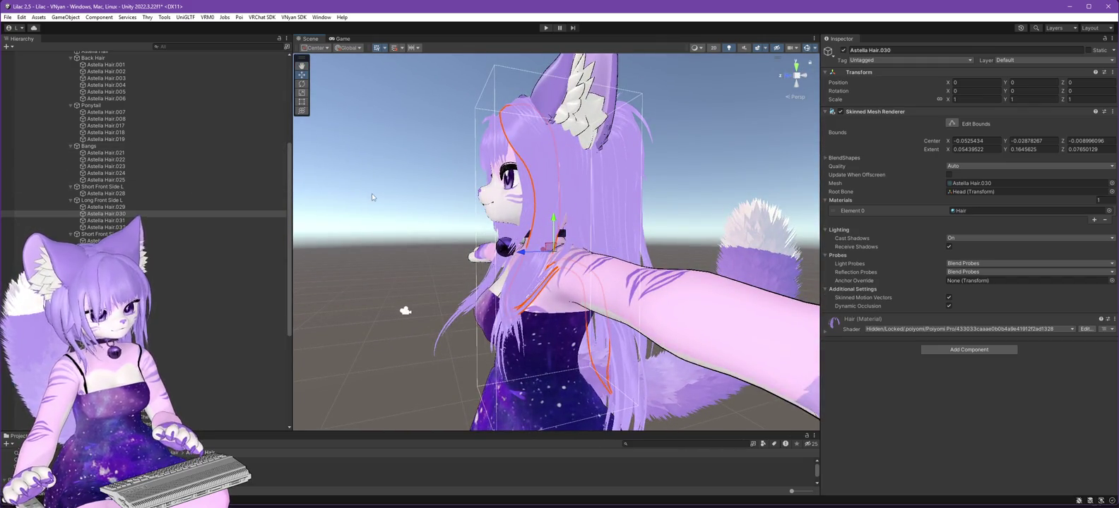
mouse_move(435, 228)
mouse_down()
mouse_move(431, 269)
mouse_move(367, 292)
mouse_move(414, 286)
mouse_up()
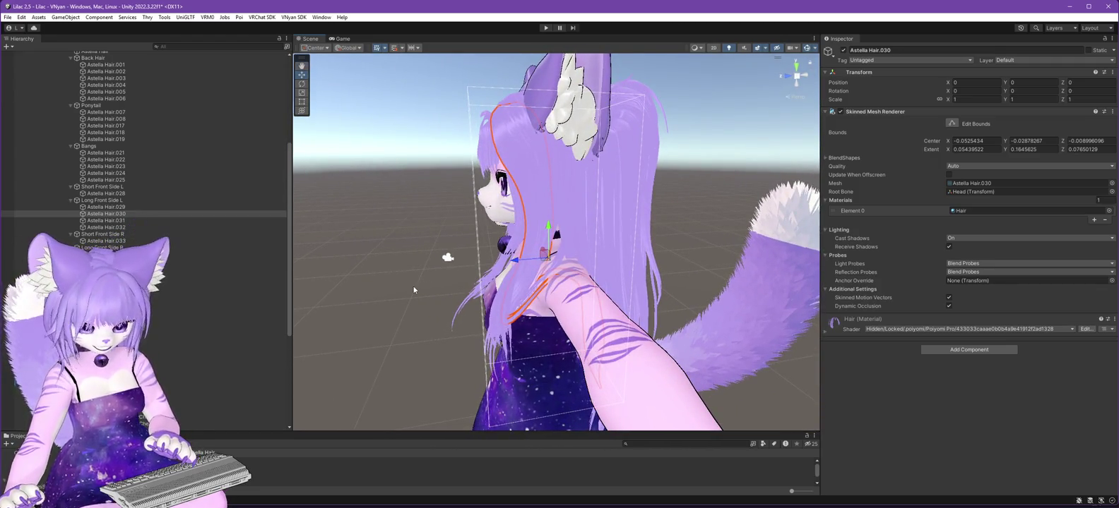
mouse_move(414, 290)
mouse_down()
mouse_move(435, 280)
mouse_move(495, 294)
mouse_move(370, 307)
mouse_move(329, 293)
mouse_up()
drag(477, 305, 438, 304)
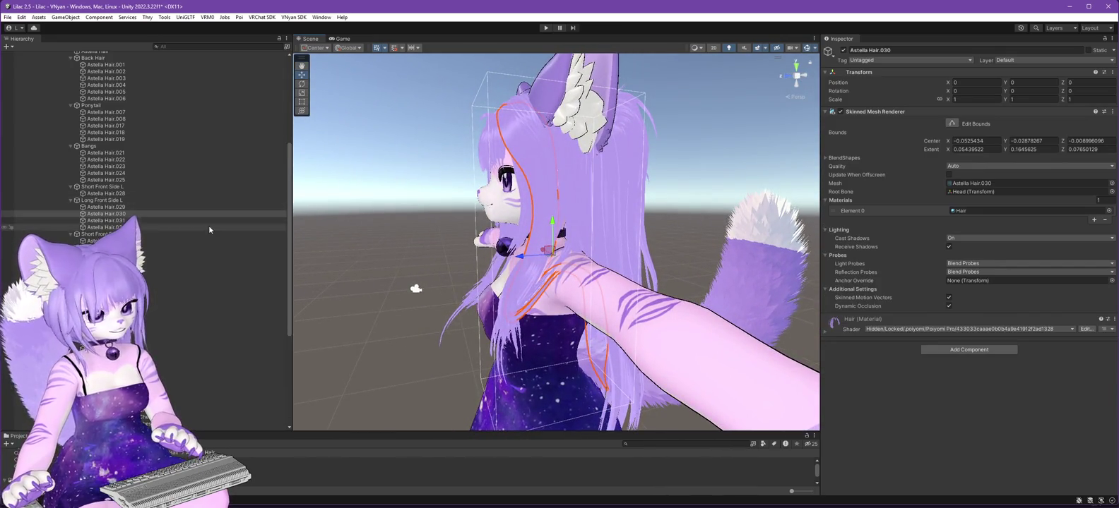
scroll(137, 202, up, 5)
scroll(121, 164, down, 2)
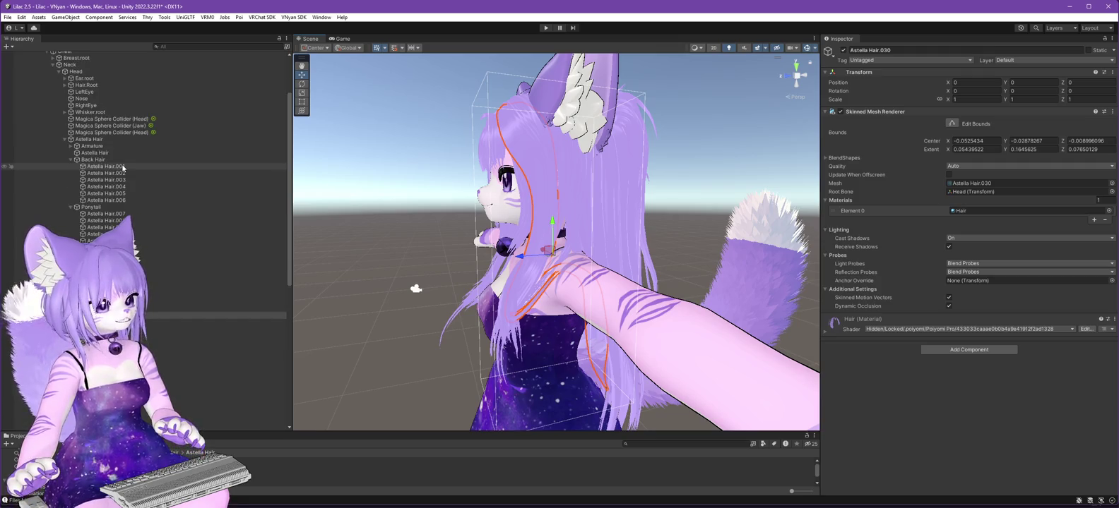
Expand Armature > Head > Astella_Hair_Root and select the Side_Piece_Long_2_L bone.
click(71, 146)
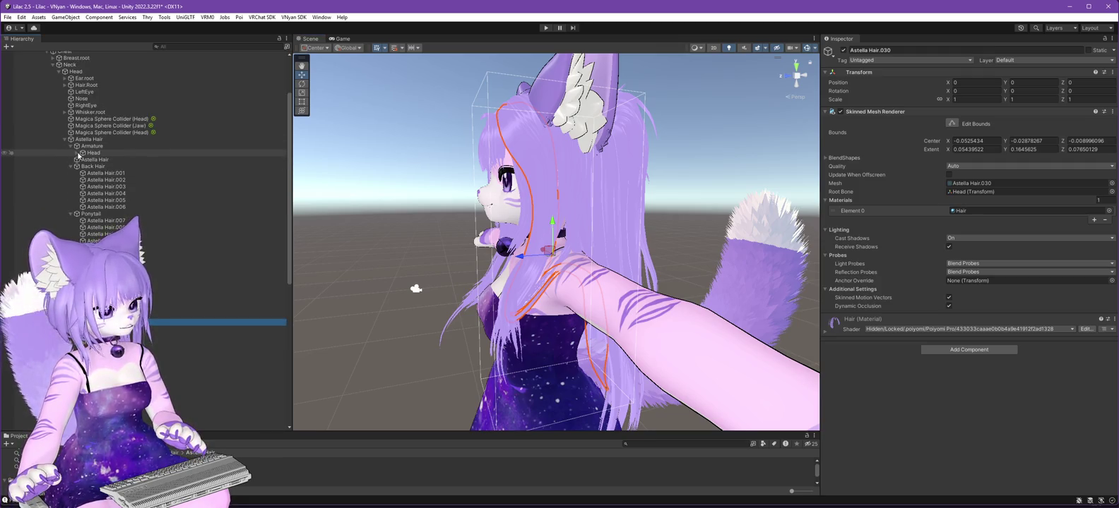
click(87, 147)
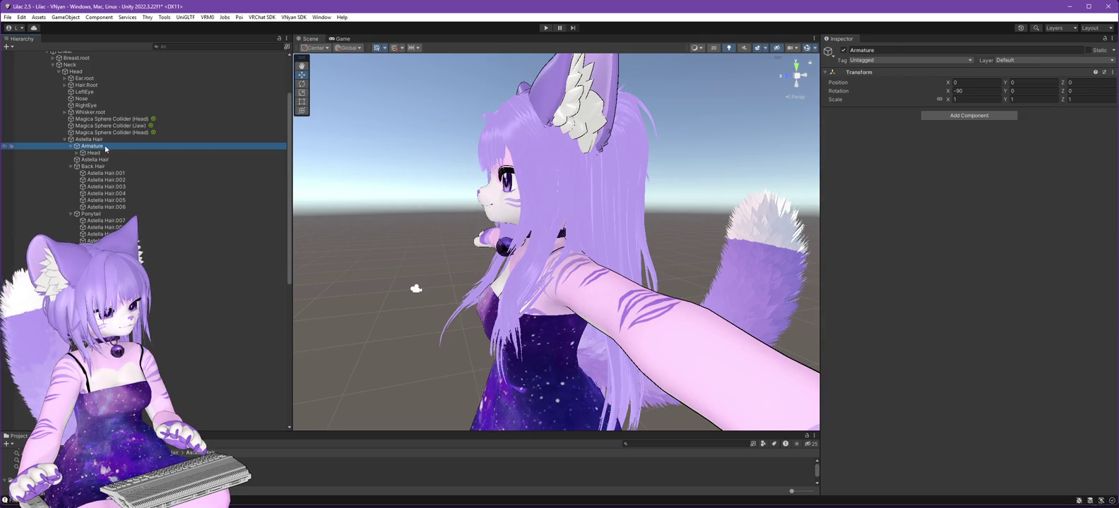
click(75, 153)
click(81, 159)
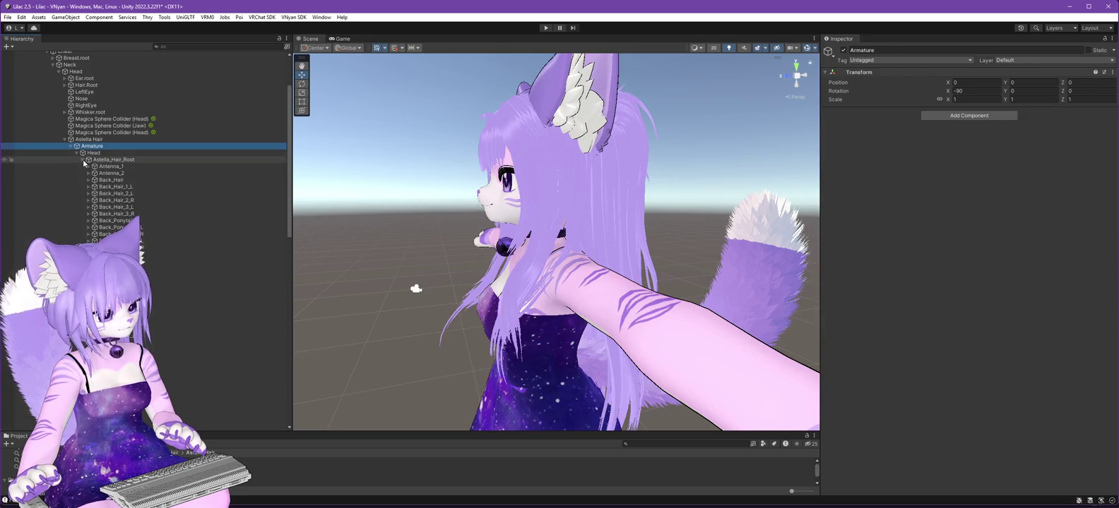
click(177, 363)
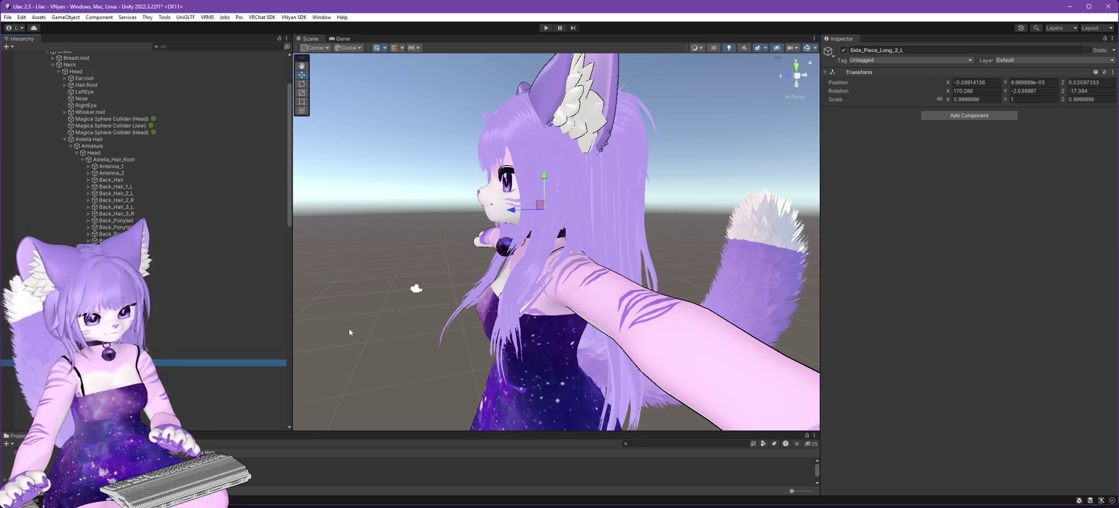
Select the Astella Hair.030 hair mesh and bring up its material choices.
scroll(156, 325, down, 10)
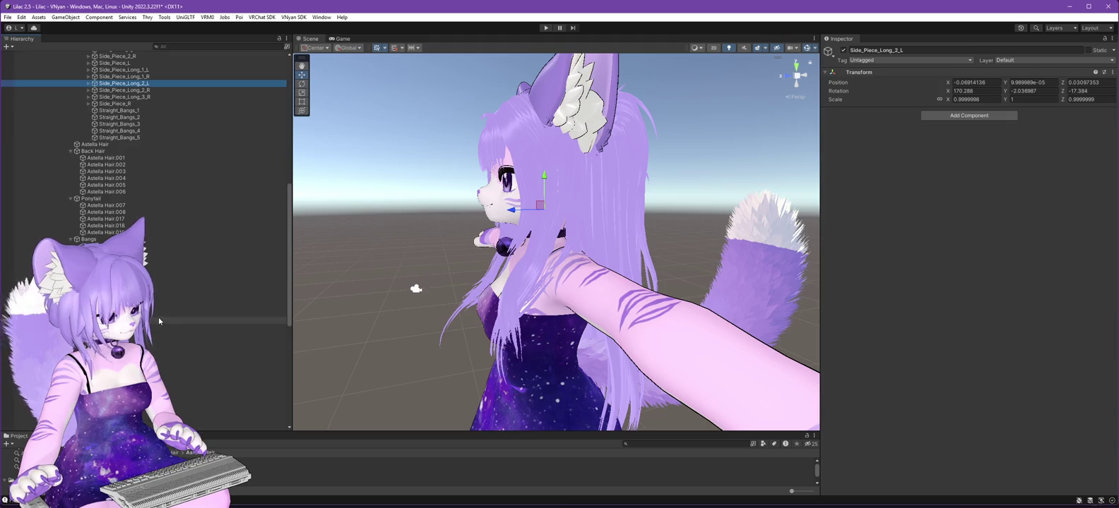
scroll(158, 316, down, 4)
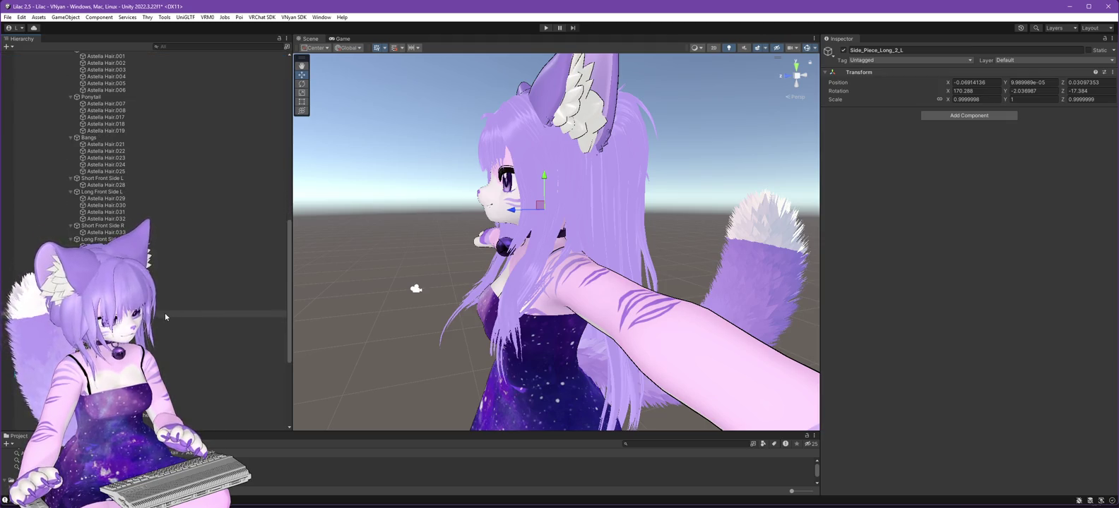
scroll(167, 307, up, 1)
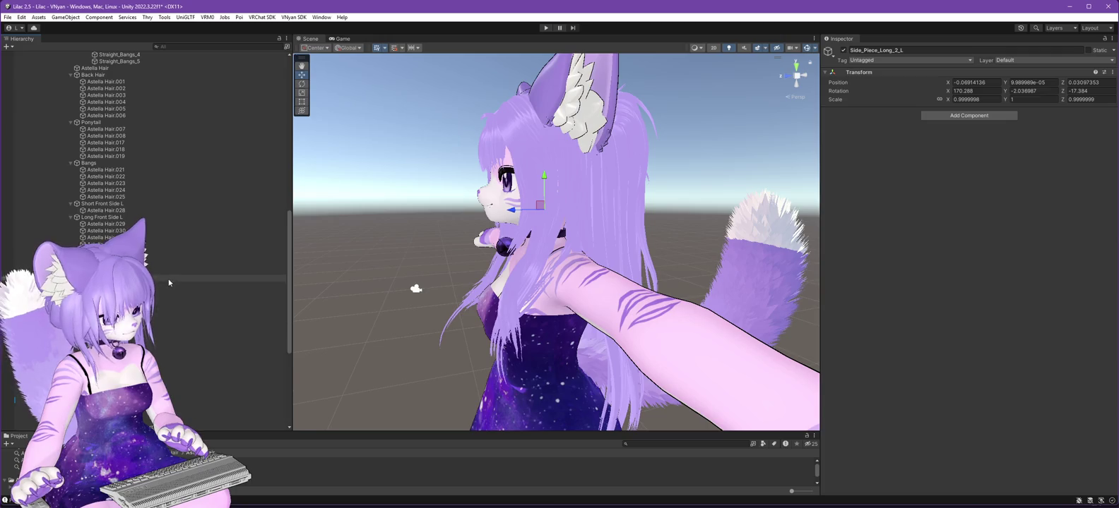
click(176, 231)
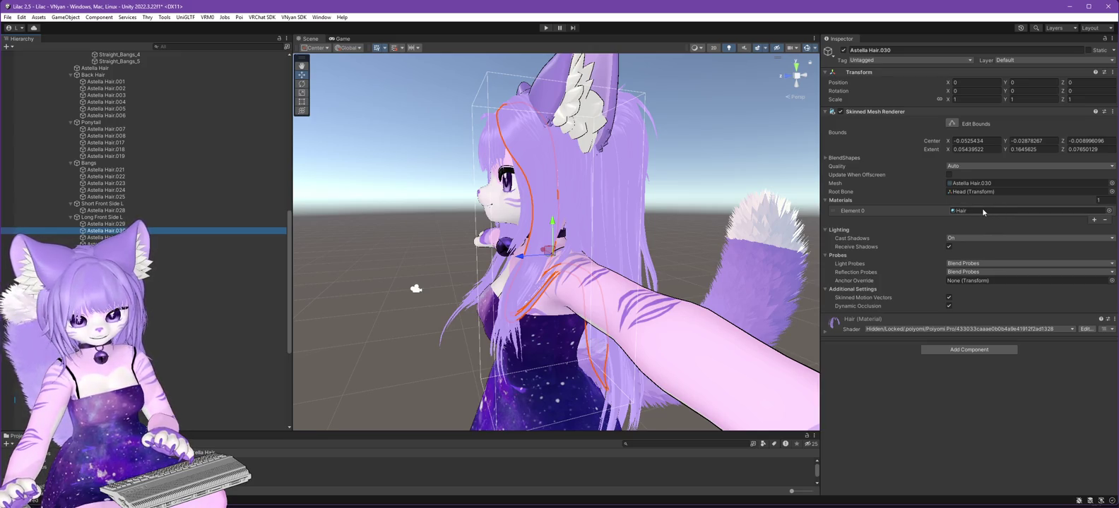
click(1108, 211)
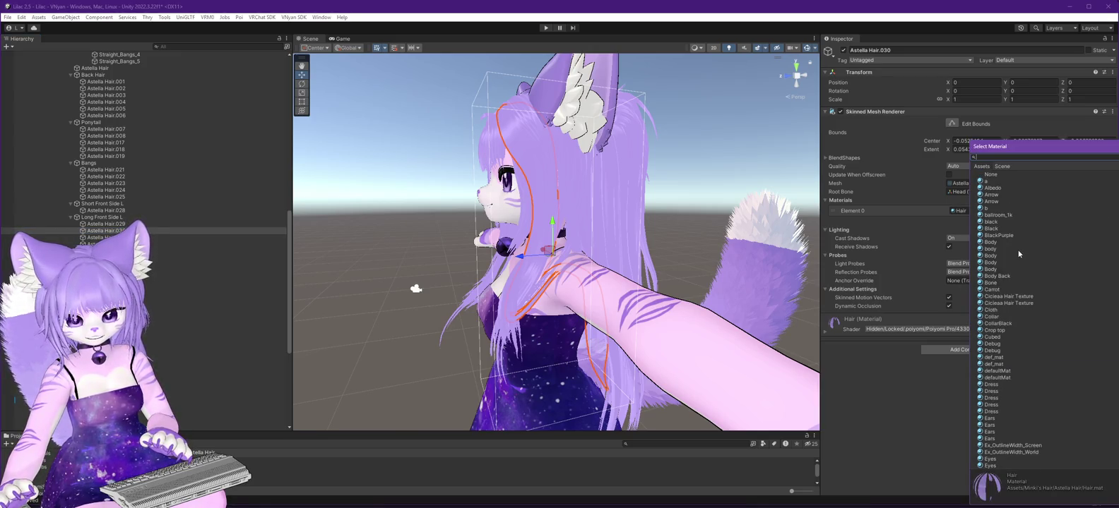
Set Astella Hair.030's material to None, then select Side_Piece_Long_2_L and trial-rotate it.
click(991, 174)
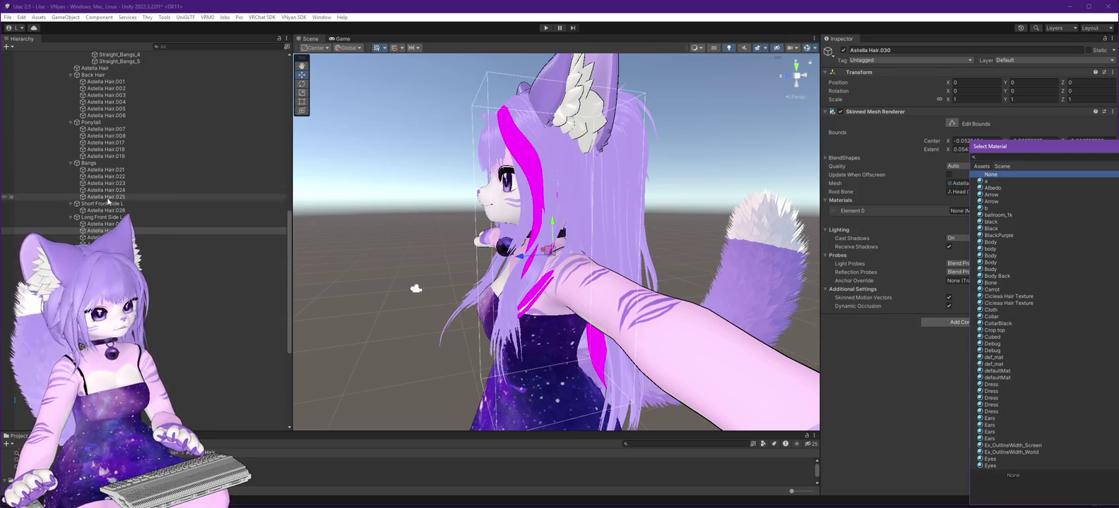
scroll(122, 189, up, 5)
scroll(158, 192, up, 6)
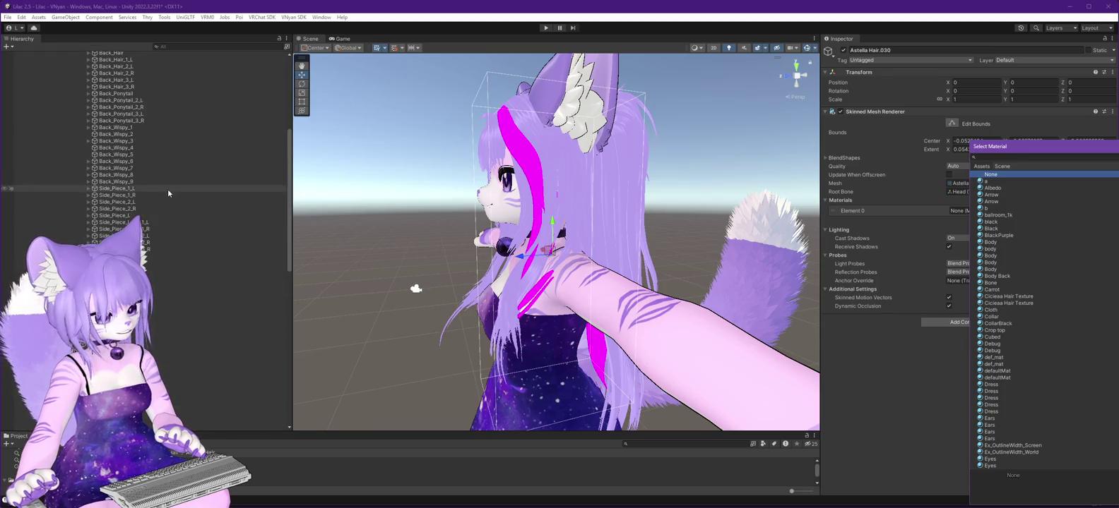
scroll(170, 198, down, 5)
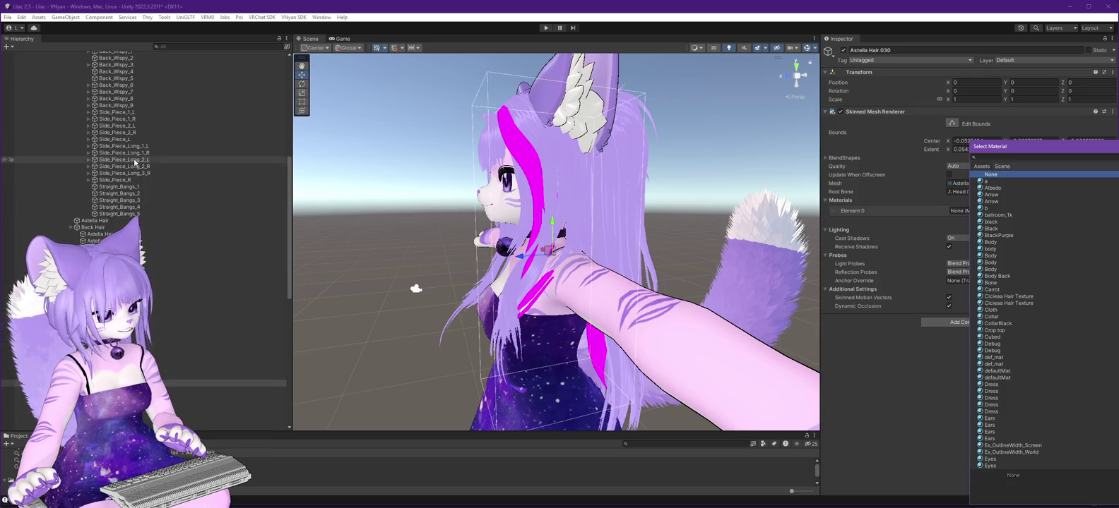
click(136, 161)
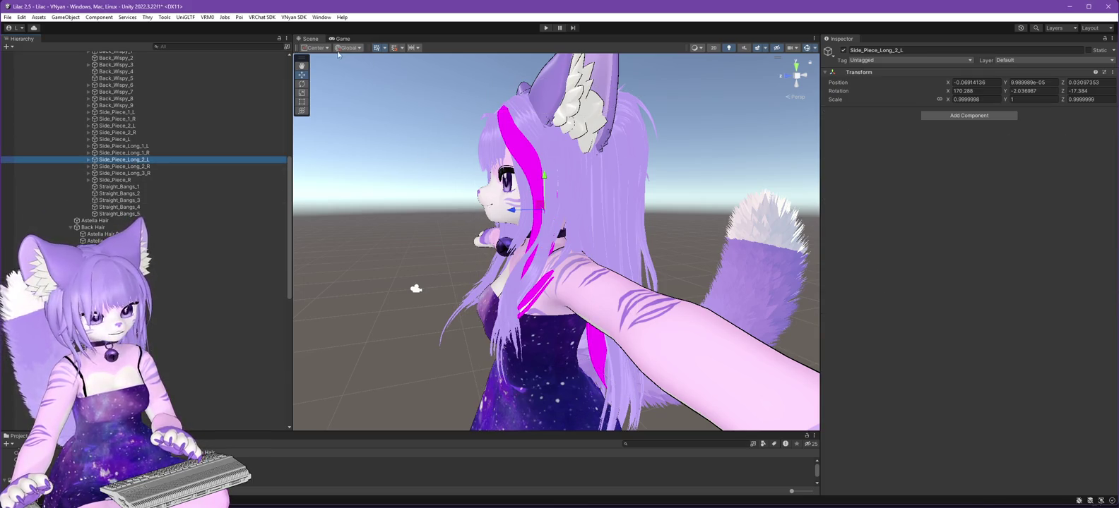
drag(534, 181, 540, 212)
Undo the Side_Piece_Long_2_L rotation, expand its child bones and nudge Side_Piece_Long_2_L.001.
key(ctrl+z)
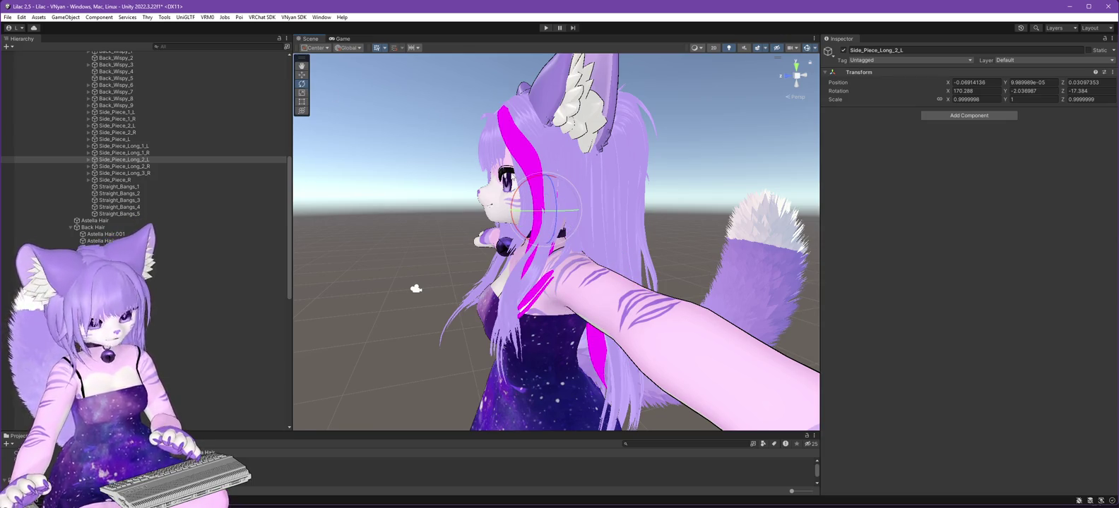
click(140, 166)
drag(506, 201, 501, 205)
click(88, 160)
click(94, 167)
click(128, 167)
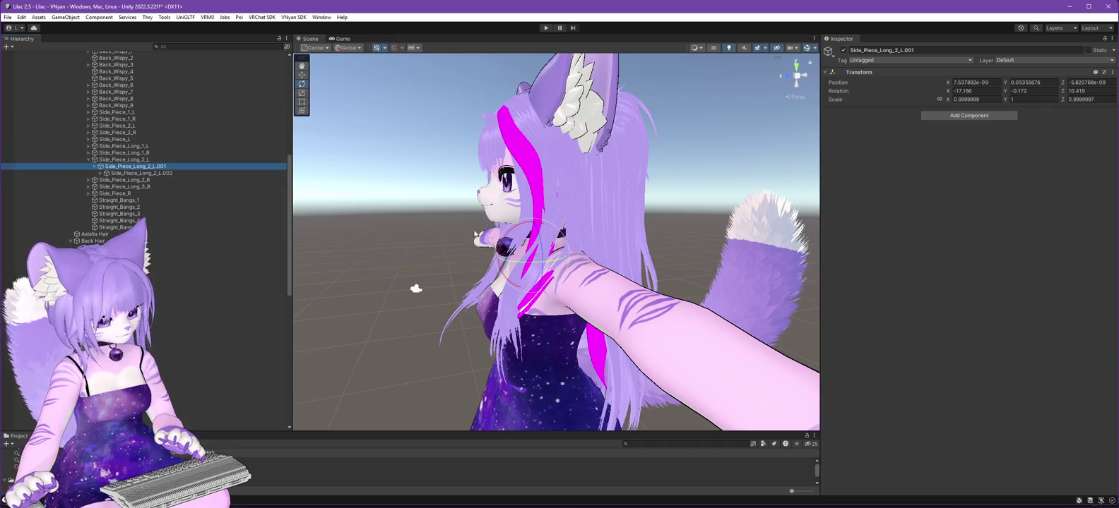
drag(518, 229, 517, 229)
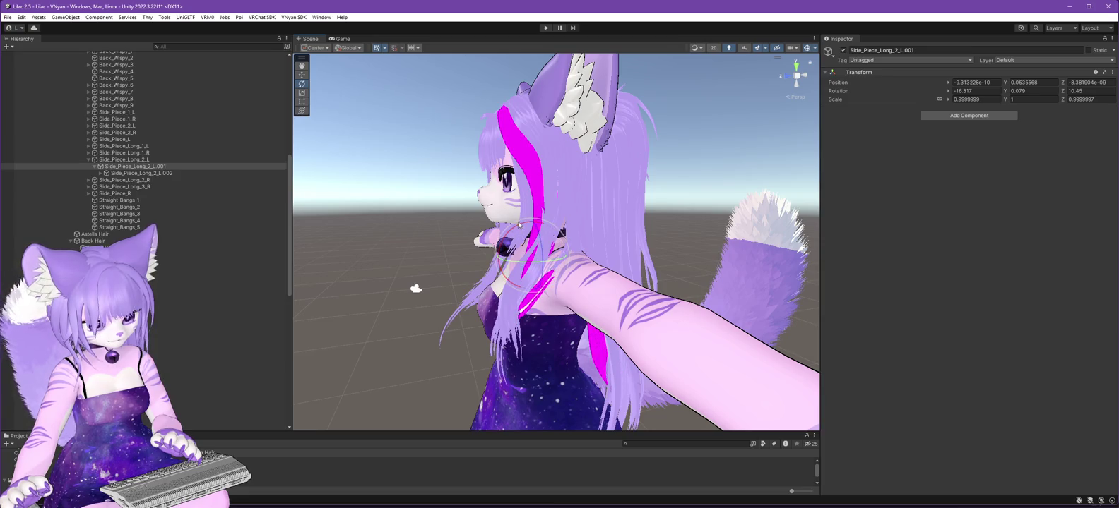
Bend Side_Piece_Long_2_L.002 further and inspect the .003 and .004 bones.
click(149, 174)
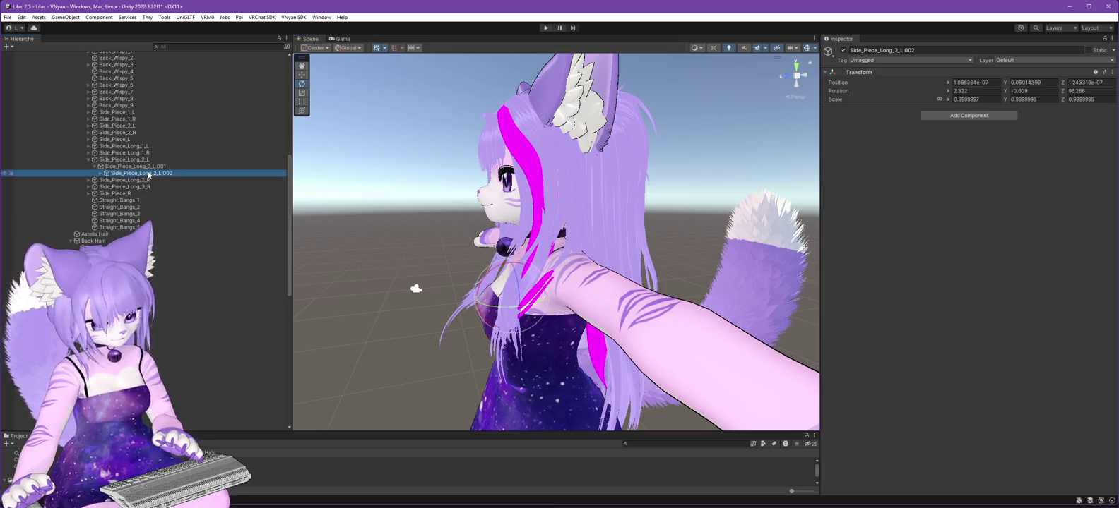
drag(483, 261, 466, 251)
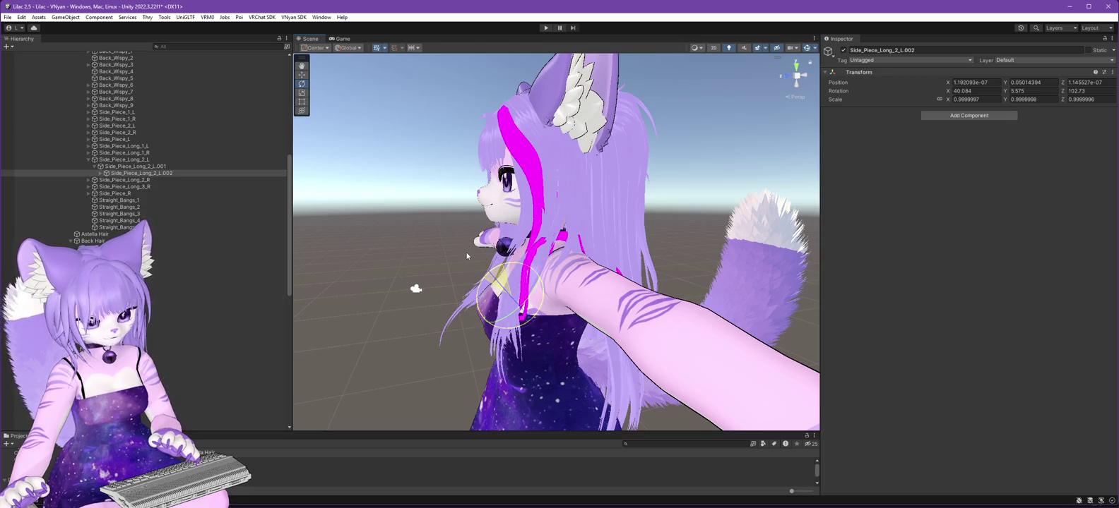
mouse_move(469, 302)
mouse_down()
mouse_move(636, 279)
mouse_move(742, 235)
mouse_move(772, 250)
mouse_up()
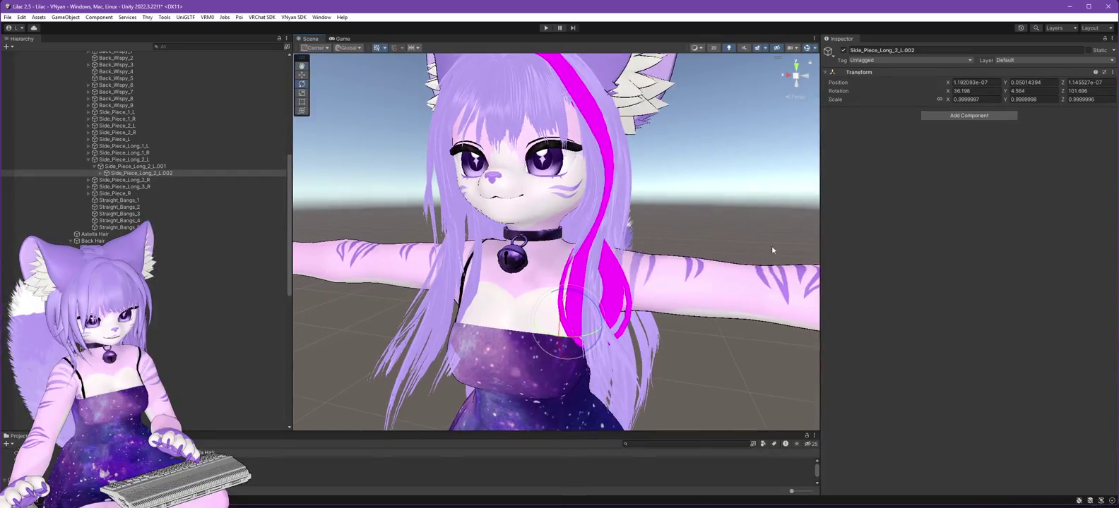
drag(581, 296, 616, 298)
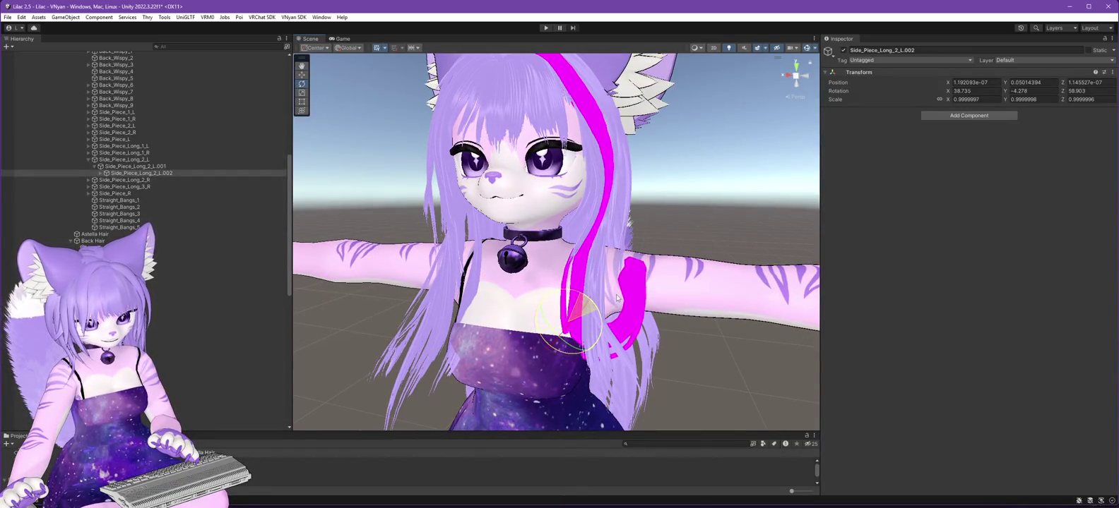
mouse_move(693, 379)
mouse_down()
mouse_move(325, 320)
mouse_move(402, 293)
mouse_up()
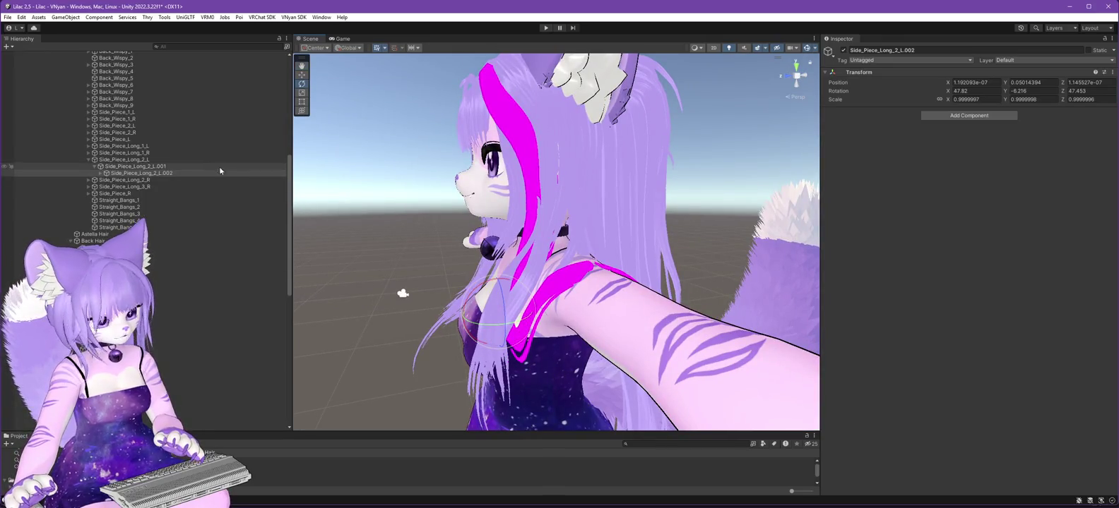
click(143, 180)
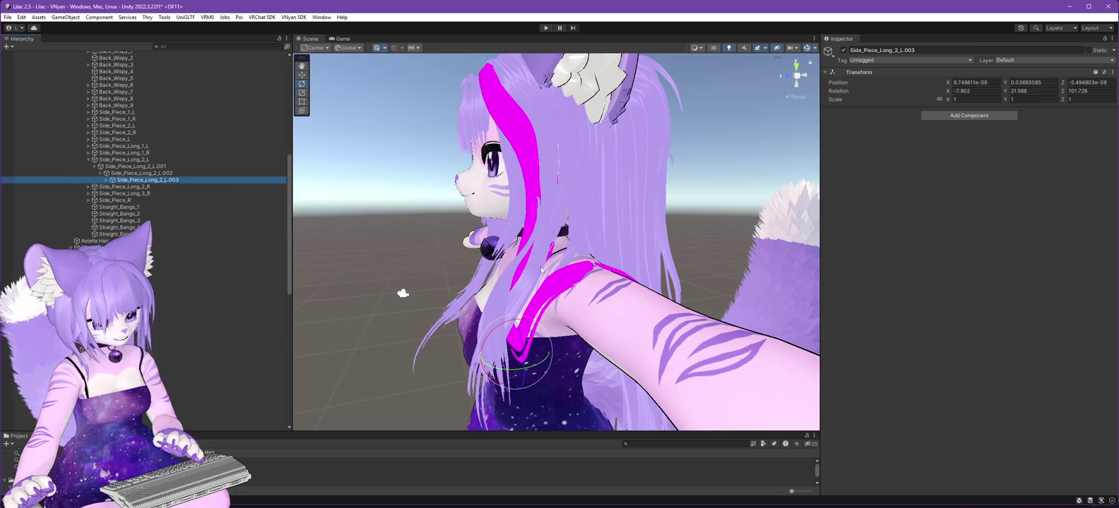
mouse_move(516, 318)
mouse_down()
mouse_move(431, 304)
mouse_move(605, 288)
mouse_up()
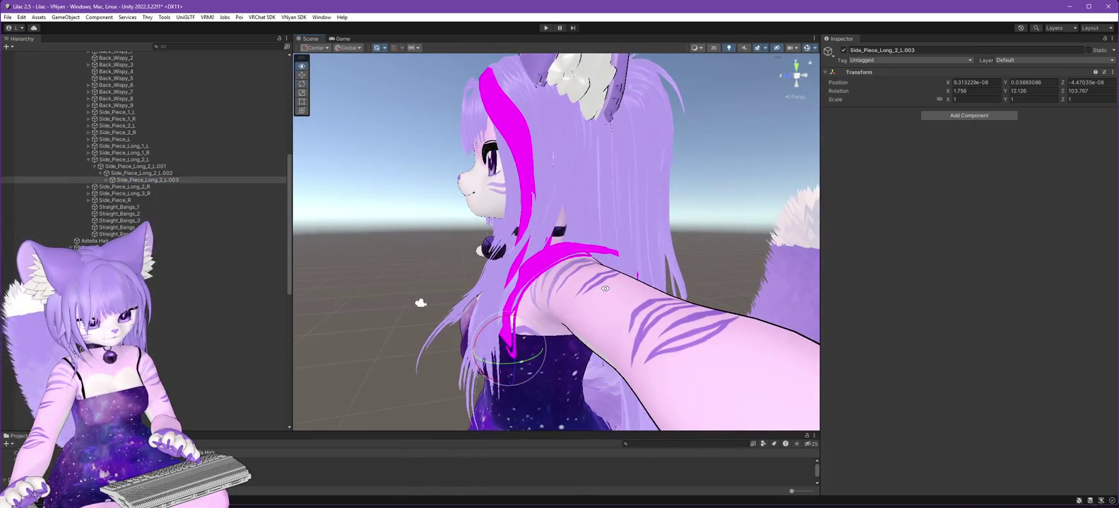
click(149, 187)
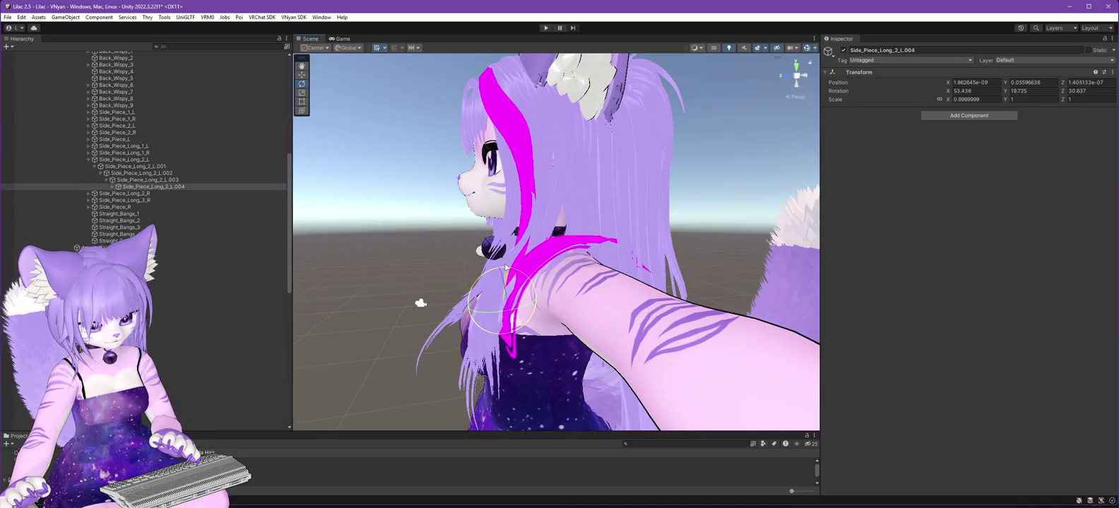
mouse_move(420, 304)
mouse_down()
mouse_move(730, 286)
mouse_move(367, 294)
mouse_move(504, 315)
mouse_move(637, 308)
mouse_move(612, 408)
mouse_up()
Rotate Side_Piece_Long_2_L.002 around X to 60.727, -4.576, 47.977 so the strand curls up.
click(152, 166)
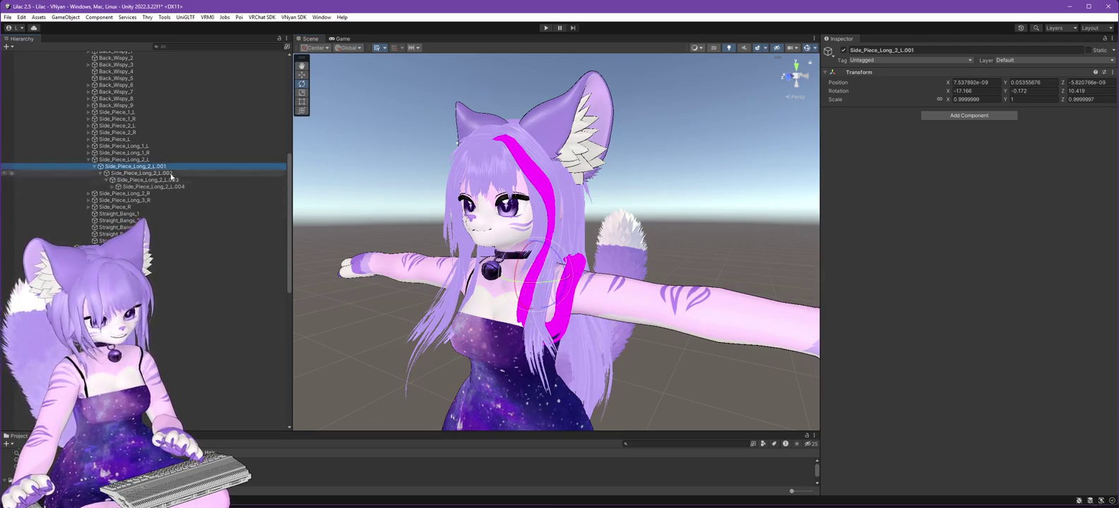
click(524, 252)
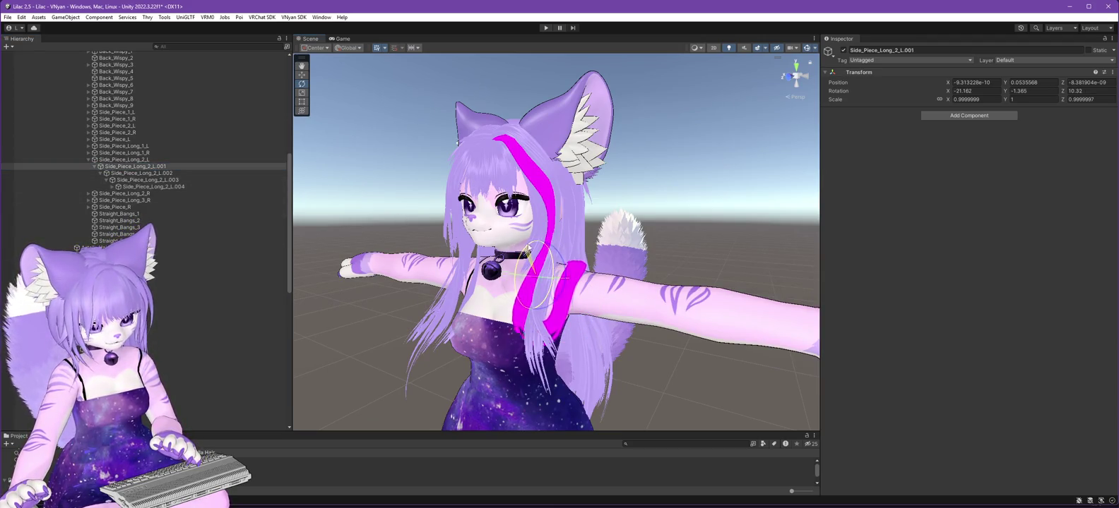
click(163, 173)
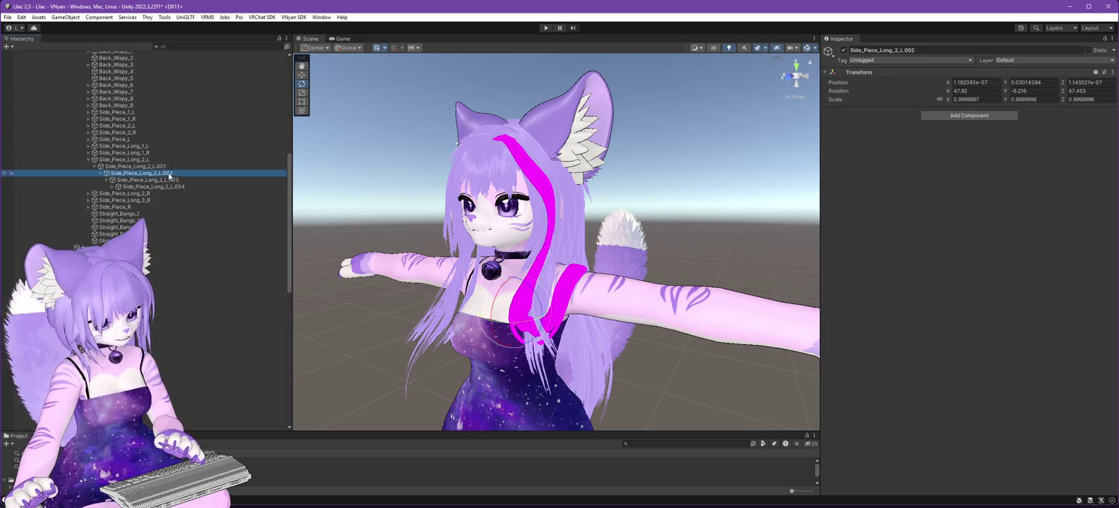
drag(499, 284, 496, 288)
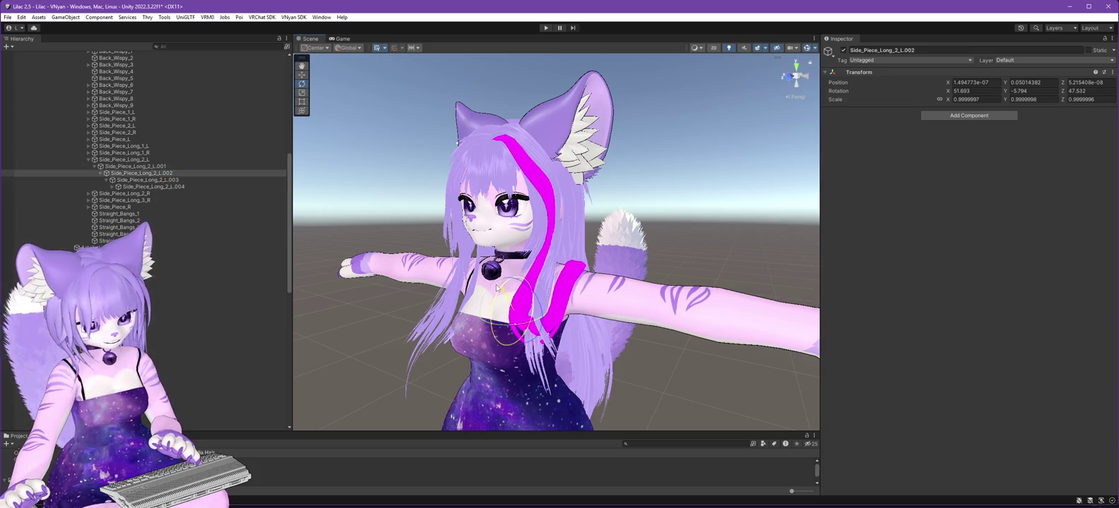
mouse_move(726, 380)
mouse_down()
mouse_move(369, 332)
mouse_move(549, 366)
mouse_move(664, 341)
mouse_move(690, 304)
mouse_move(677, 303)
mouse_up()
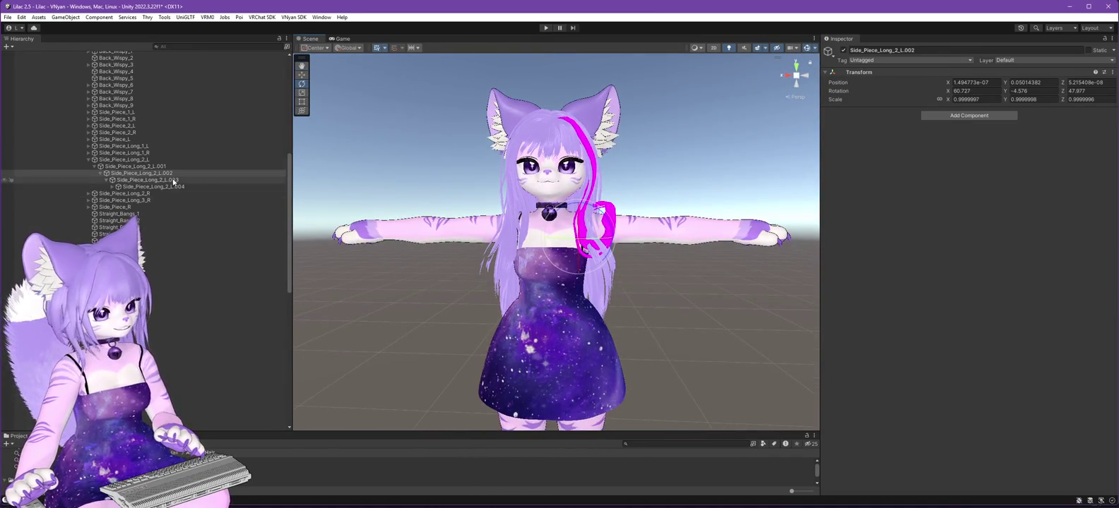
scroll(154, 274, down, 10)
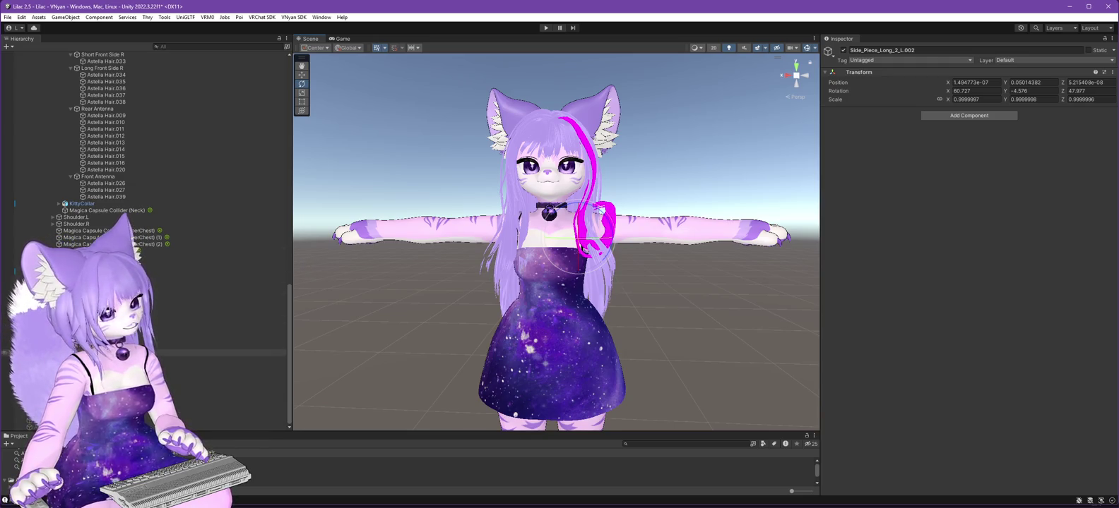
Rename the Magica Cloth object to 'Magica Cloth - Hair Front Sides'.
click(212, 352)
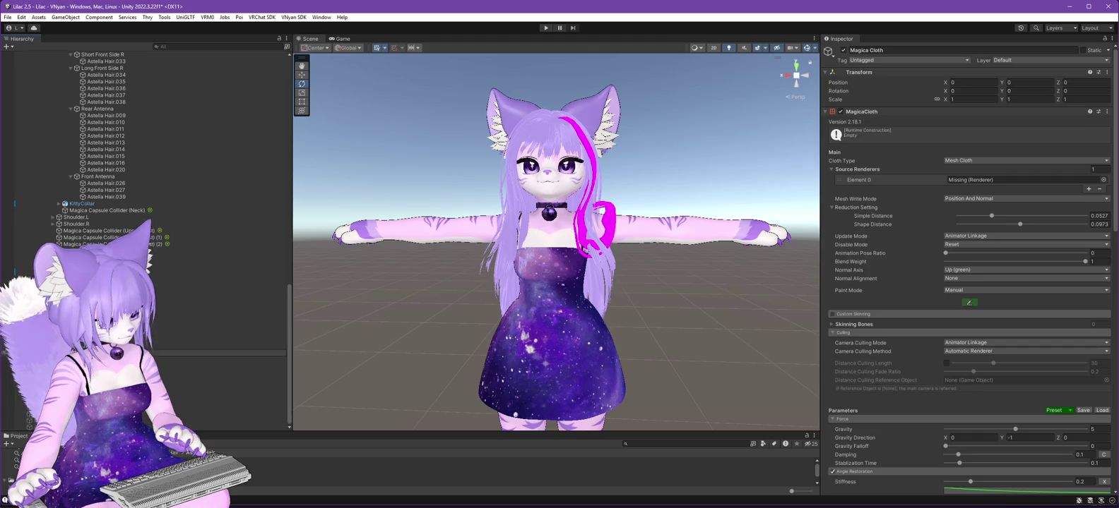
key(Return)
scroll(132, 191, up, 3)
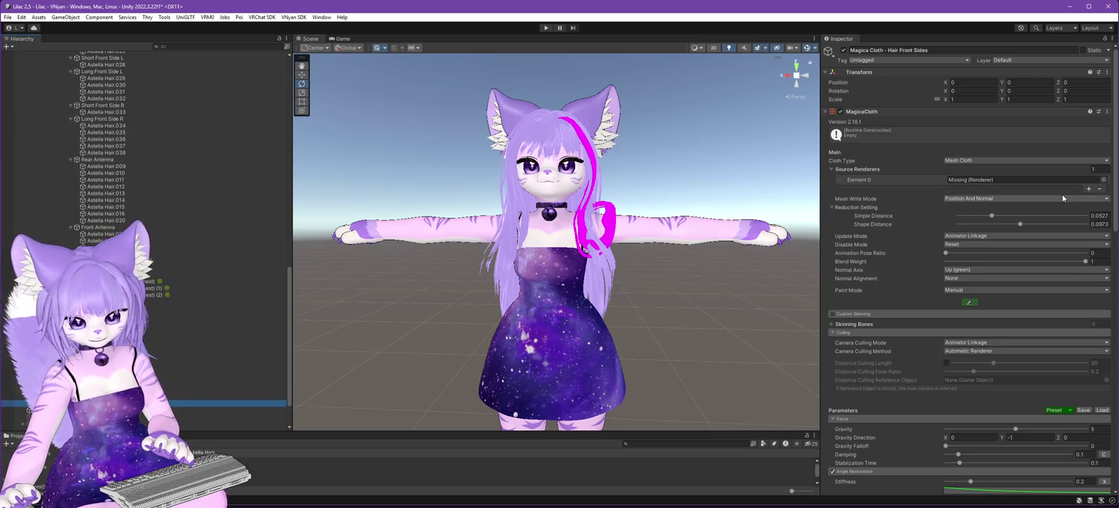
Set the Source Renderers list to 9 slots.
click(1088, 188)
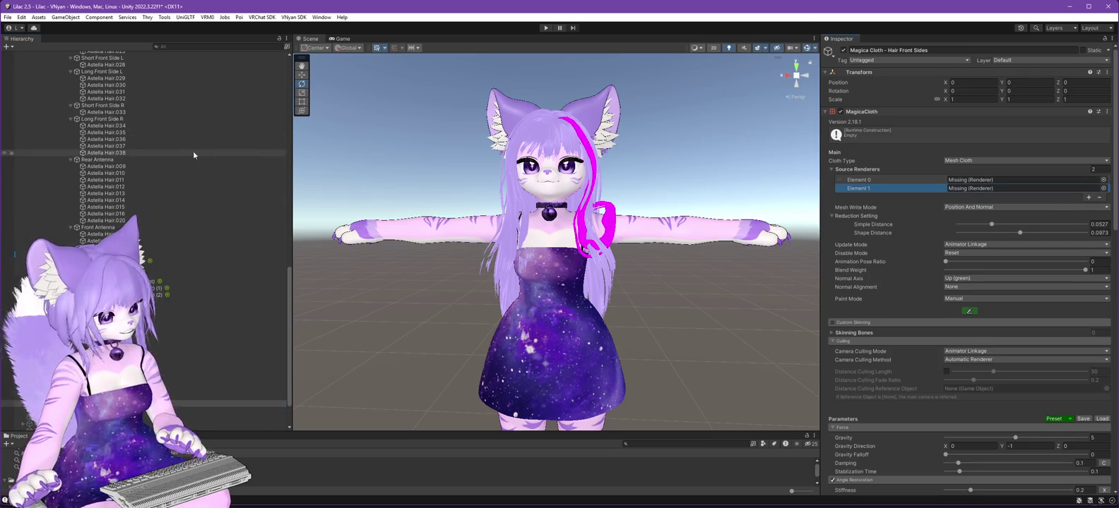
mouse_move(95, 120)
mouse_down()
mouse_move(405, 257)
mouse_move(996, 180)
mouse_up()
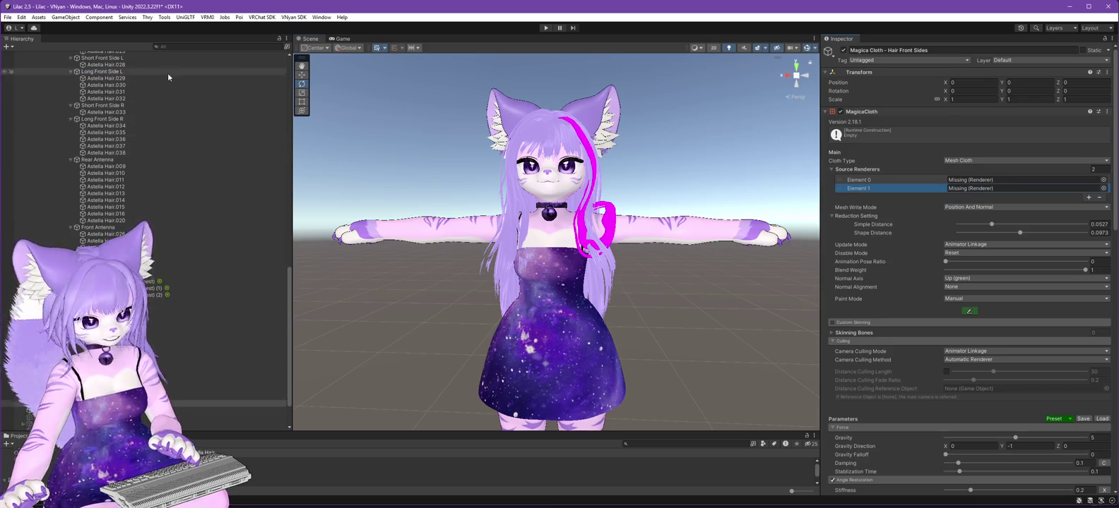
click(105, 78)
shift+click(117, 98)
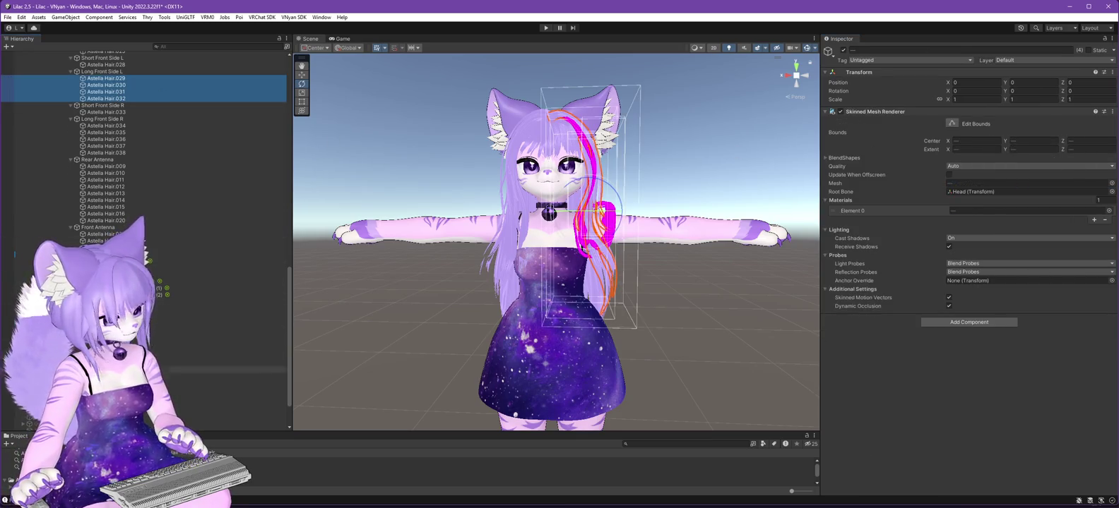
click(254, 403)
click(1091, 170)
text(92)
key(Return)
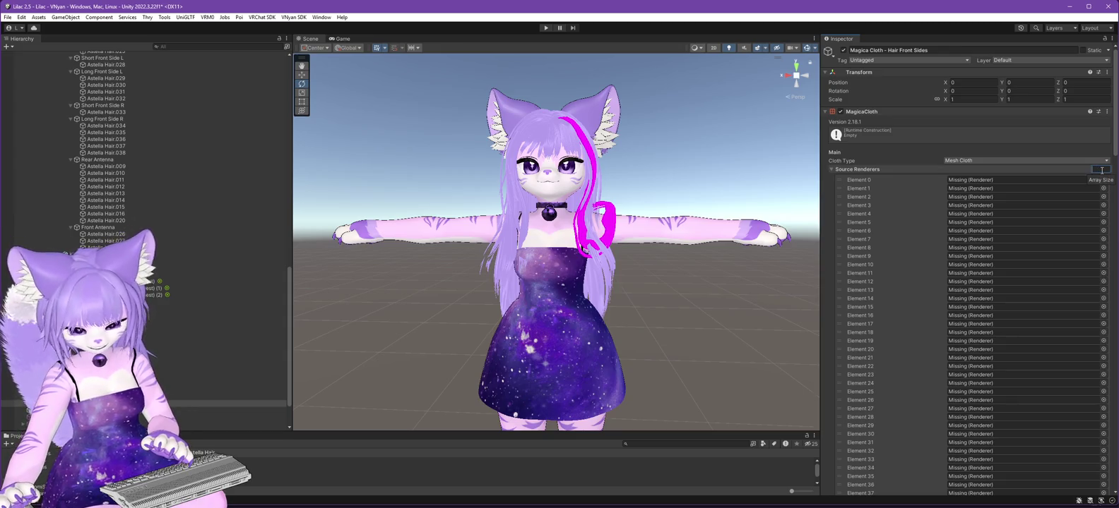
text(9)
key(Return)
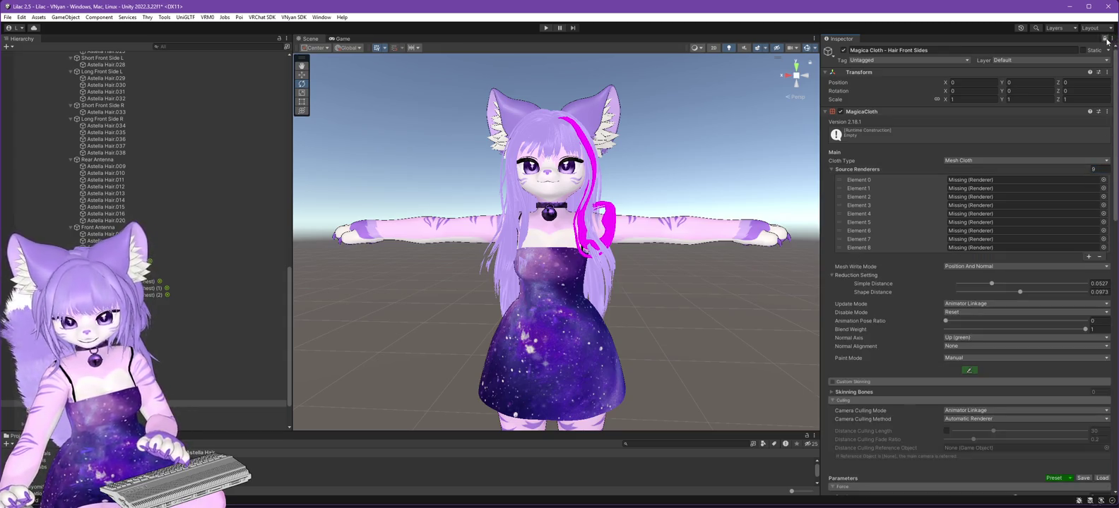
Assign Astella Hair.029, .030, .031 and .032 to Source Renderer Elements 0–3.
click(113, 78)
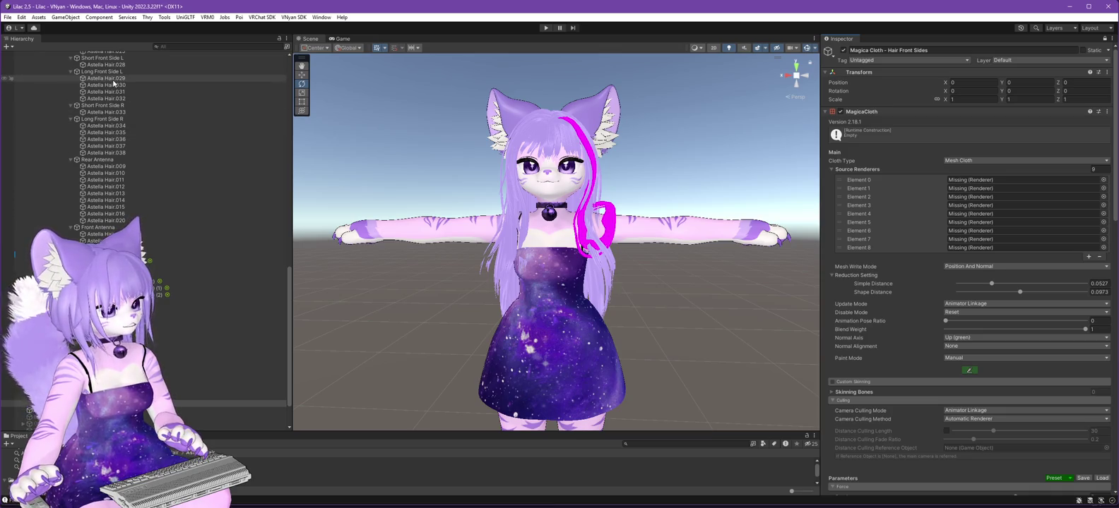
shift+click(116, 99)
mouse_move(110, 81)
mouse_down()
mouse_move(975, 226)
mouse_move(972, 184)
mouse_up()
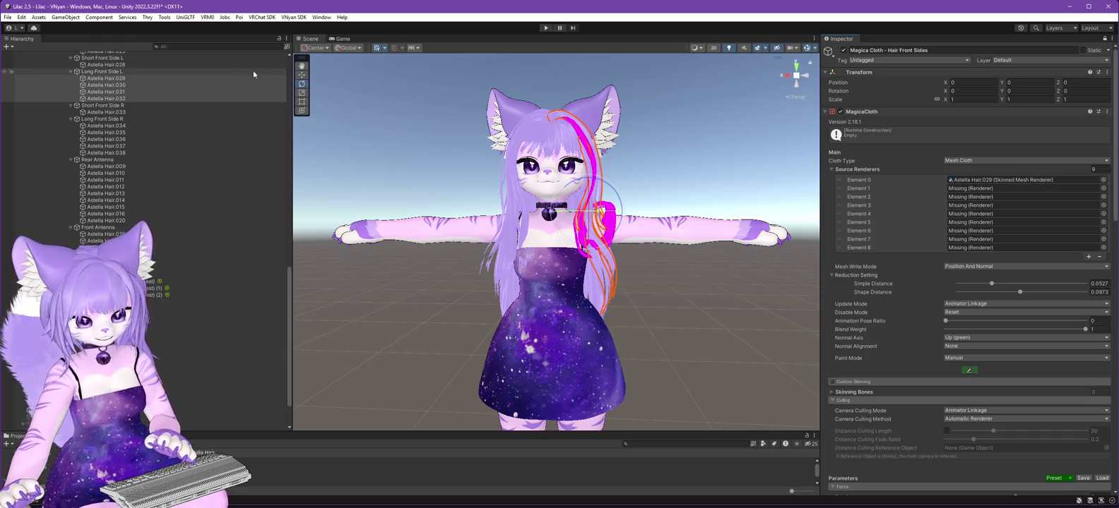
double_click(106, 84)
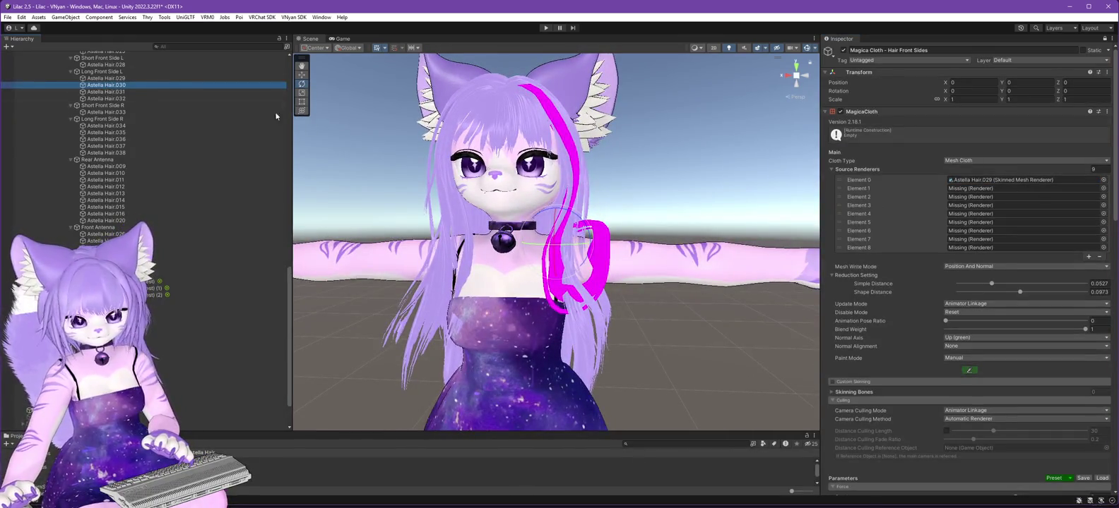
drag(996, 171, 986, 191)
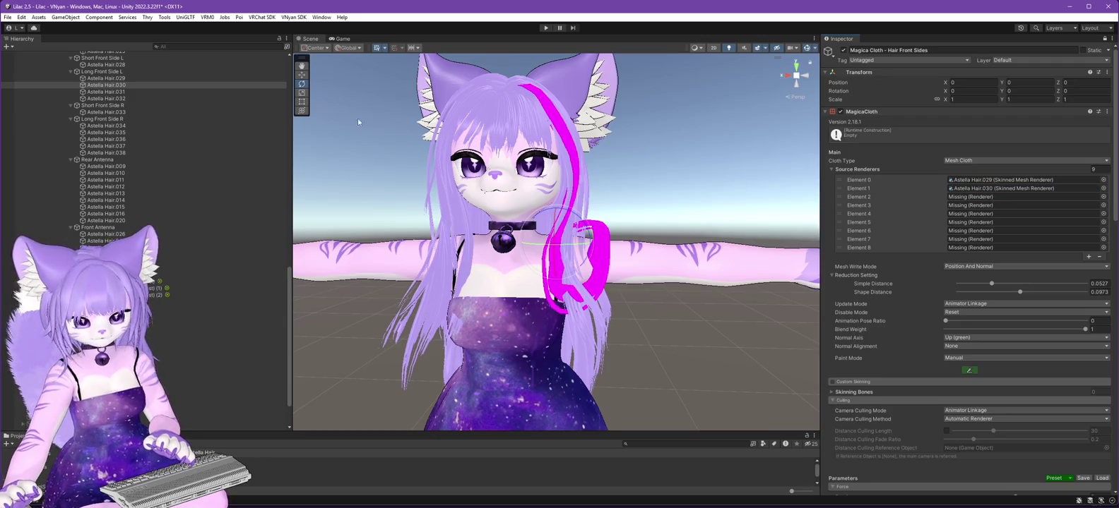
drag(106, 92, 978, 200)
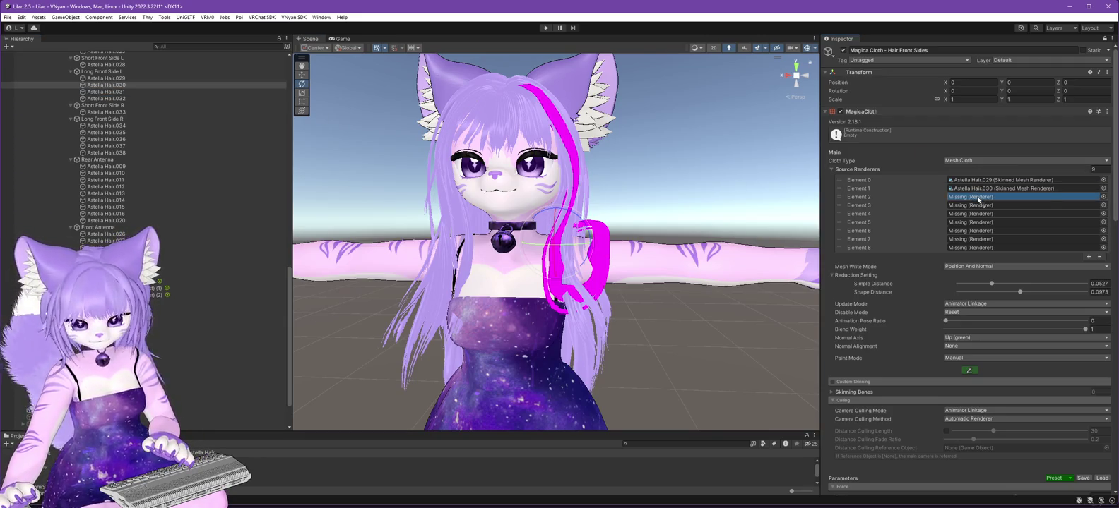
mouse_move(106, 98)
mouse_down()
mouse_move(983, 188)
mouse_move(980, 207)
mouse_up()
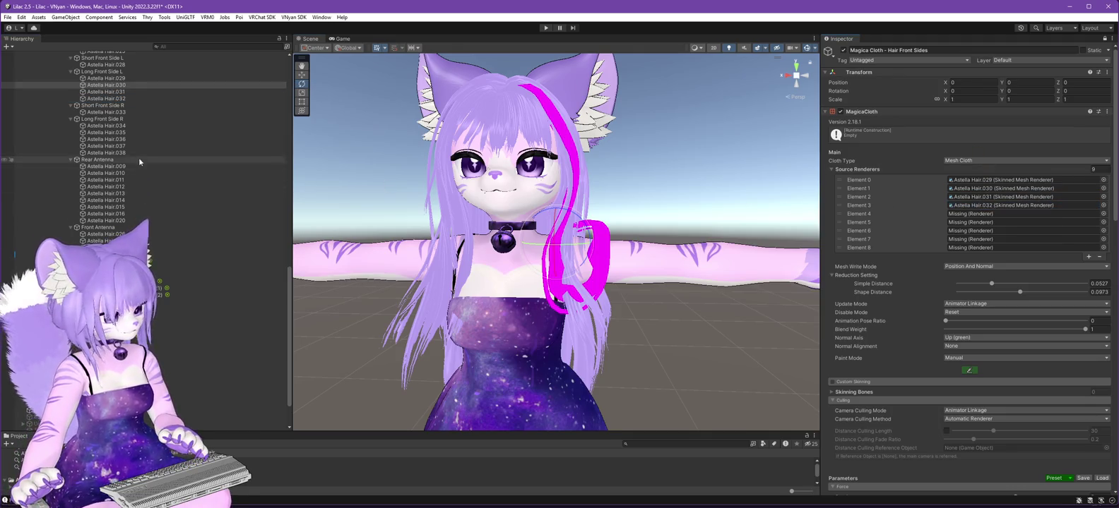
click(964, 214)
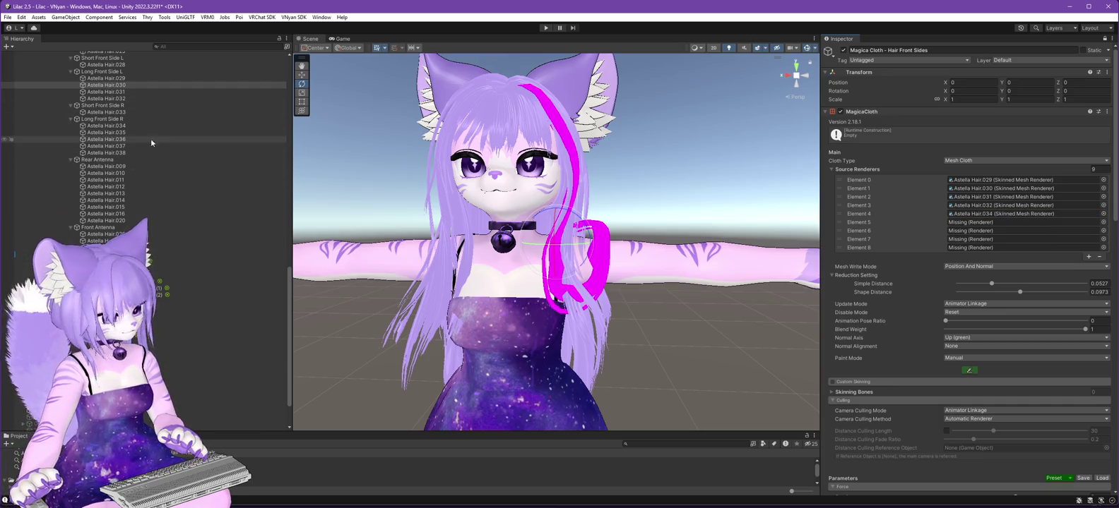
Assign Astella Hair.035–.038 to Elements 5–8 and test the cloth in Play mode.
mouse_move(116, 136)
mouse_down()
mouse_move(1016, 248)
mouse_move(979, 226)
mouse_up()
drag(106, 139, 990, 238)
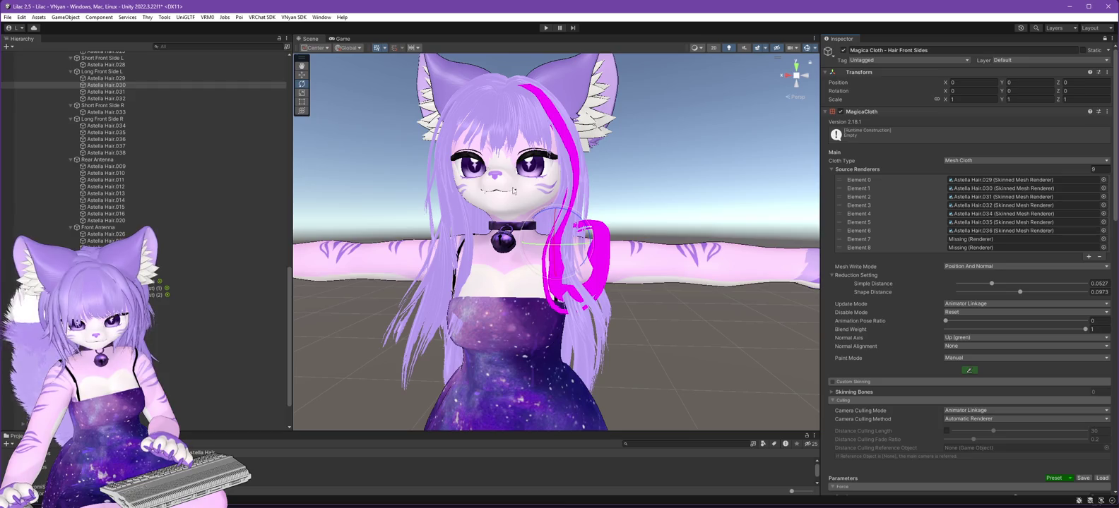
mouse_move(105, 145)
mouse_down()
mouse_move(797, 178)
mouse_move(998, 242)
mouse_up()
drag(190, 155, 892, 235)
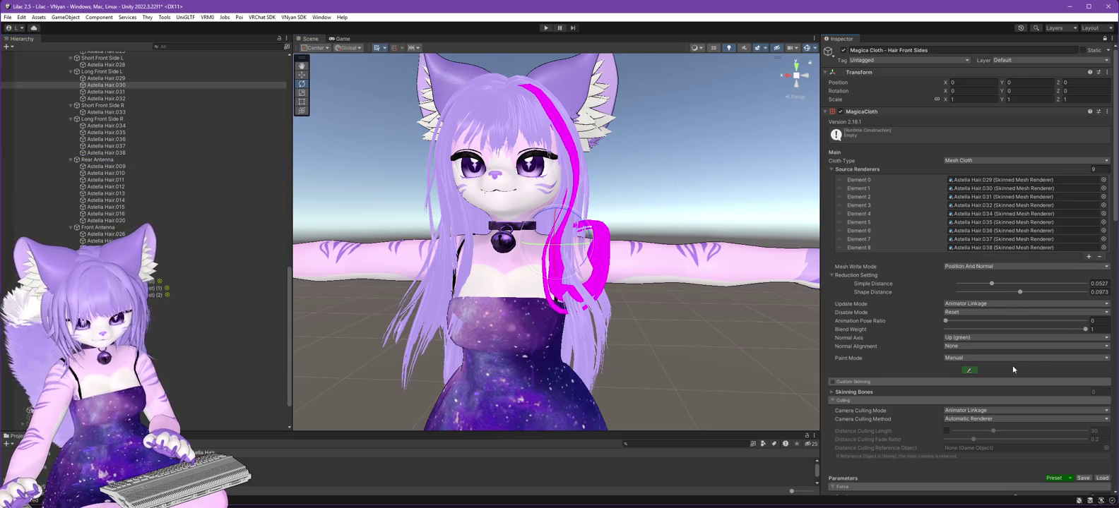
scroll(896, 291, down, 3)
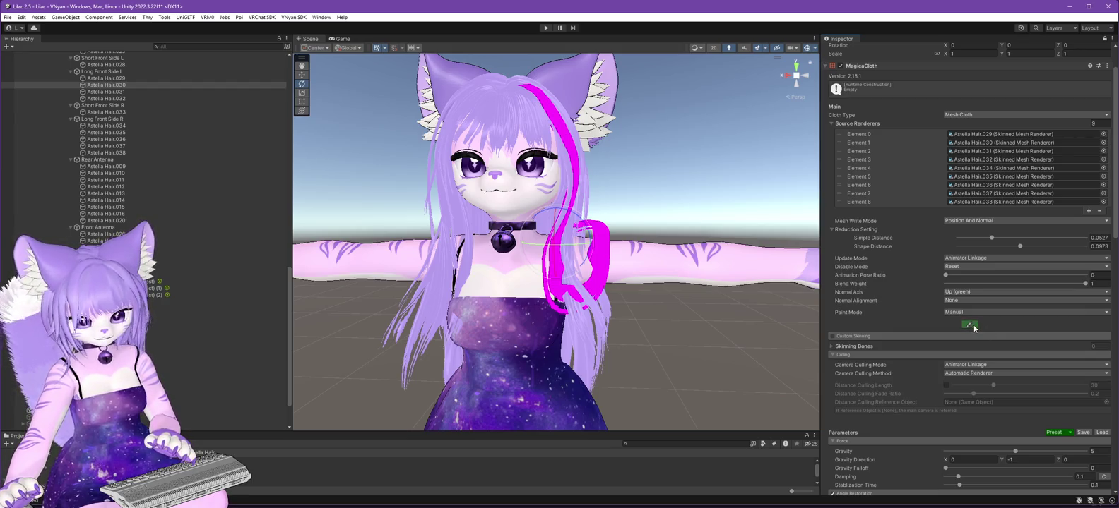
click(546, 28)
Stop Play mode and lower the Shape Distance reduction setting to 0.0513.
click(545, 28)
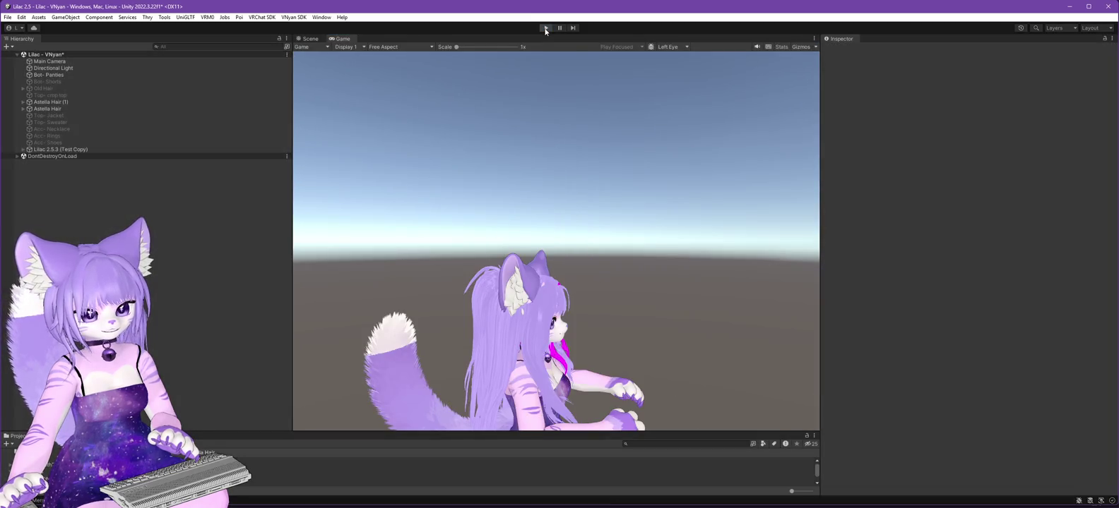
scroll(158, 342, down, 15)
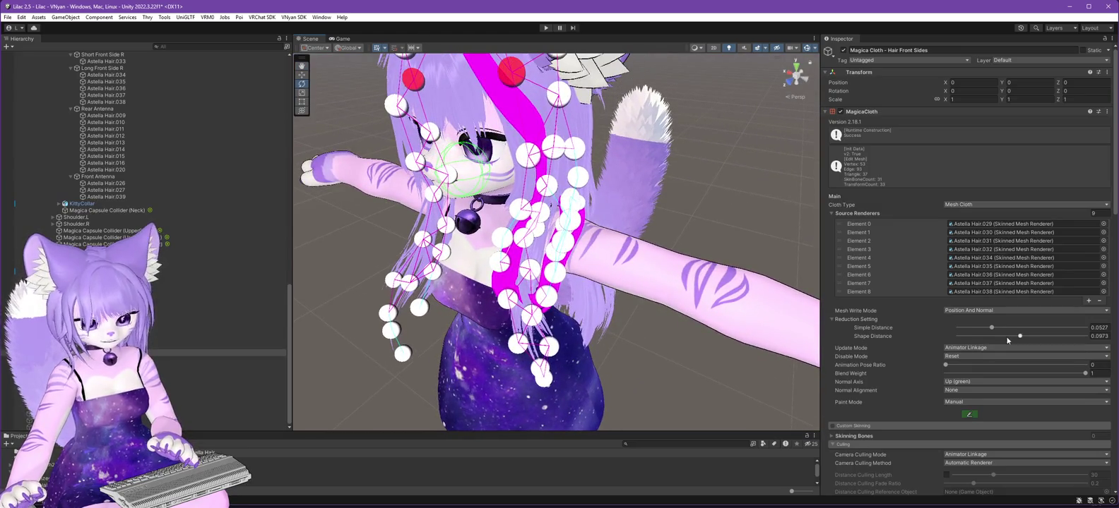
drag(1020, 338, 985, 330)
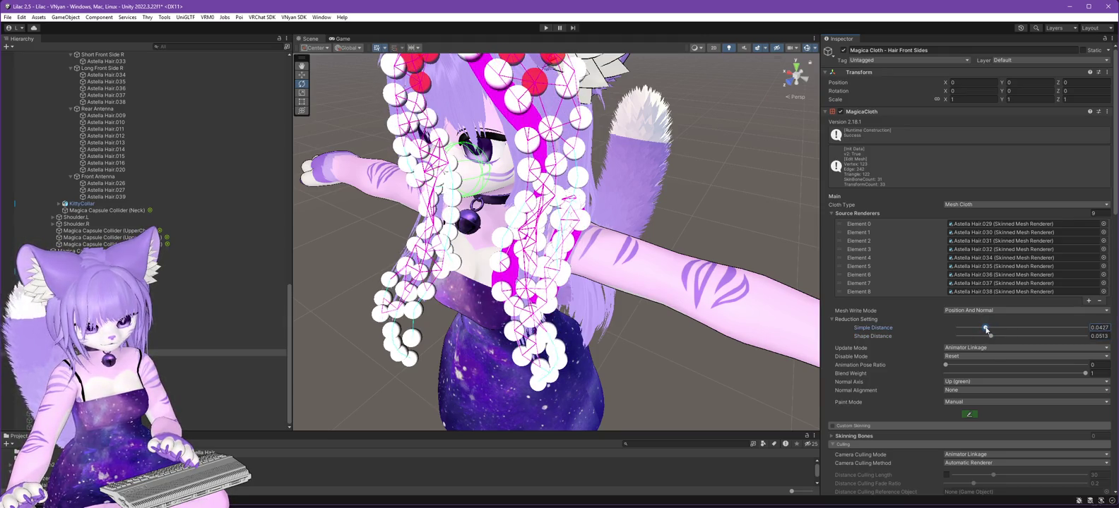
mouse_move(666, 355)
mouse_down()
mouse_move(685, 348)
mouse_move(521, 312)
mouse_move(526, 319)
mouse_move(509, 325)
mouse_move(538, 339)
mouse_move(448, 353)
mouse_move(717, 351)
mouse_move(761, 327)
mouse_move(536, 325)
mouse_move(646, 324)
mouse_up()
Copy the 14-entry collider list from the other hair cloth.
scroll(990, 315, down, 3)
scroll(990, 320, down, 15)
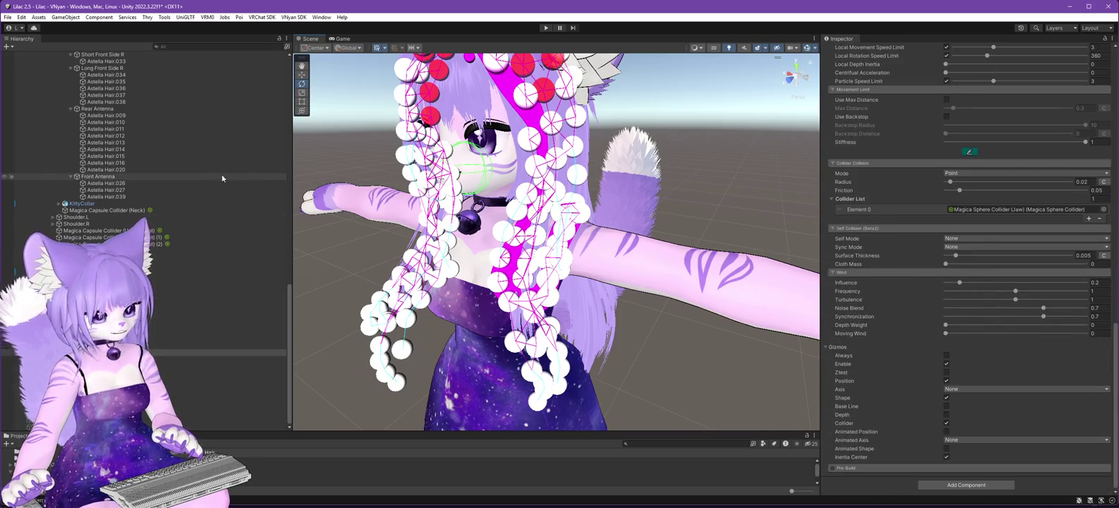
scroll(170, 201, up, 15)
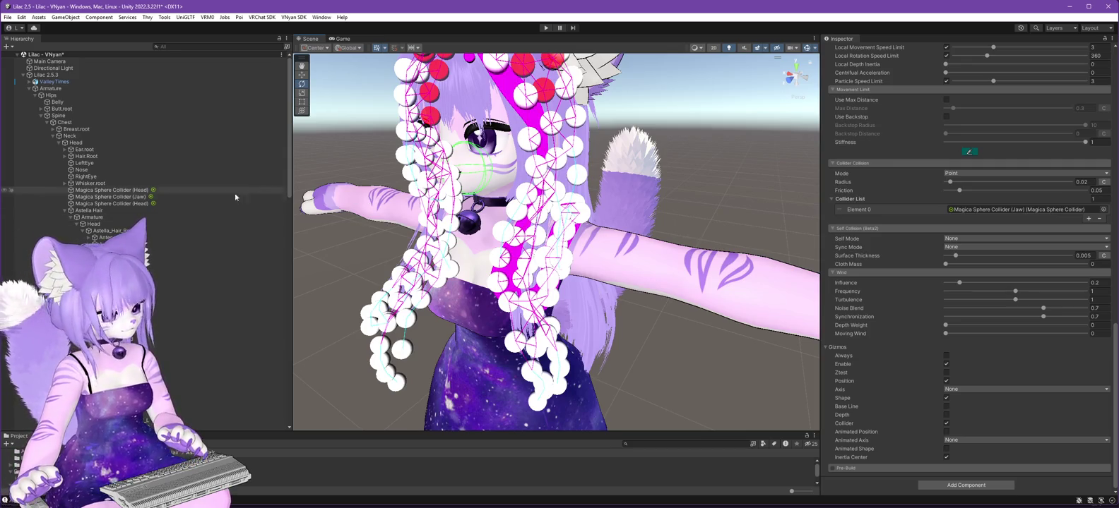
scroll(238, 192, down, 10)
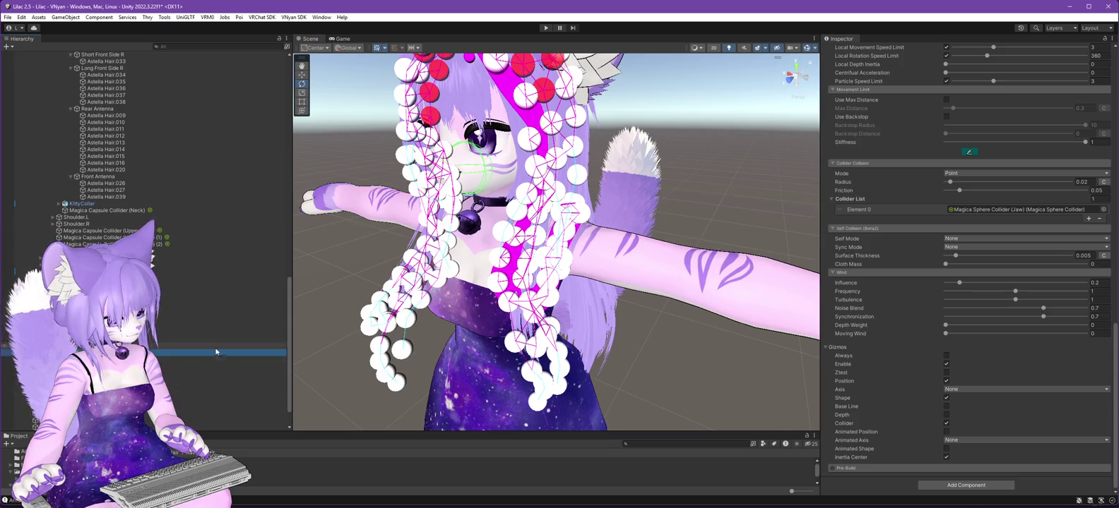
scroll(216, 351, down, 2)
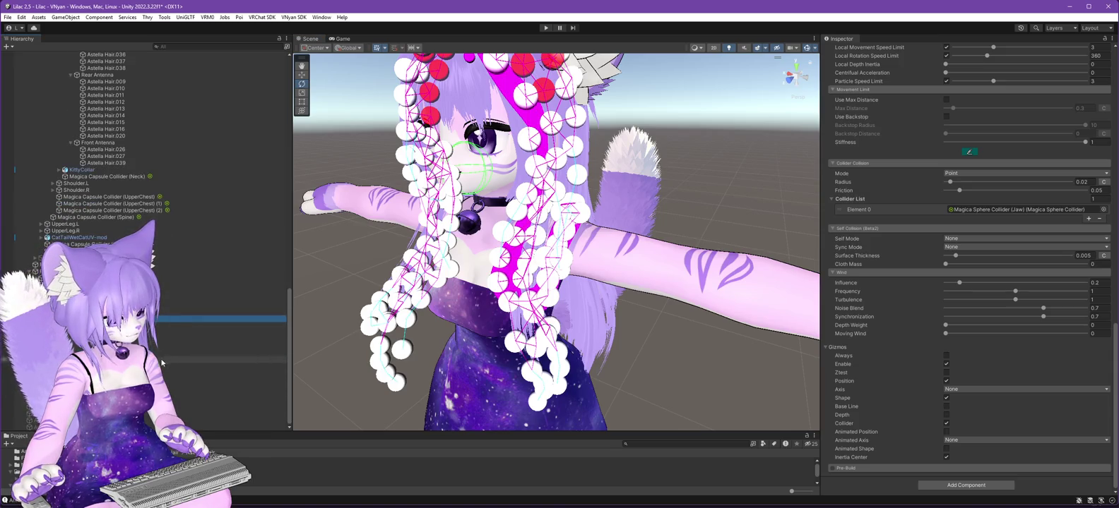
click(212, 373)
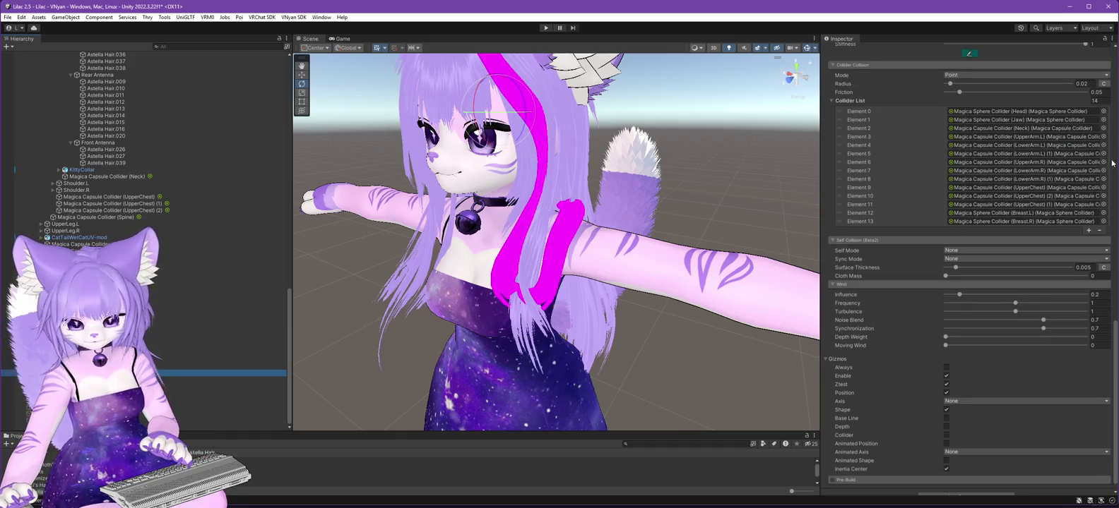
click(872, 66)
right_click(873, 65)
click(862, 221)
click(862, 221)
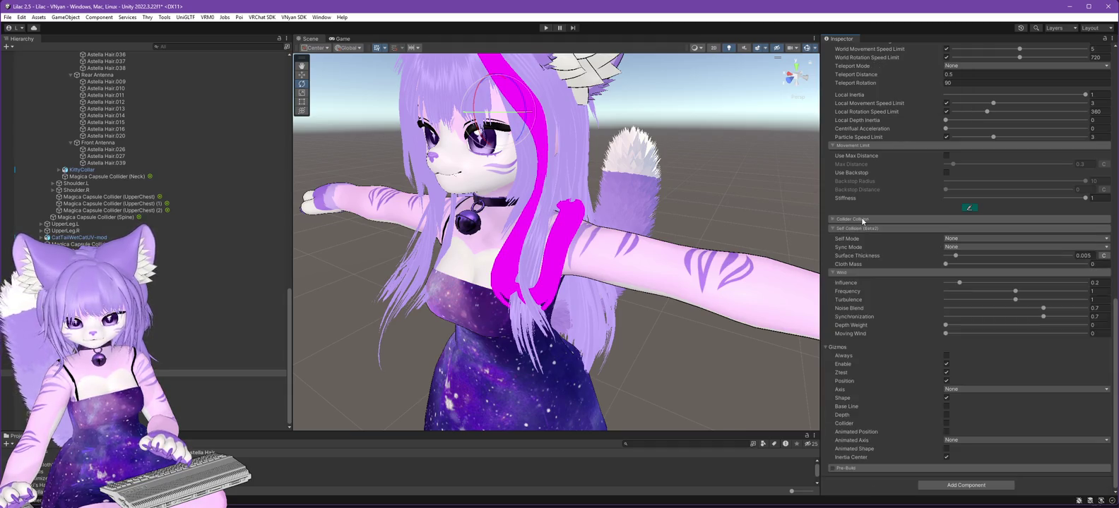
click(831, 221)
right_click(854, 255)
click(886, 276)
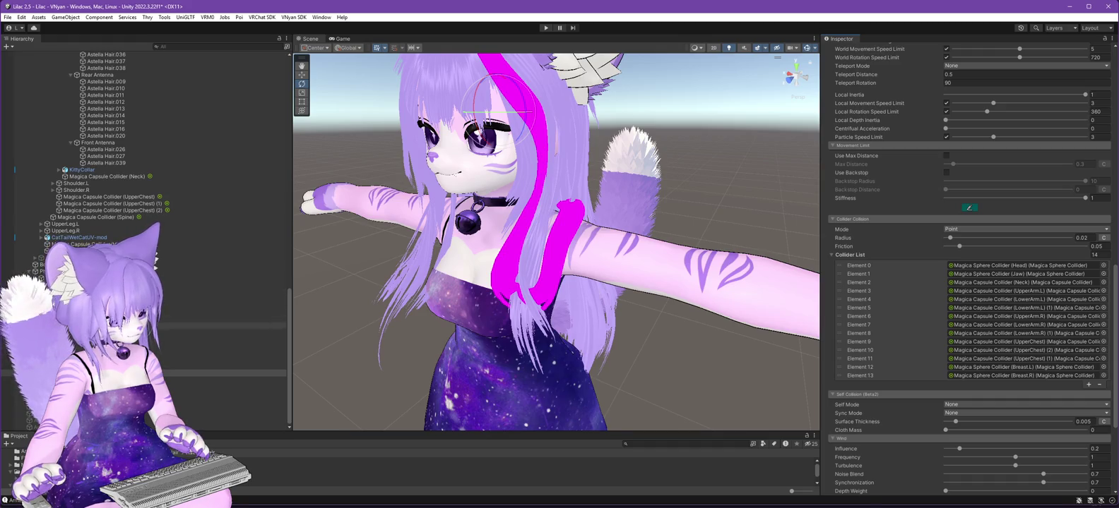
Paste the 14 copied colliders into the Hair Front Sides cloth's Collider List.
click(724, 281)
scroll(947, 271, down, 5)
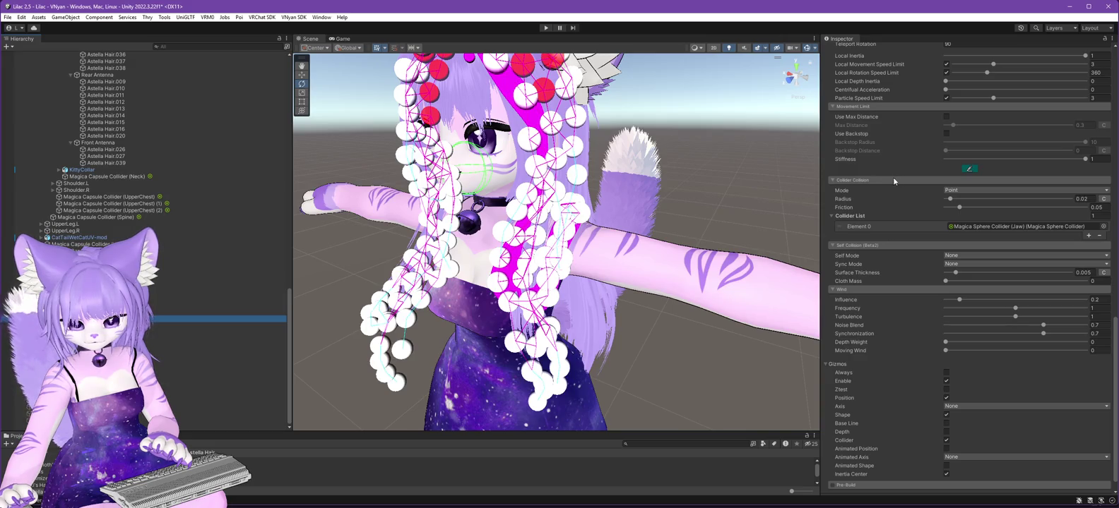
right_click(856, 218)
click(882, 245)
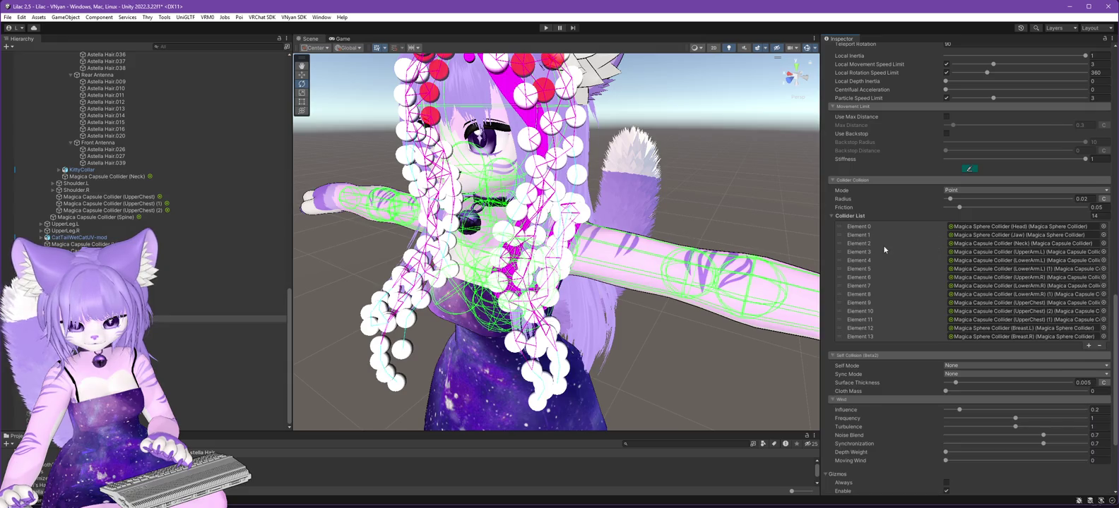
Apply the LongHair parameter preset to the Hair Front Sides cloth.
mouse_move(650, 315)
mouse_down()
mouse_move(706, 310)
mouse_move(696, 356)
mouse_move(682, 354)
mouse_move(724, 370)
mouse_move(724, 277)
mouse_move(713, 322)
mouse_move(654, 335)
mouse_move(699, 187)
mouse_move(594, 194)
mouse_move(652, 198)
mouse_up()
scroll(910, 212, up, 10)
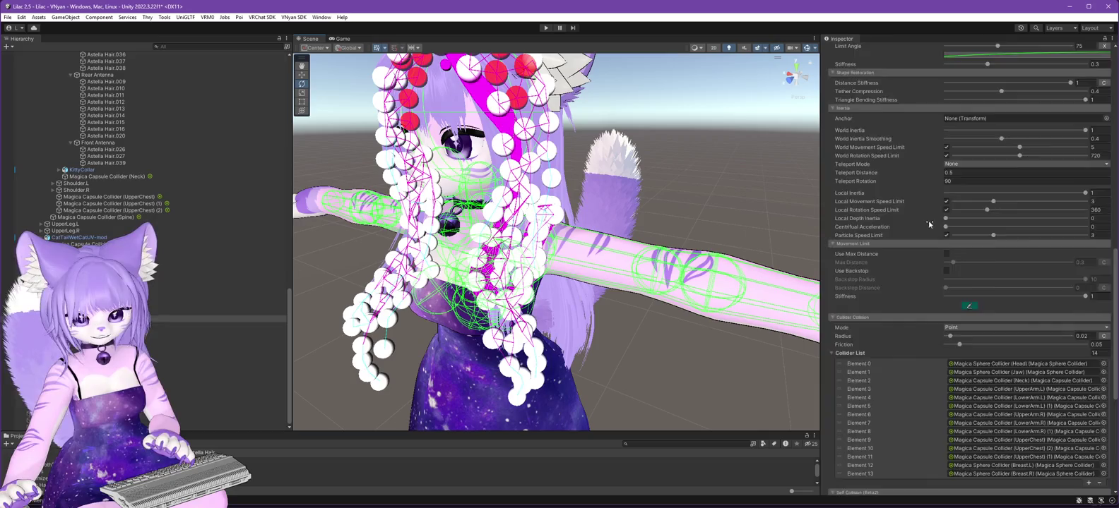
click(1079, 297)
click(1092, 339)
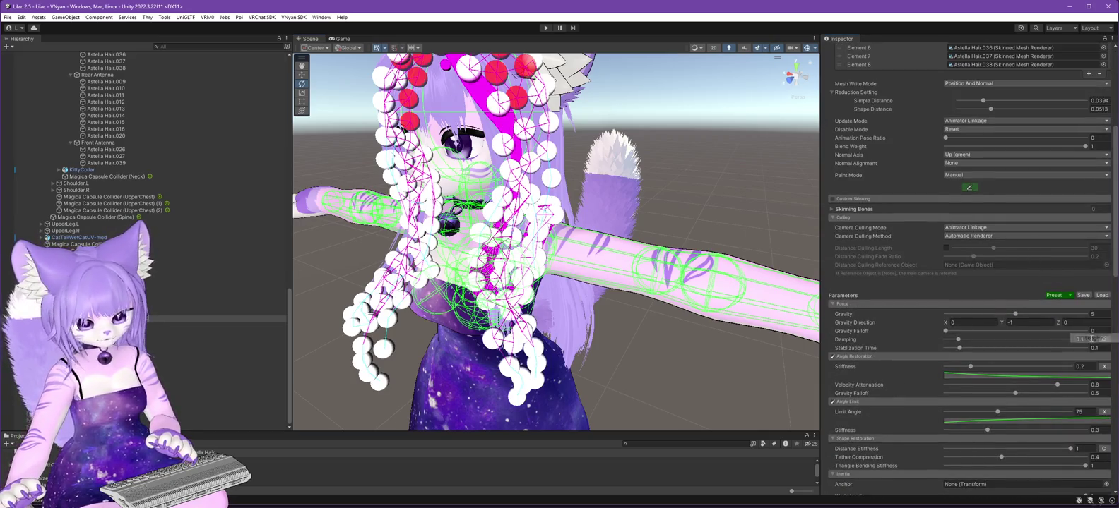
scroll(717, 185, down, 5)
click(717, 185)
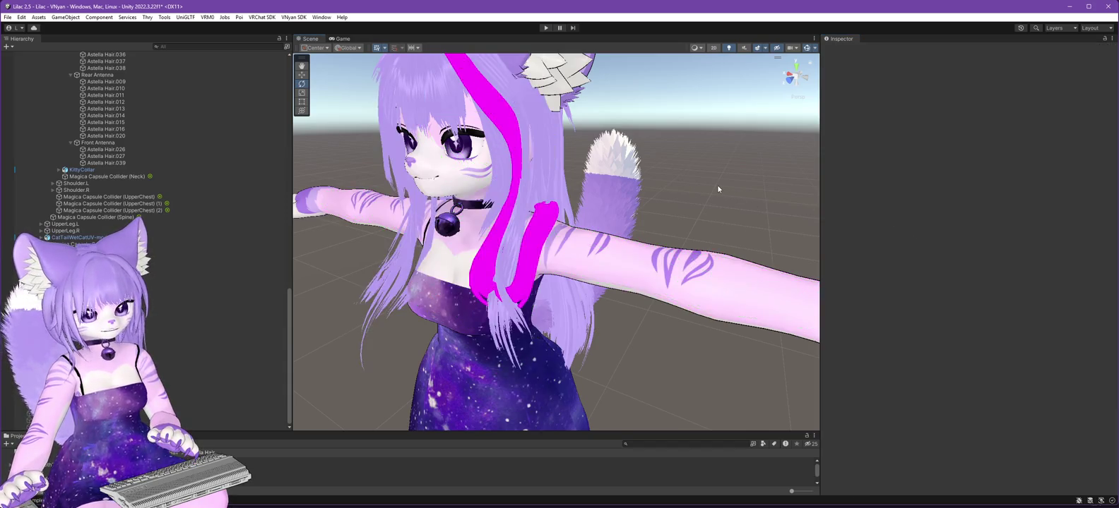
Export Lilac 2.5.3 as a VNyan avatar, replacing Lilac 2.6.0.vsfavatar.
mouse_move(716, 185)
mouse_down()
mouse_move(581, 175)
mouse_move(748, 187)
mouse_up()
scroll(55, 79, up, 15)
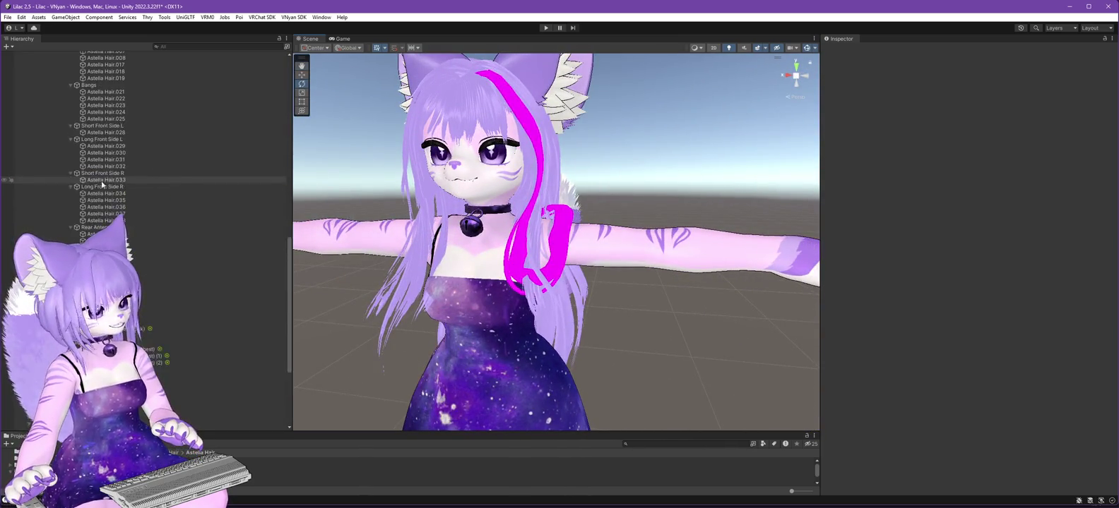
click(52, 75)
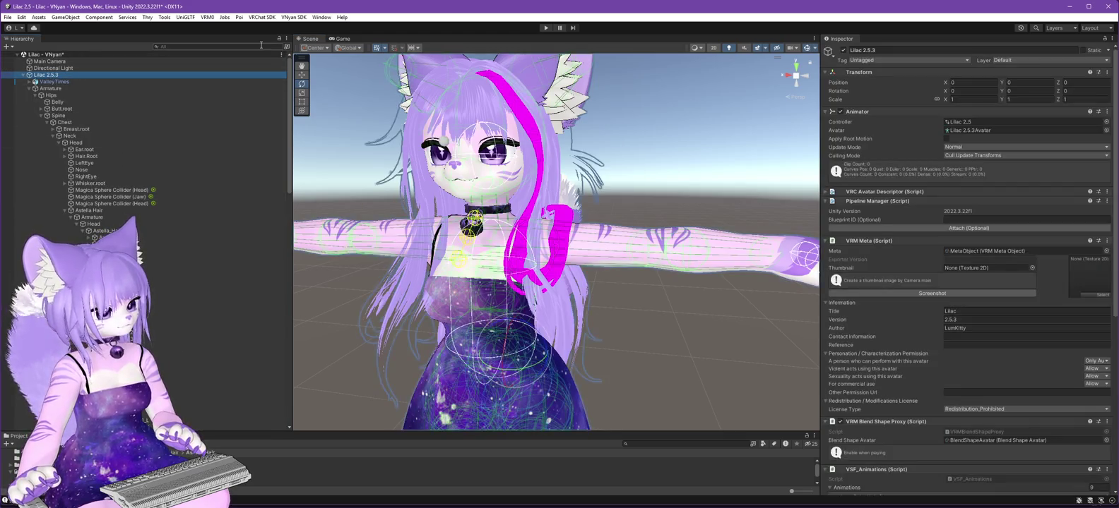
click(293, 17)
click(424, 47)
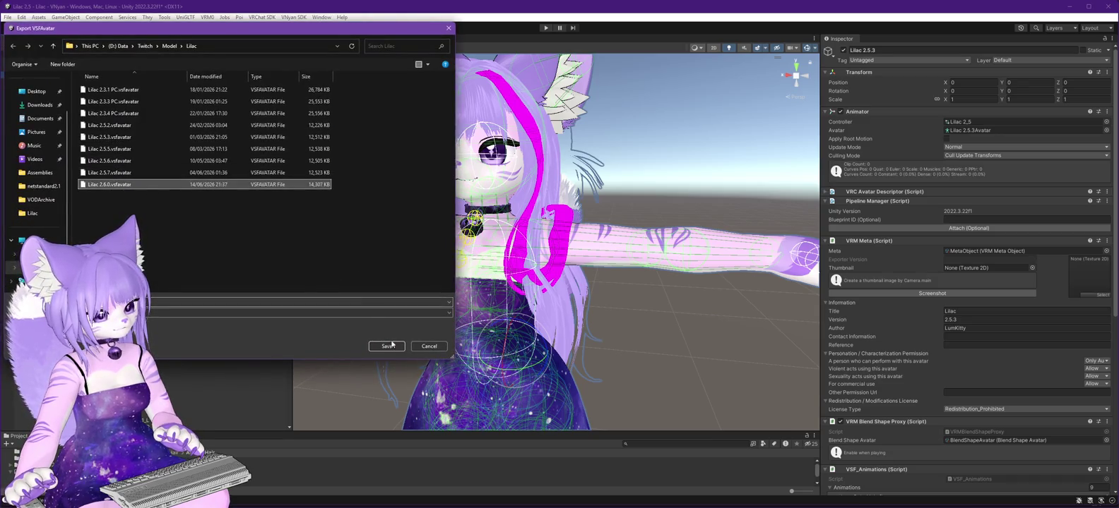
click(388, 346)
click(590, 261)
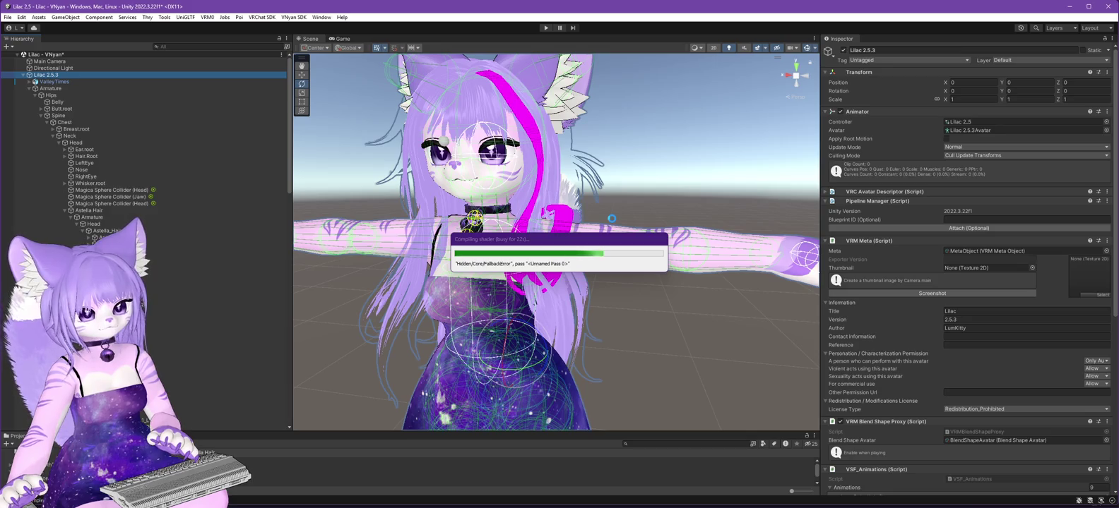
Dismiss the export-finished message and save the scene.
click(606, 274)
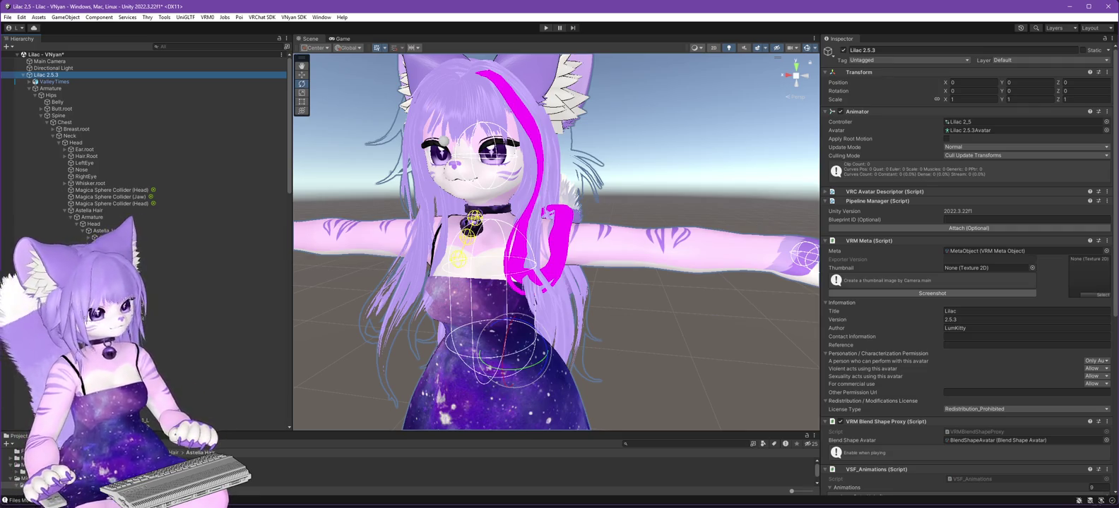
click(7, 17)
click(52, 58)
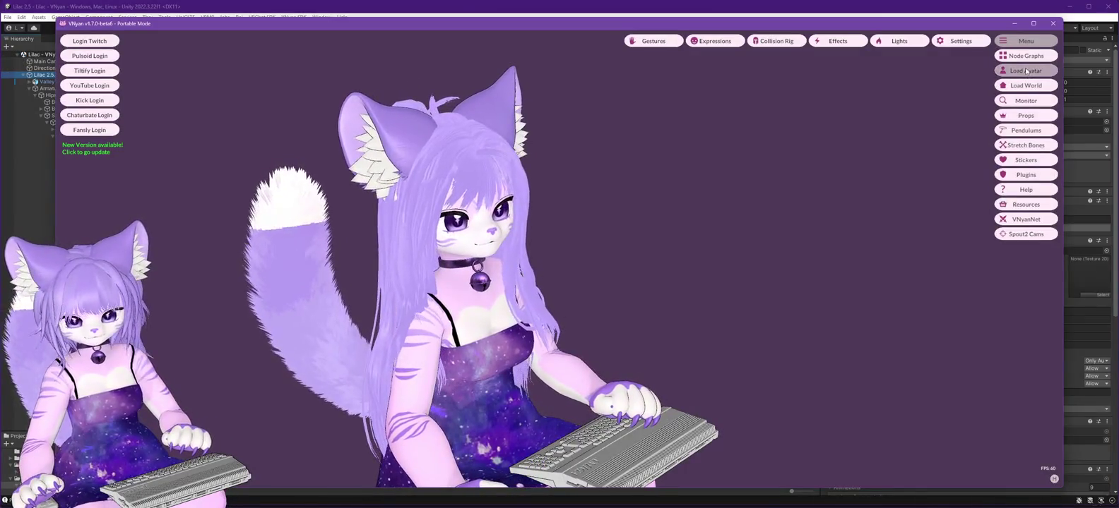
Load Lilac 2.6.0.vsfavatar in VNyan, then switch back to Unity.
double_click(146, 190)
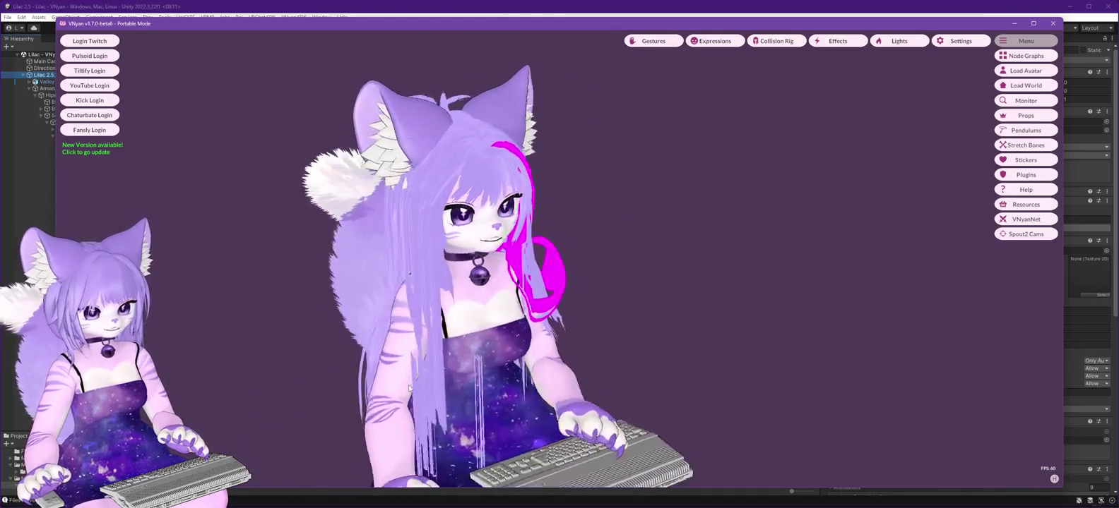
key(alt+Tab)
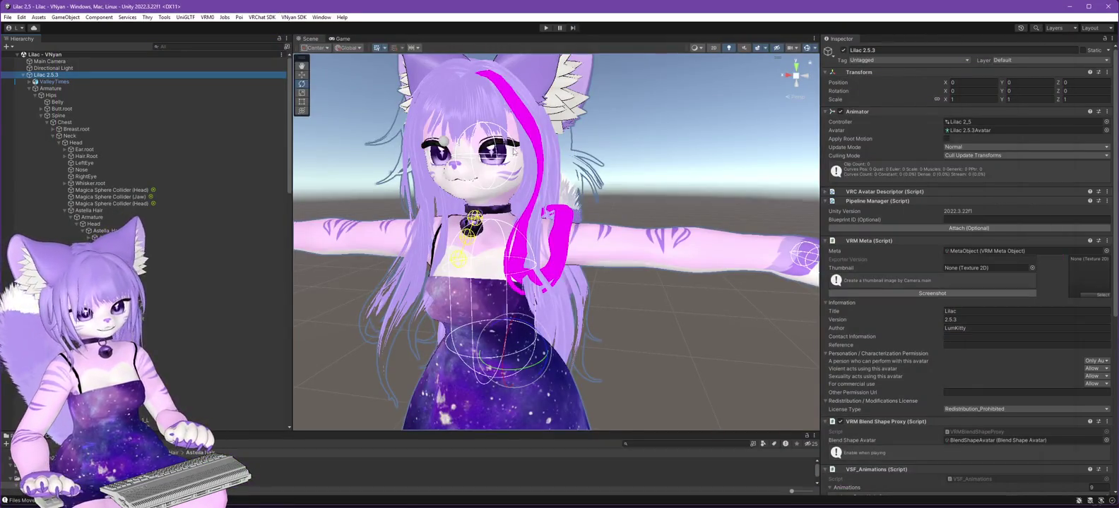
Briefly play-test, then fill all Hair Front Sides cloth points with Move in paint mode.
scroll(934, 233, down, 3)
click(546, 29)
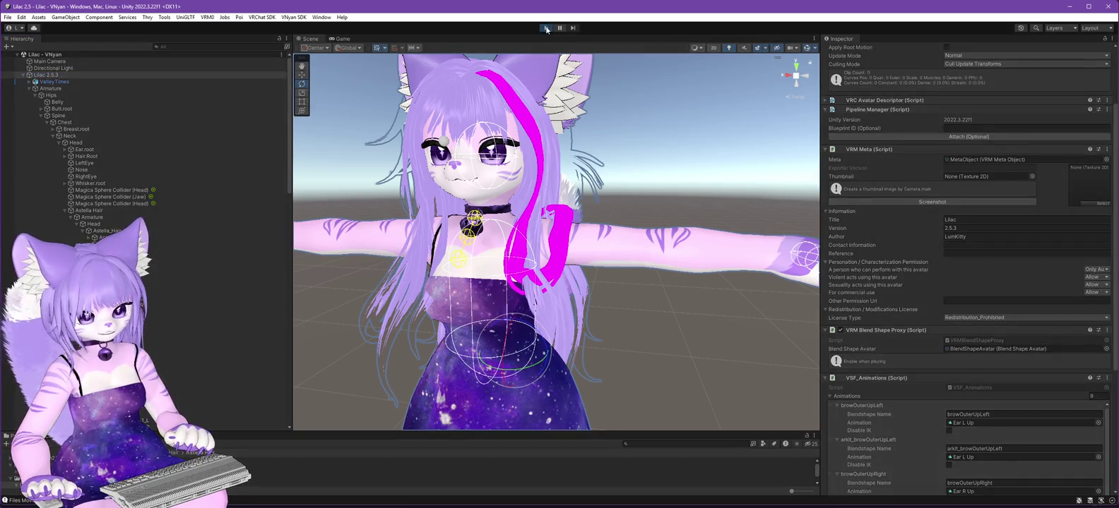
click(546, 28)
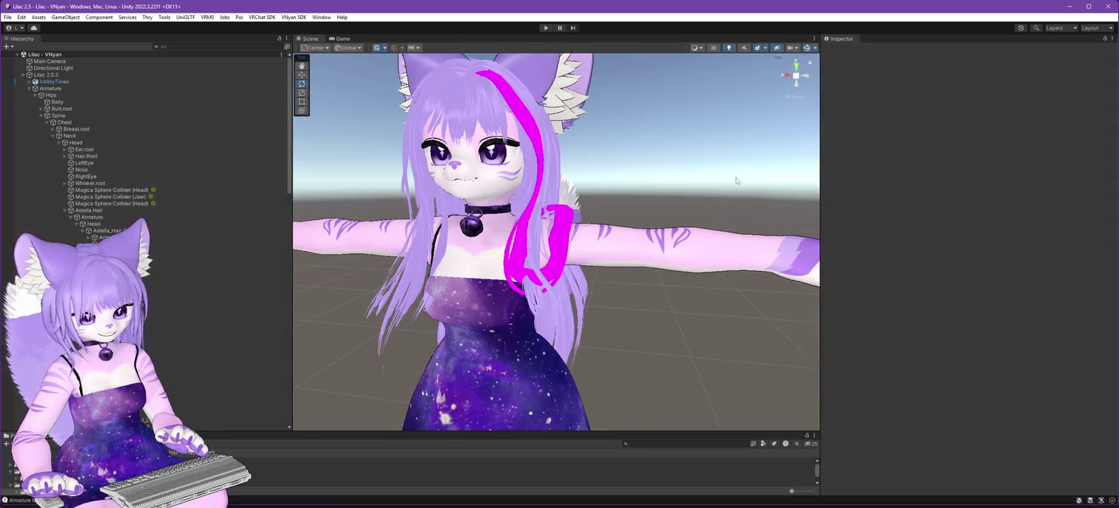
scroll(242, 279, down, 10)
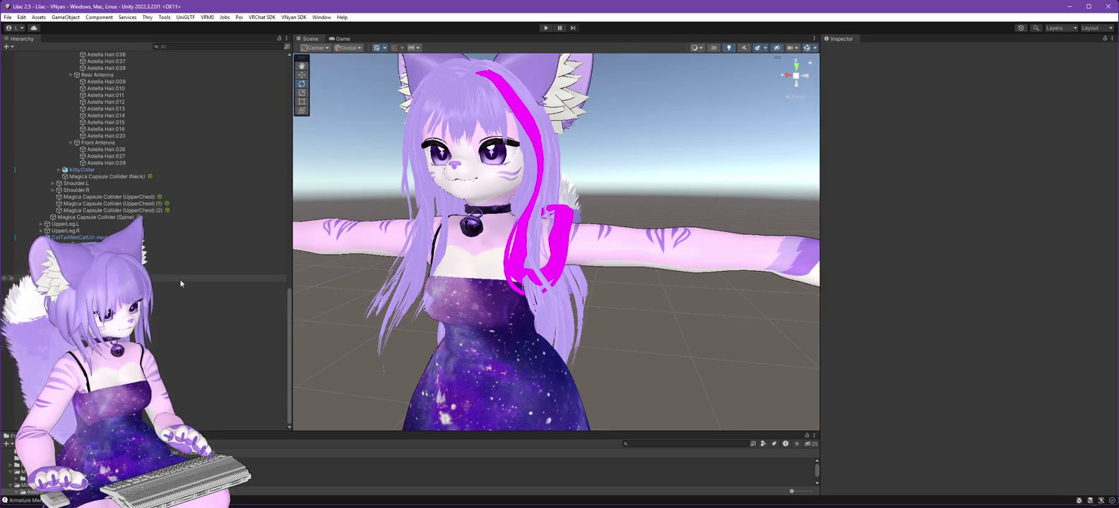
click(164, 319)
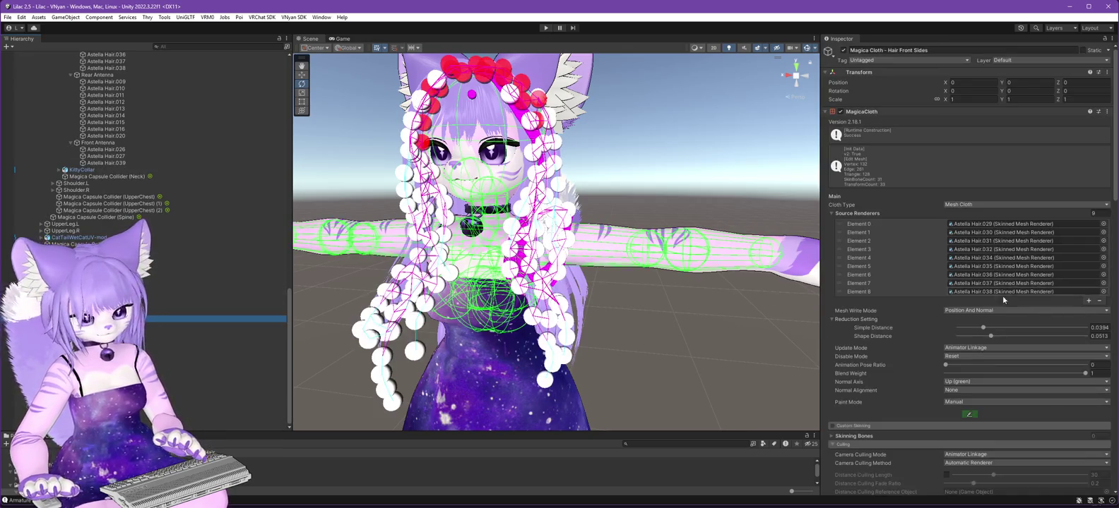
click(968, 414)
drag(678, 332, 494, 336)
click(355, 158)
click(351, 169)
Paint the hair points near the scalp as Fixed, then reselect the Lilac 2.5.3 root.
drag(720, 175, 636, 181)
drag(393, 100, 729, 135)
click(734, 195)
drag(537, 113, 489, 111)
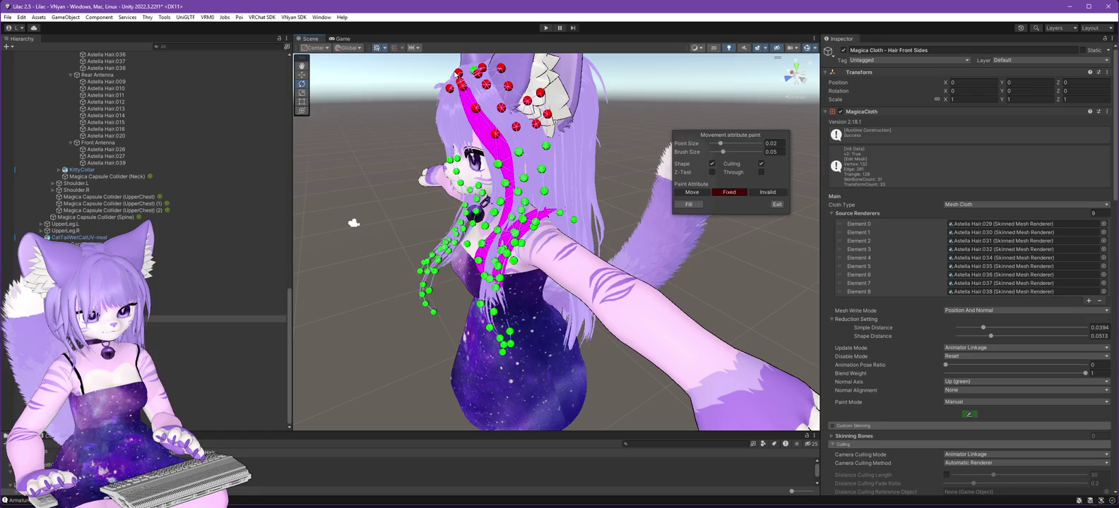
drag(431, 73, 683, 112)
mouse_move(446, 94)
mouse_down()
mouse_move(500, 94)
mouse_move(526, 111)
mouse_move(560, 91)
mouse_up()
drag(585, 92, 507, 123)
mouse_move(715, 365)
mouse_down()
mouse_move(695, 357)
mouse_move(734, 353)
mouse_move(642, 332)
mouse_move(625, 353)
mouse_up()
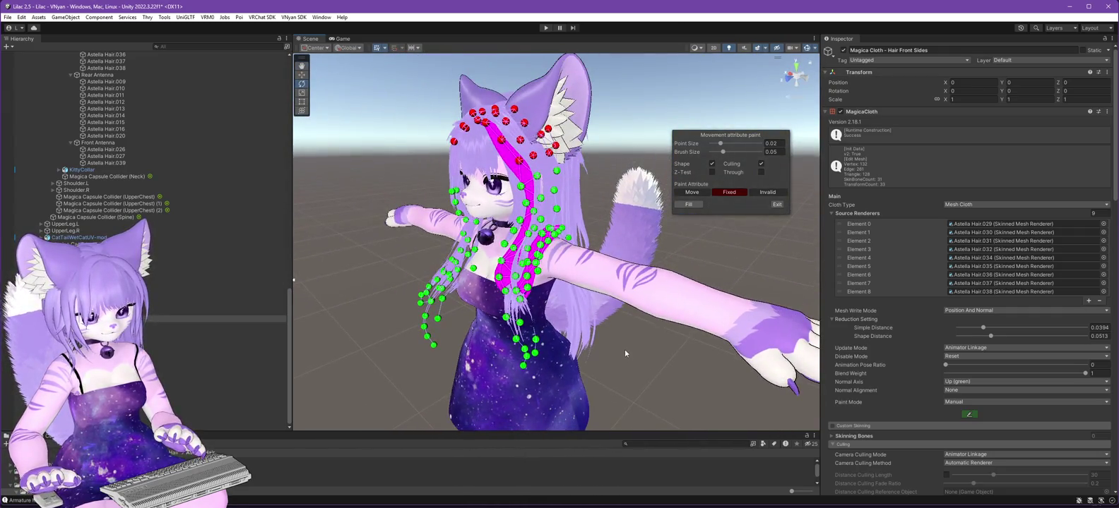
scroll(166, 173, up, 15)
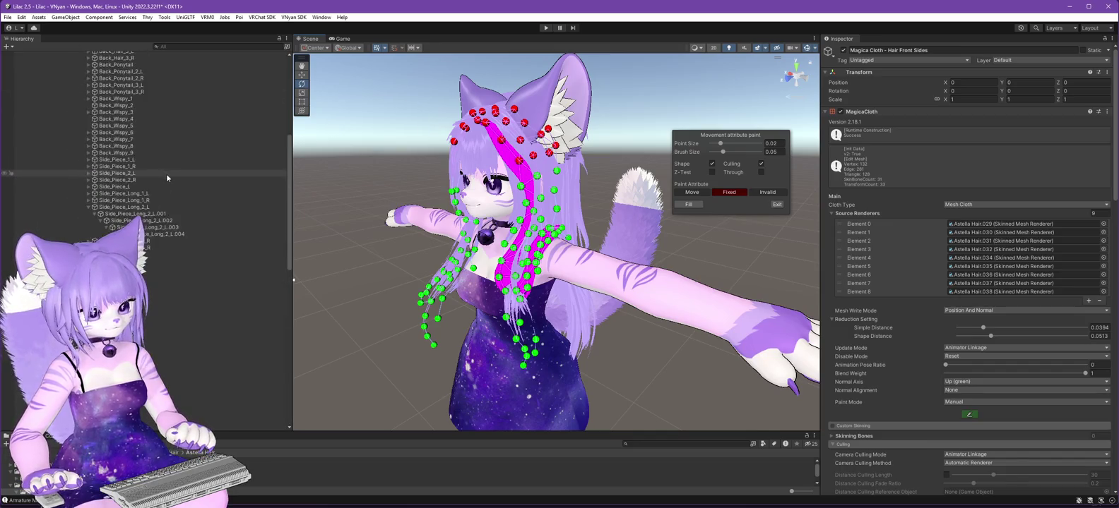
click(47, 76)
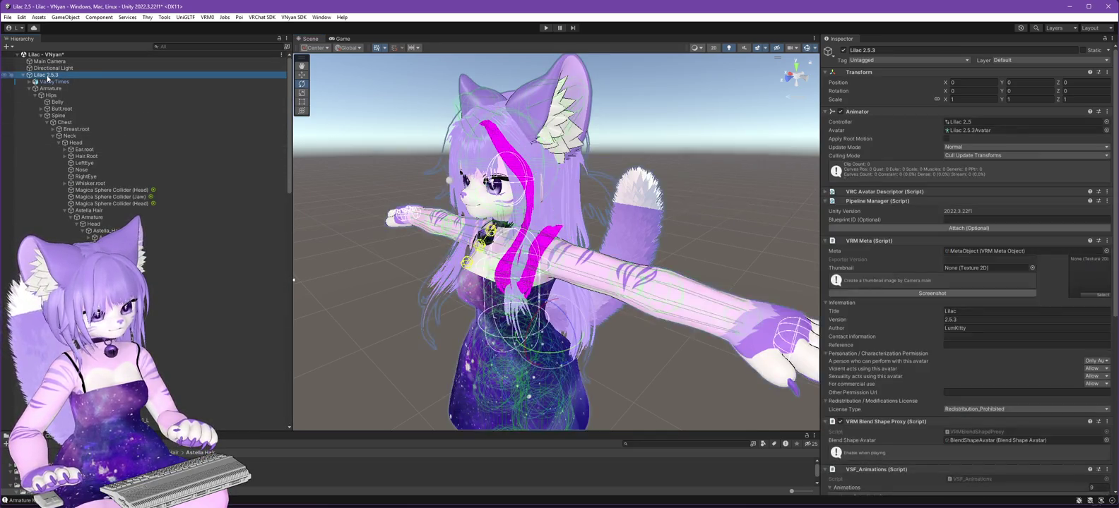
Re-export the avatar through VNyan SDK, overwriting Lilac 2.6.0.vsfavatar.
click(292, 17)
mouse_move(302, 37)
click(419, 46)
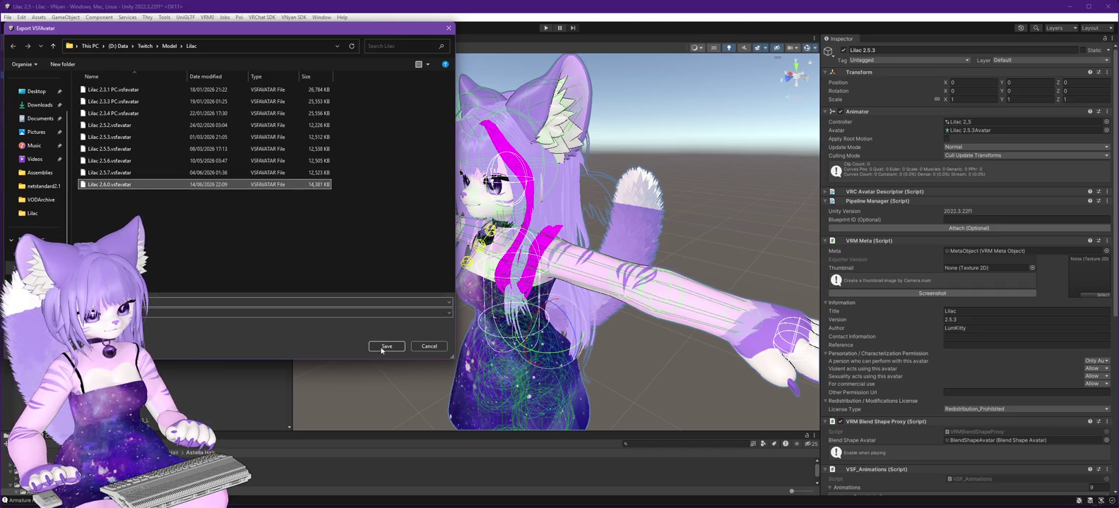
click(381, 347)
click(598, 259)
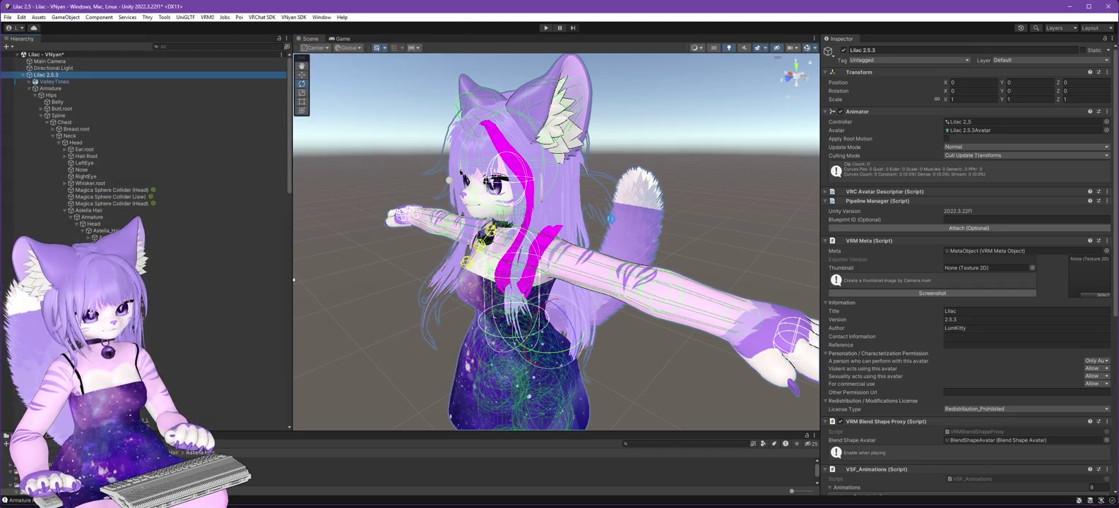
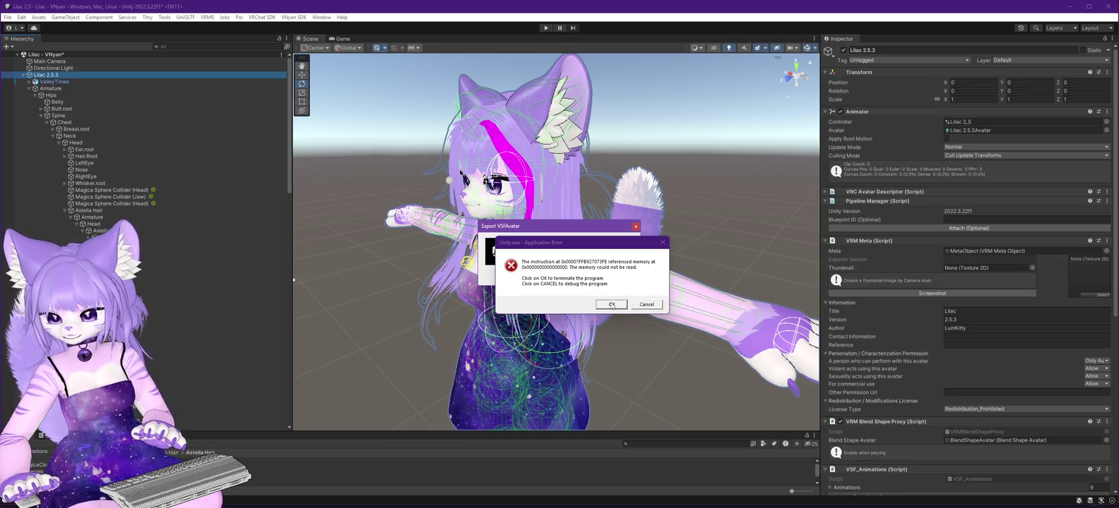
Dismiss the Unity.exe crash error and the 'Export complete!' notice, then face the avatar front.
click(612, 306)
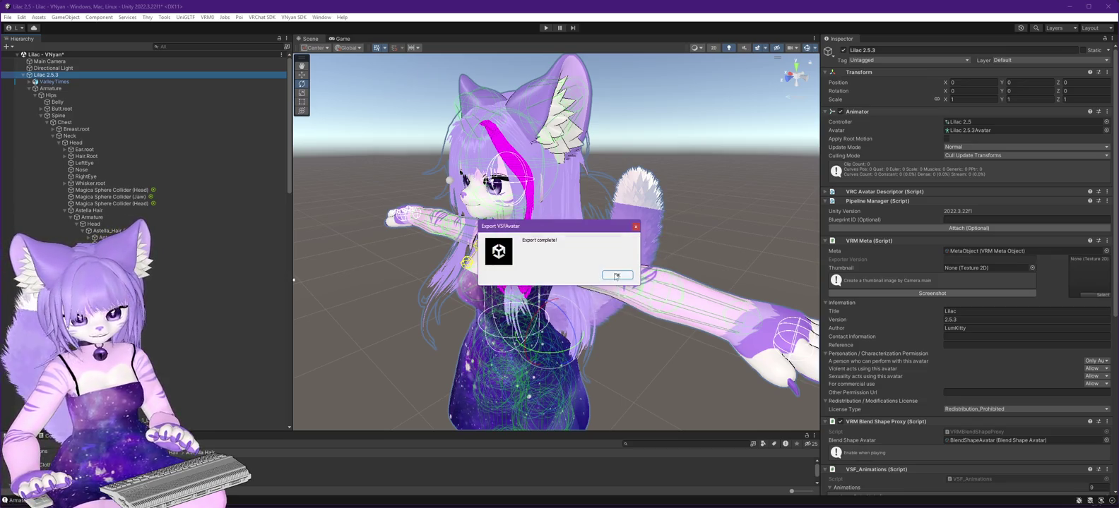
click(615, 276)
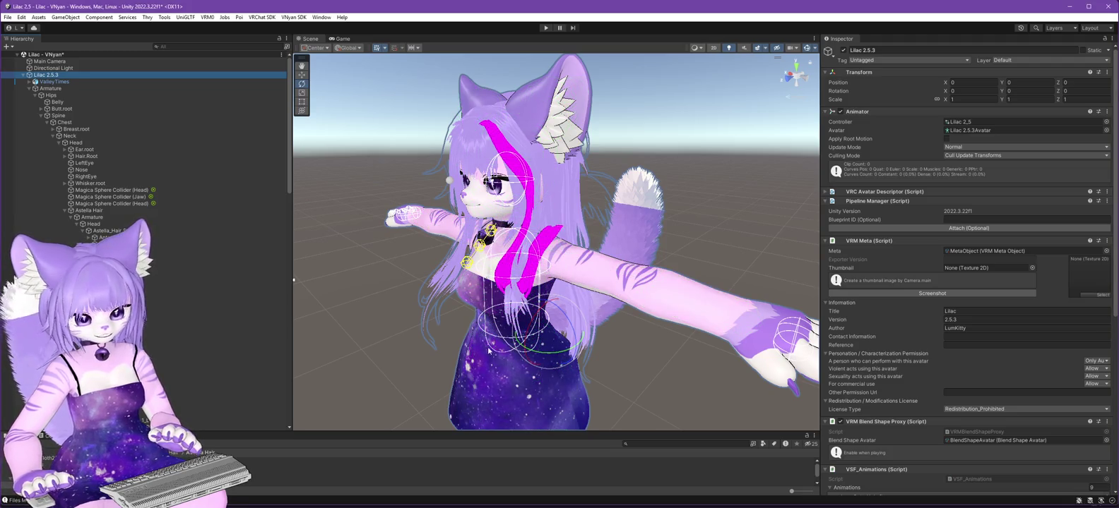
drag(401, 329, 565, 348)
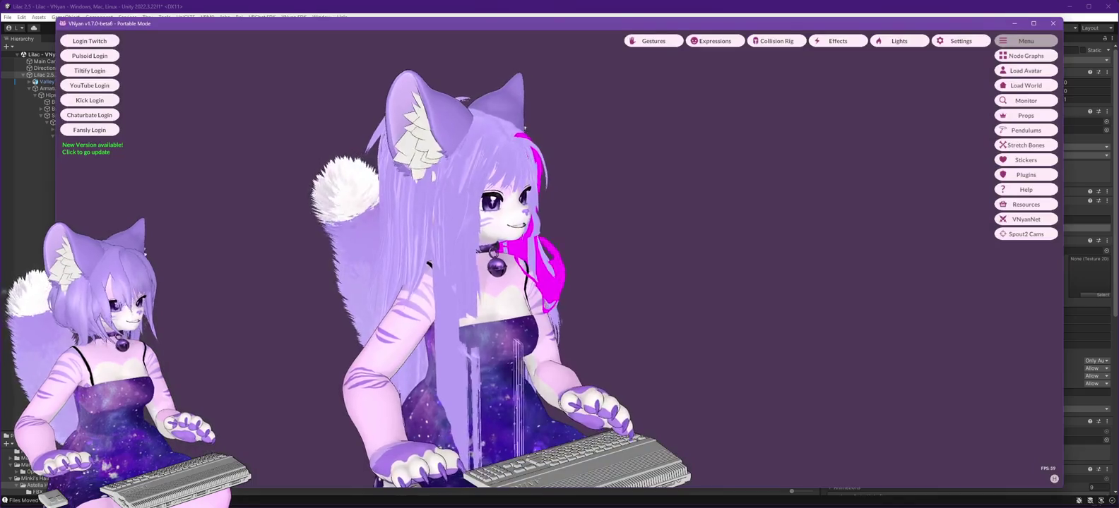
Load the newest exported Lilac .vsfavatar in VNyan, inspect it, and return to Unity.
click(1025, 70)
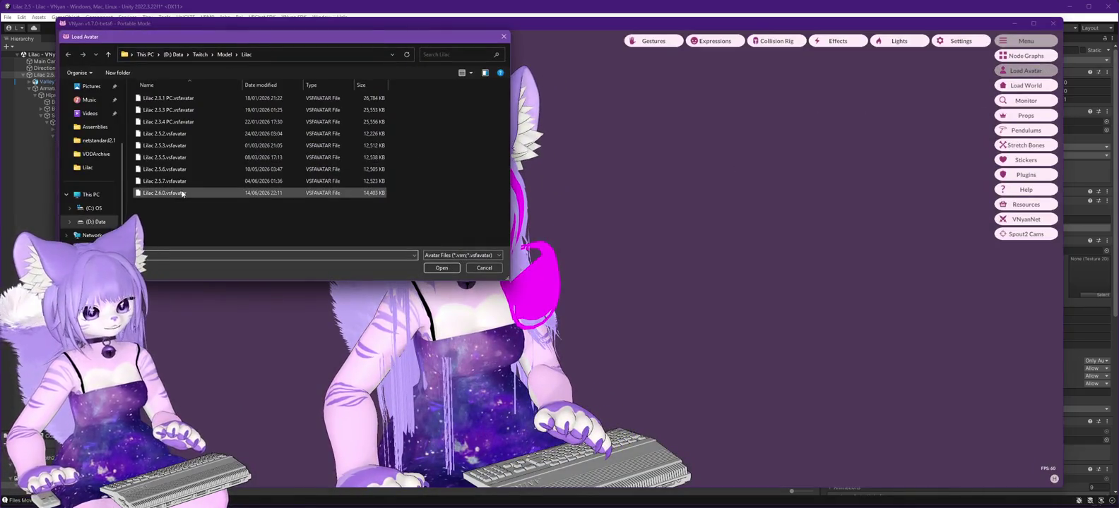
double_click(173, 193)
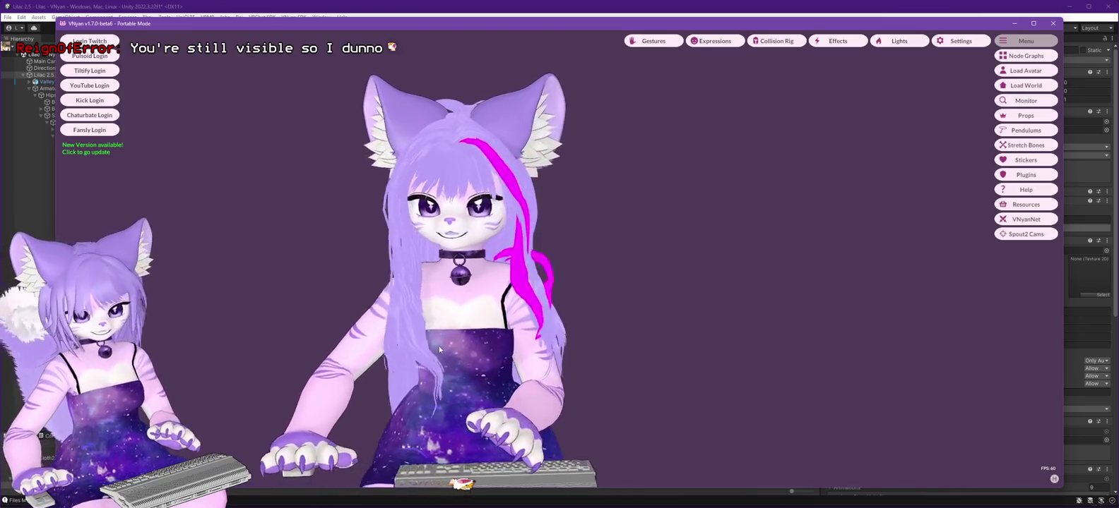
key(alt+Tab)
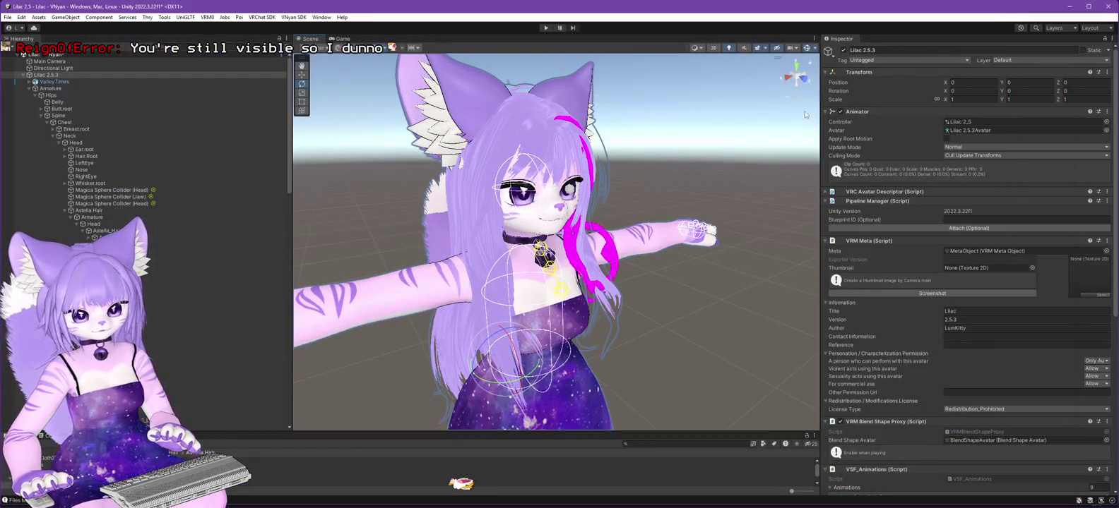
scroll(254, 242, down, 15)
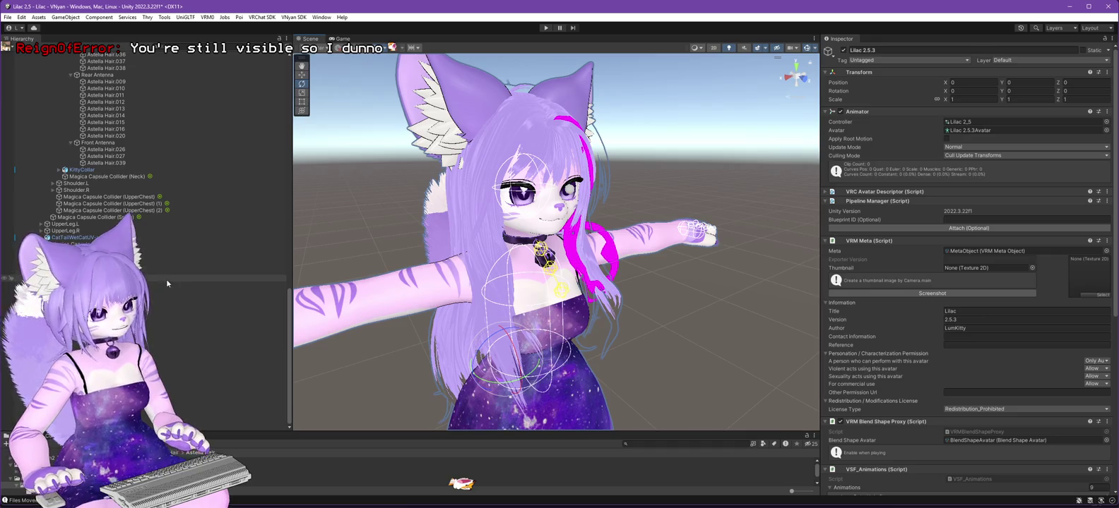
scroll(188, 273, up, 10)
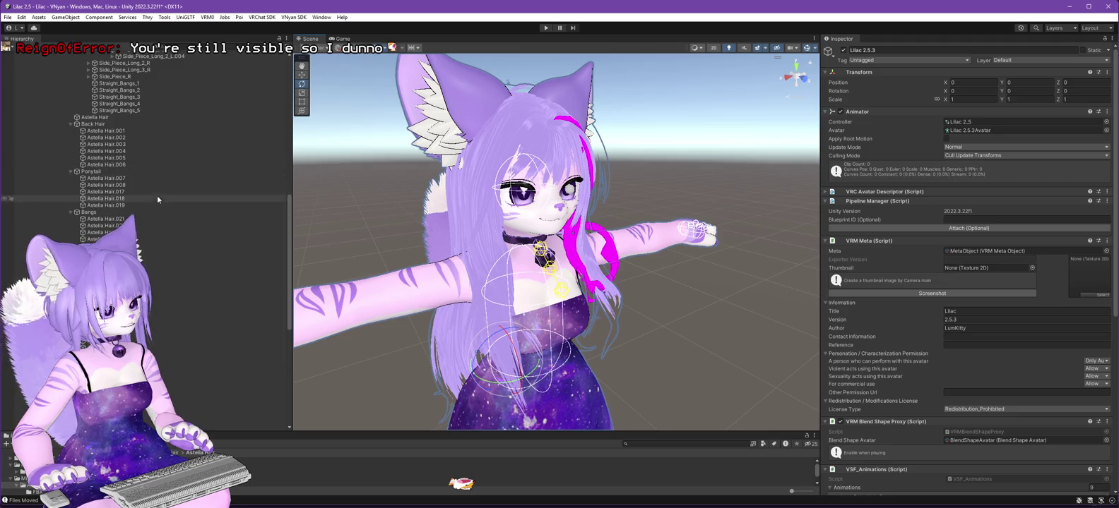
scroll(150, 252, down, 2)
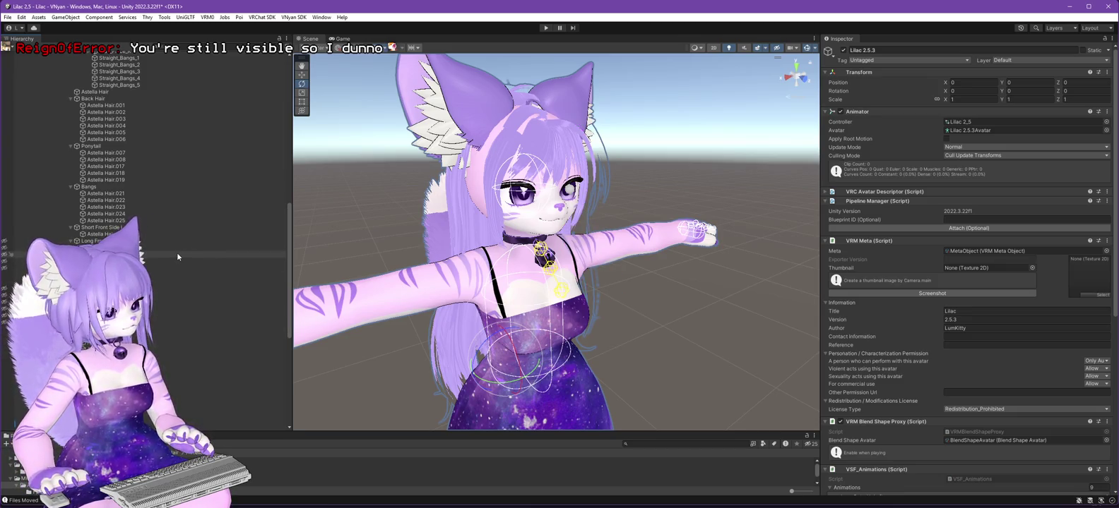
scroll(177, 259, down, 2)
scroll(177, 258, up, 2)
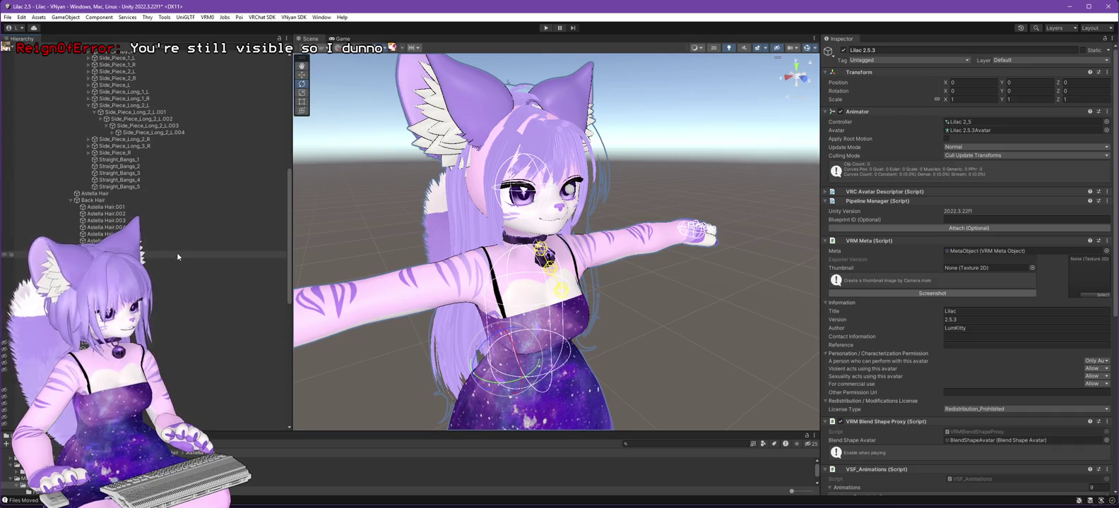
scroll(177, 259, down, 10)
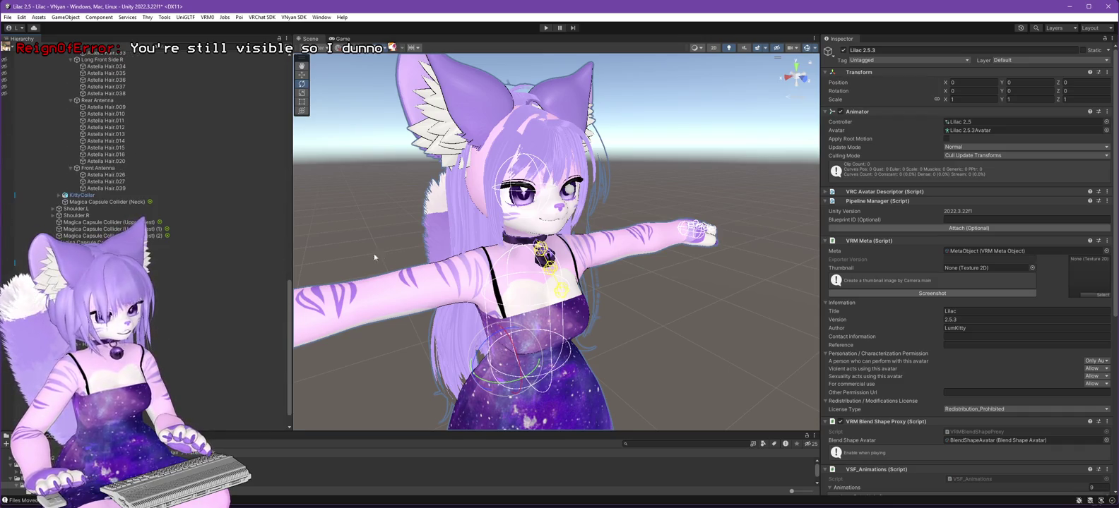
scroll(188, 272, down, 2)
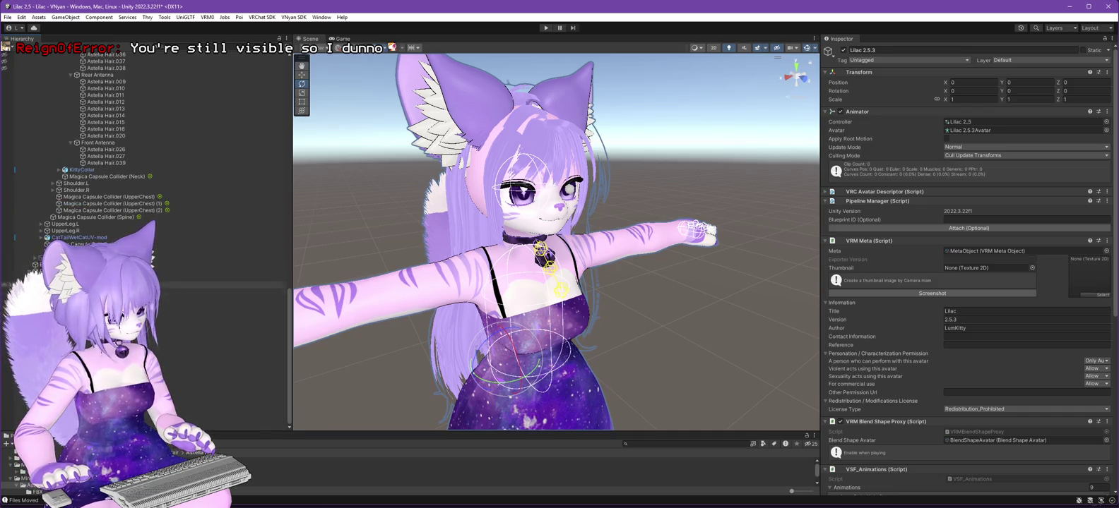
click(92, 272)
Create a new Magica Cloth object under Physics Controllers - VNyan.
right_click(92, 271)
mouse_move(141, 272)
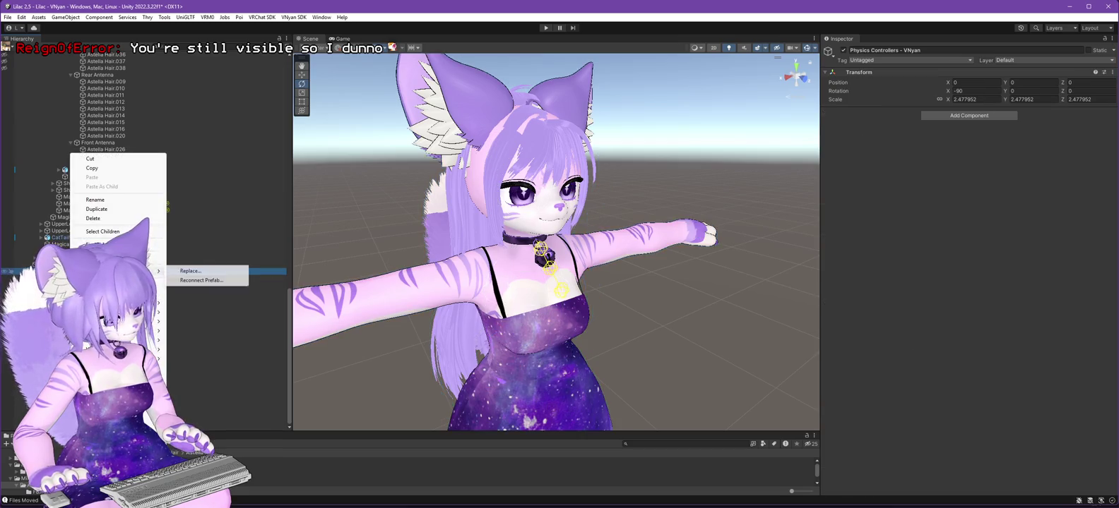
mouse_move(141, 415)
mouse_move(204, 416)
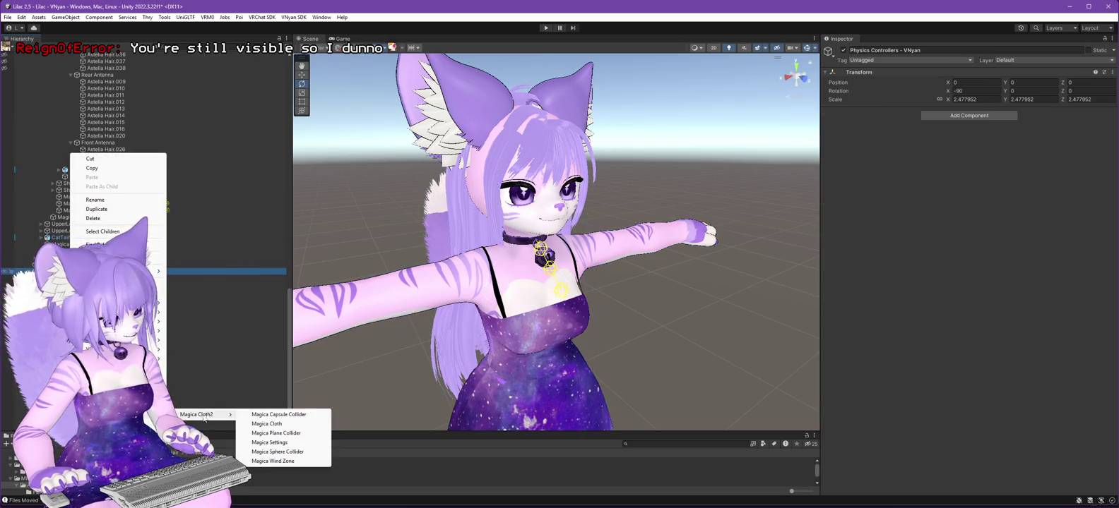
click(274, 425)
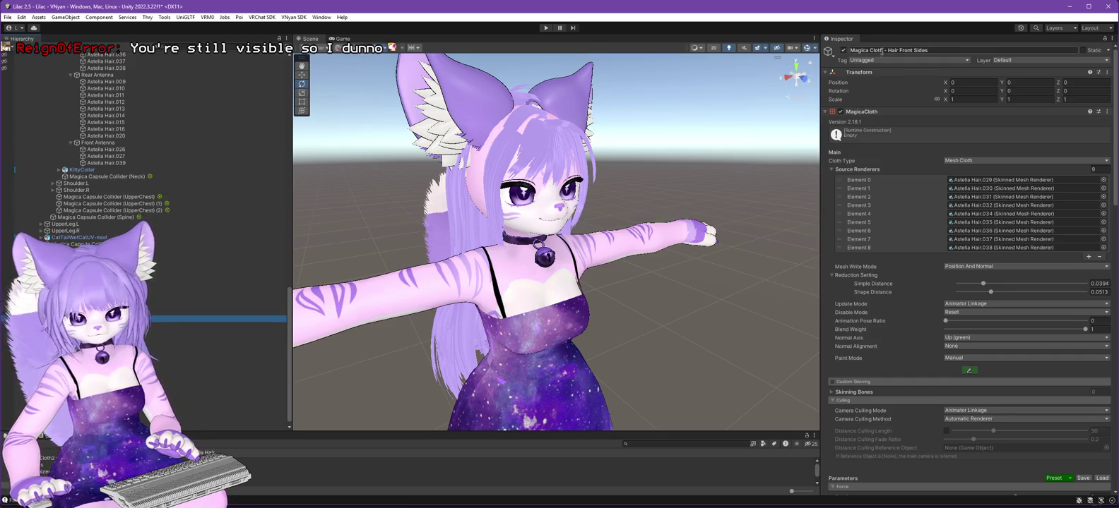
Copy the Hair Front Sides cloth component values onto the new Magica Cloth.
right_click(878, 112)
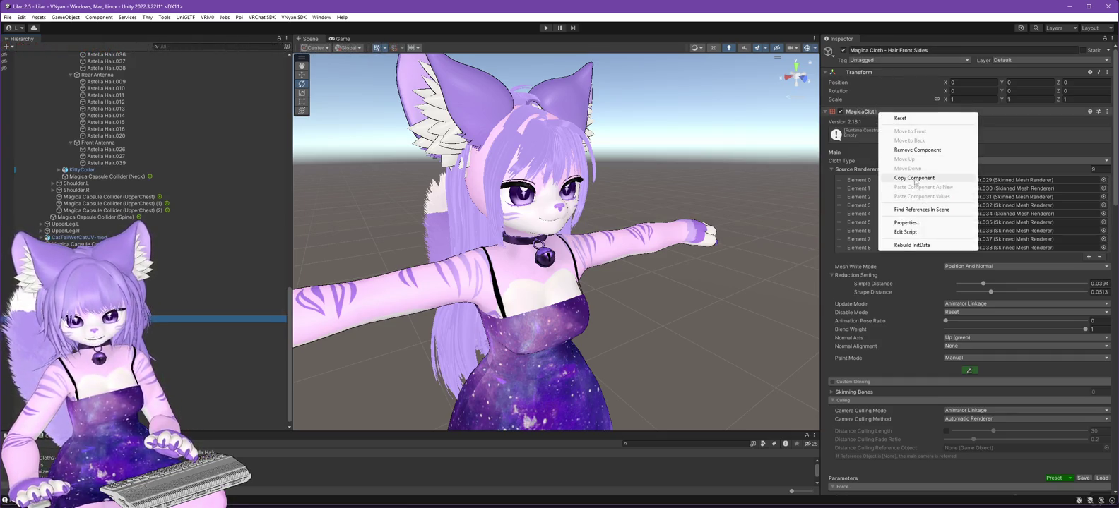
click(914, 180)
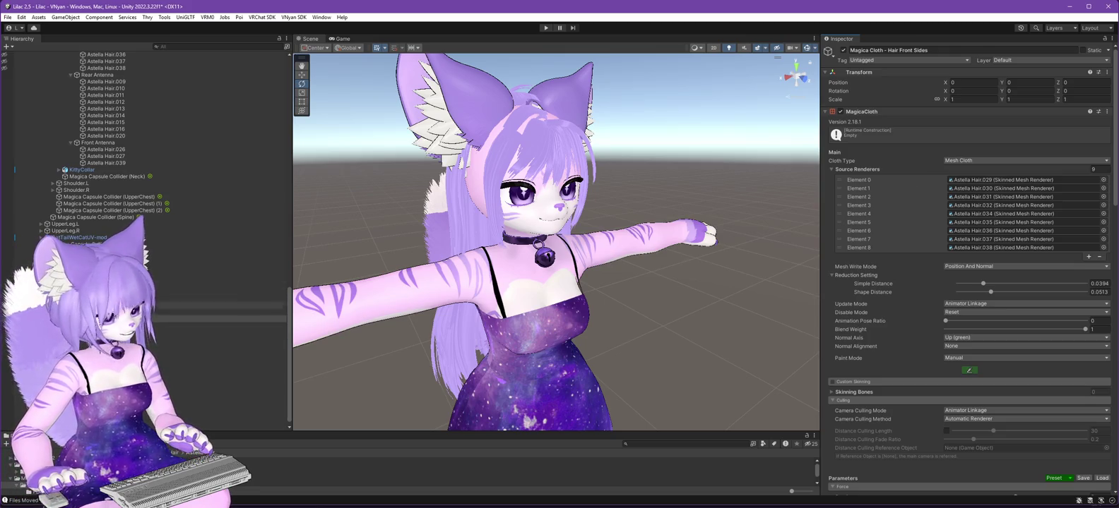
click(212, 324)
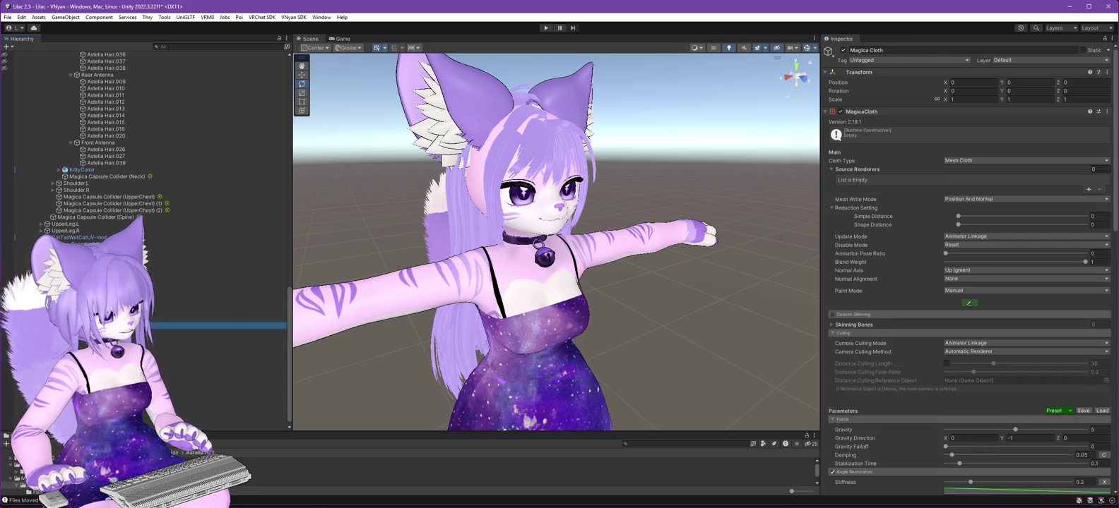
right_click(888, 113)
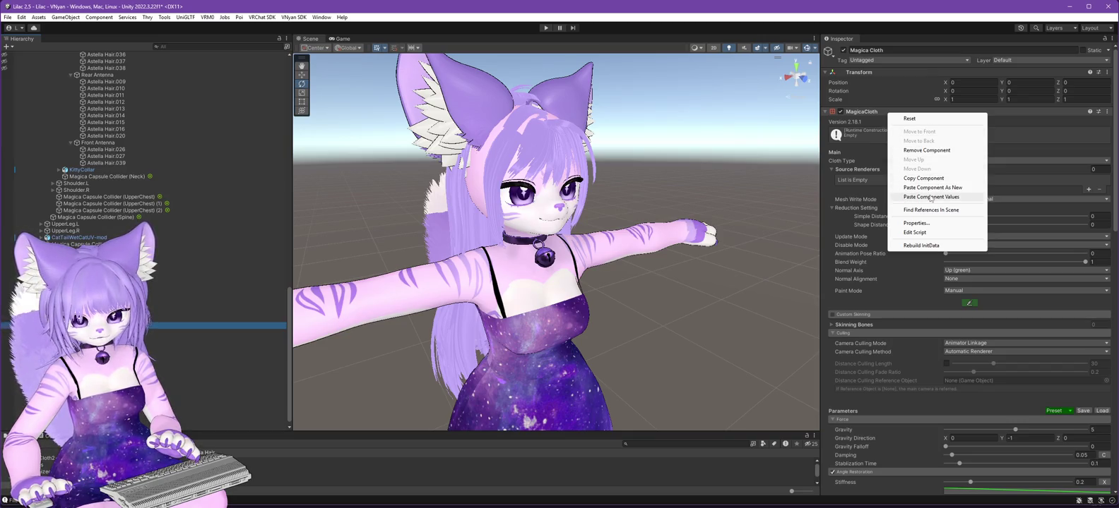
click(930, 197)
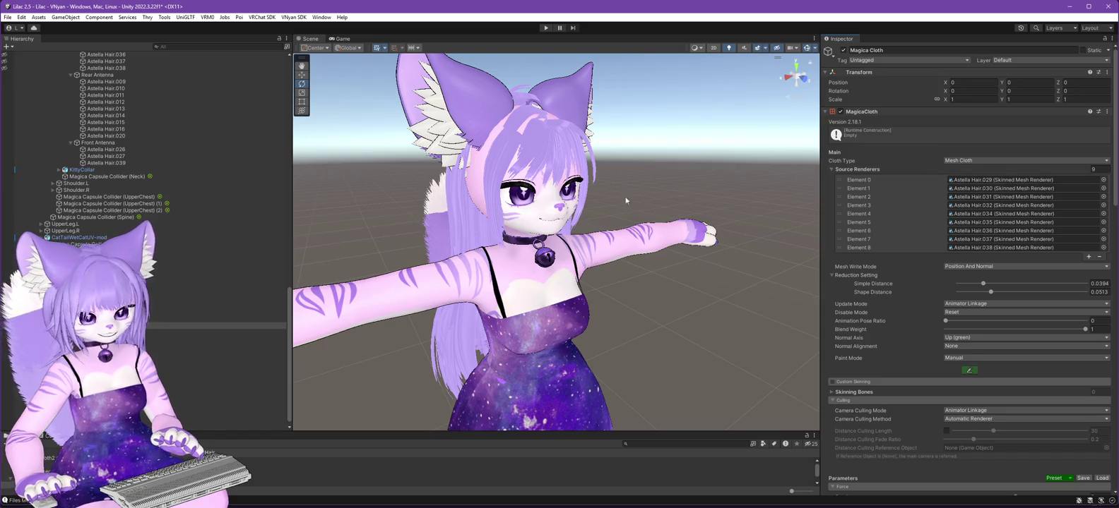
Set six source renderers: Astella Hair.001 through Astella Hair.006.
scroll(166, 228, up, 10)
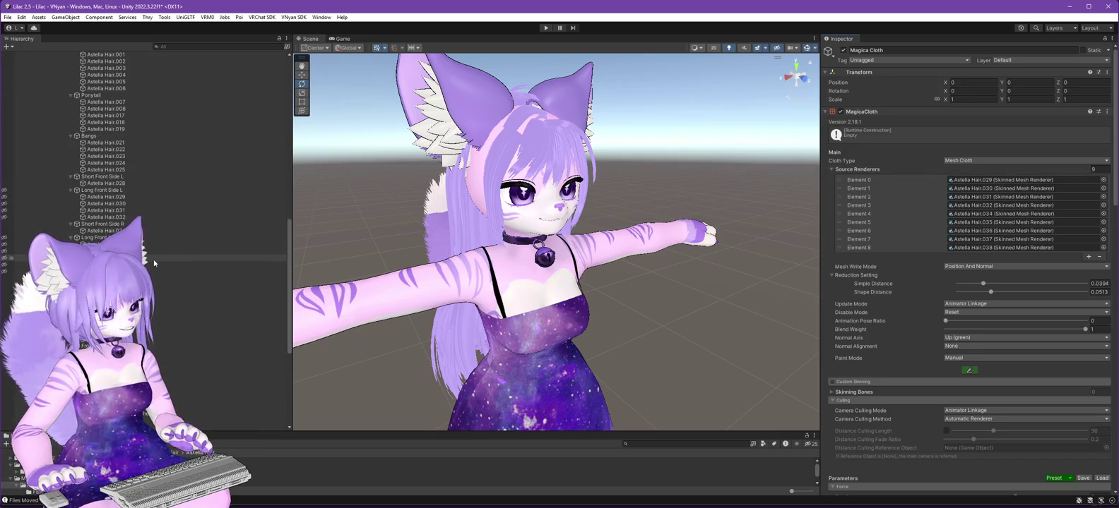
scroll(153, 264, up, 5)
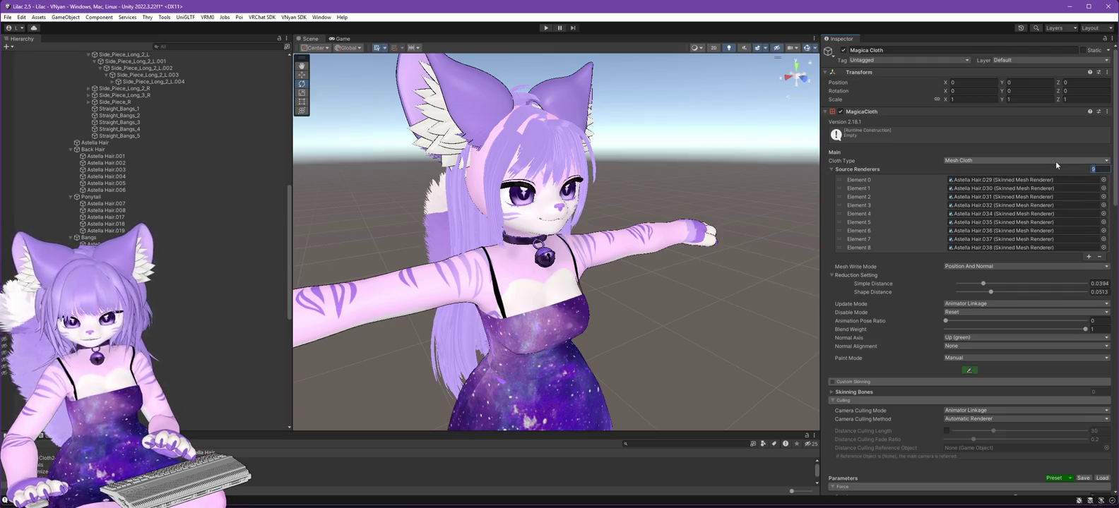
text(6)
key(Return)
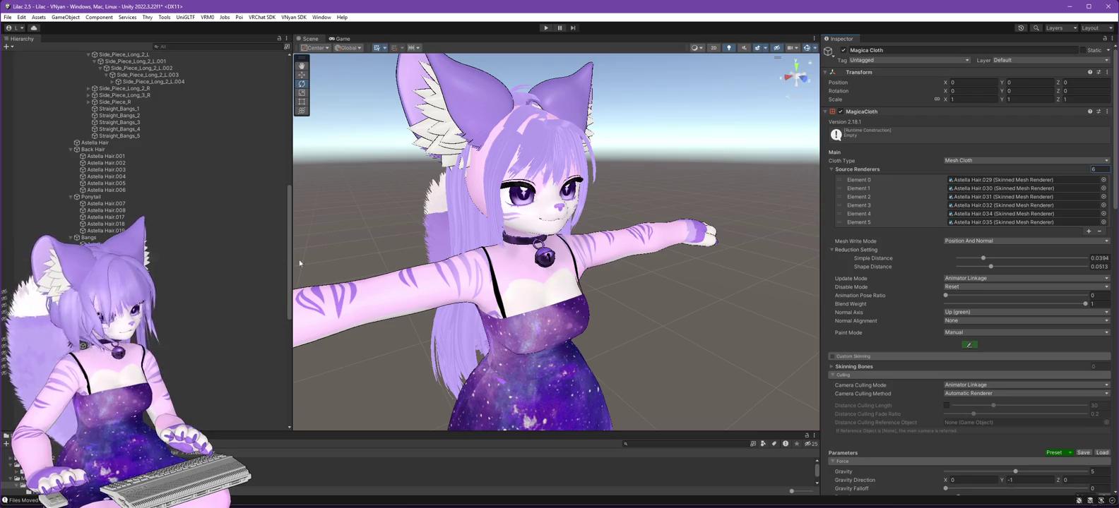
click(975, 182)
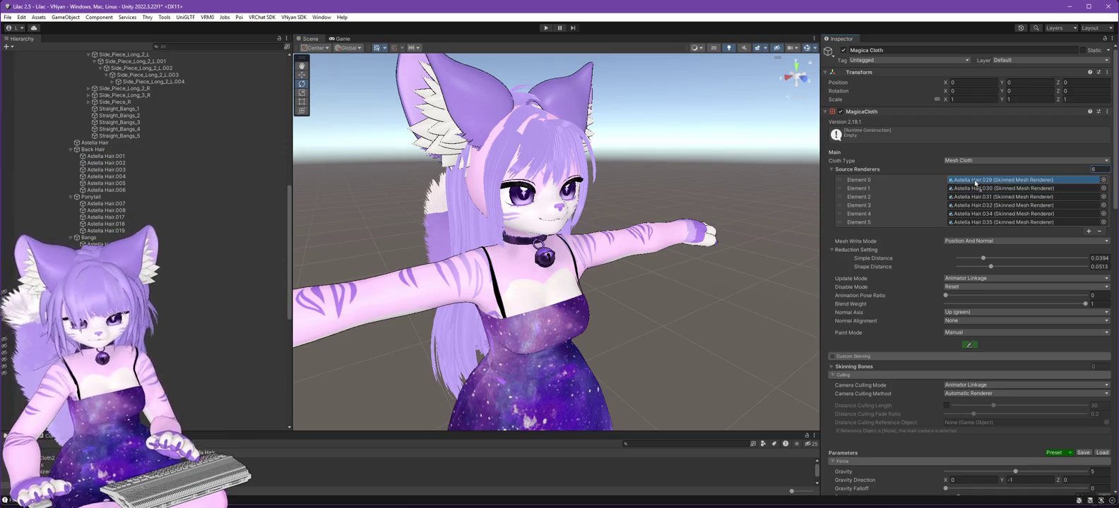
drag(106, 156, 966, 182)
drag(106, 163, 974, 189)
drag(106, 170, 989, 197)
click(989, 207)
drag(245, 185, 969, 219)
drag(106, 190, 986, 224)
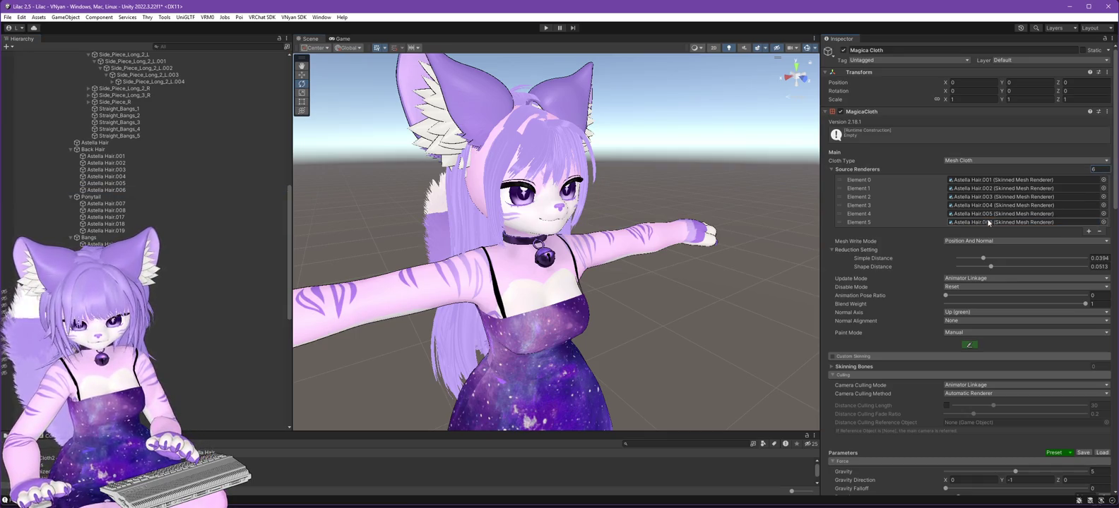
Test-run the scene, then name the object Magica Cloth - Back Hair.
click(545, 31)
click(545, 30)
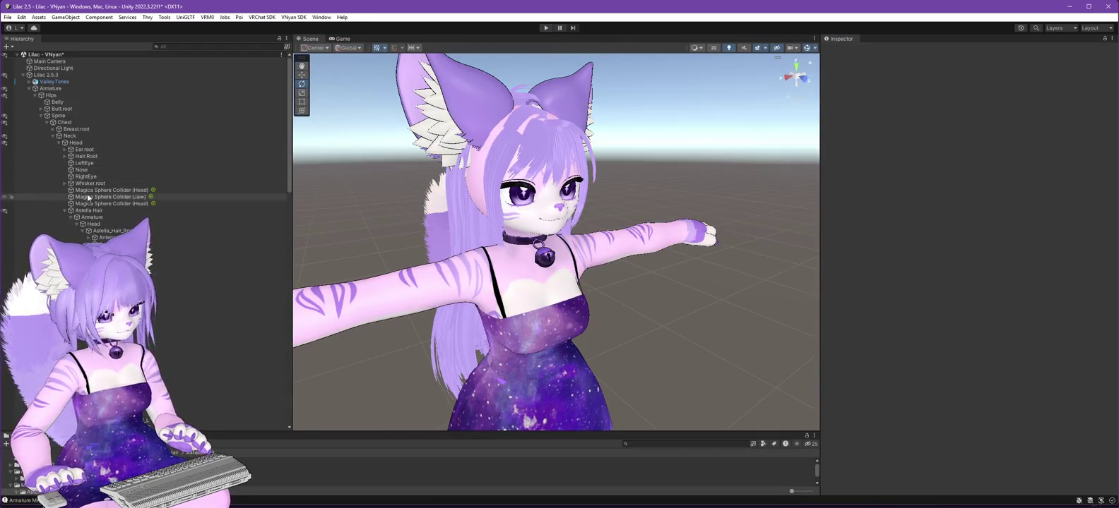
scroll(98, 168, down, 10)
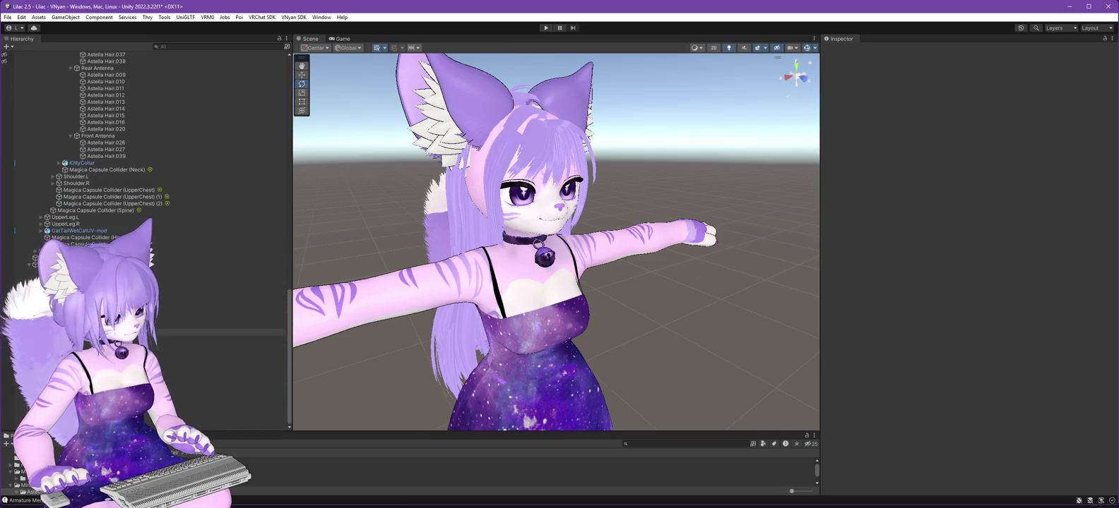
click(212, 319)
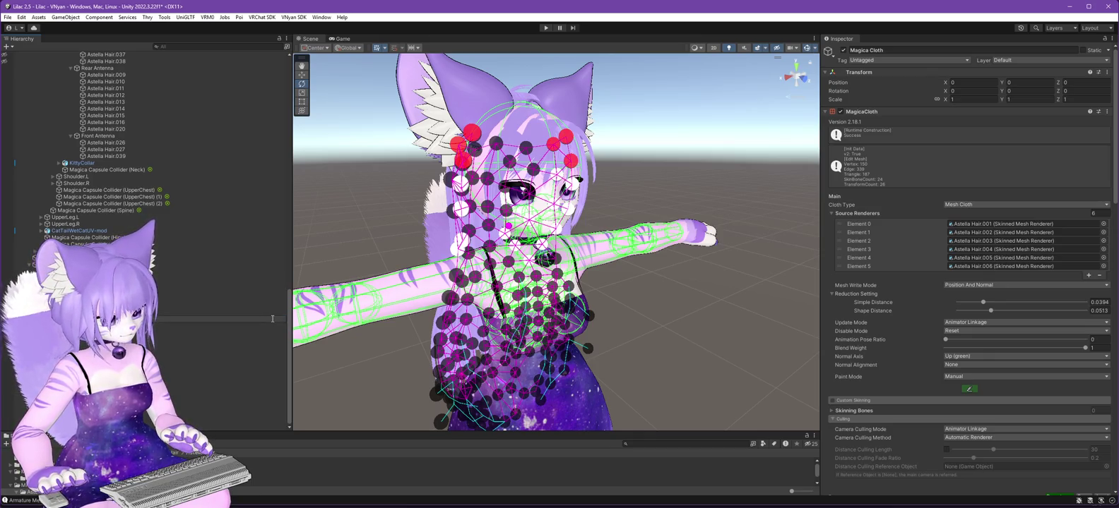
key(Return)
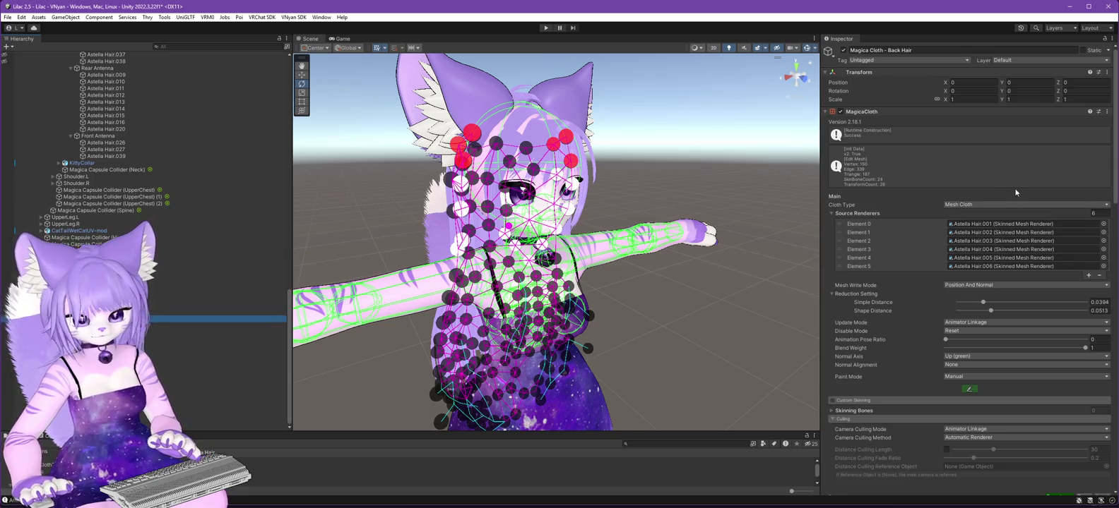
Start movement painting and fill every back hair point as Move.
click(969, 389)
drag(642, 213, 696, 194)
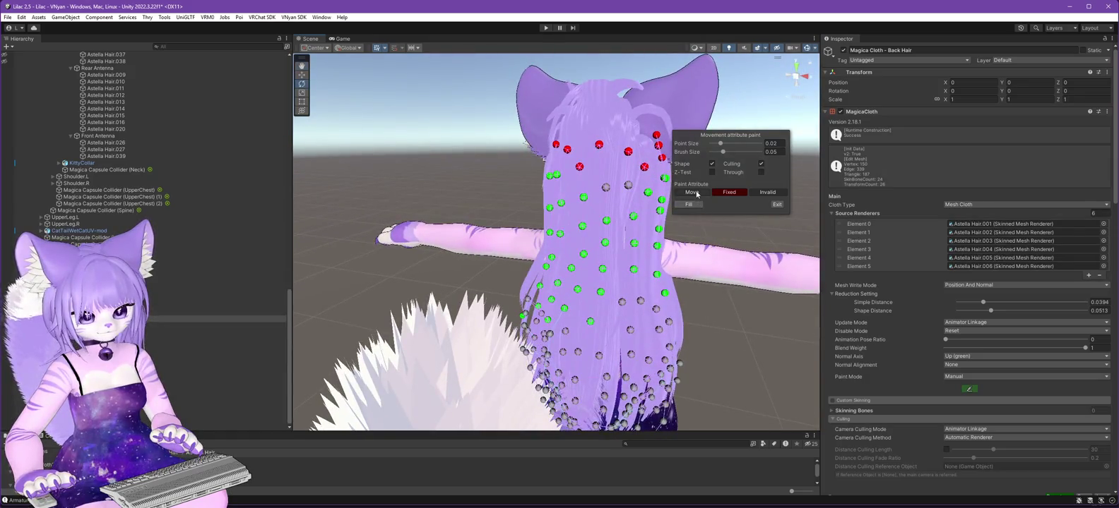
click(692, 193)
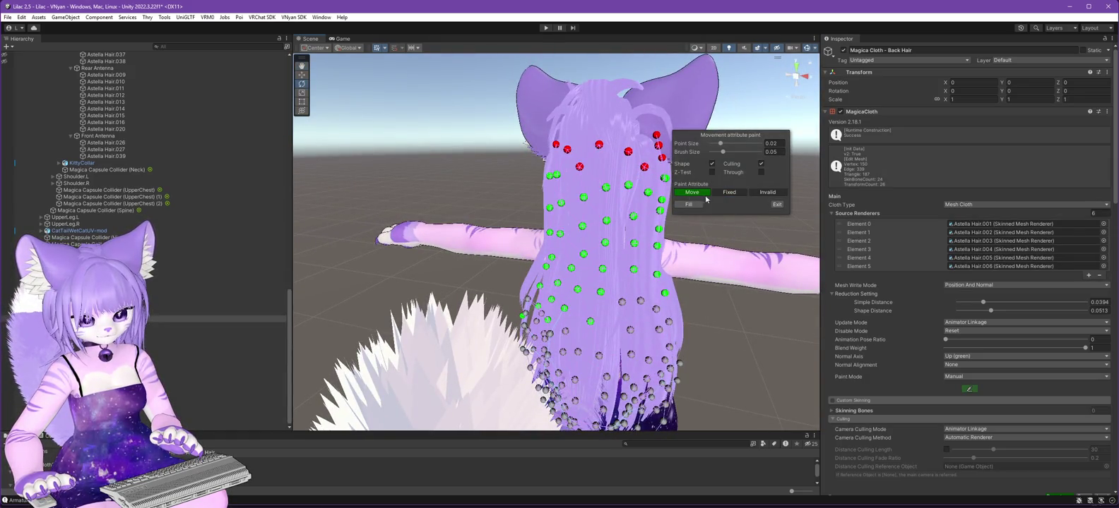
click(688, 204)
mouse_move(678, 233)
mouse_down()
mouse_move(566, 284)
mouse_move(622, 277)
mouse_up()
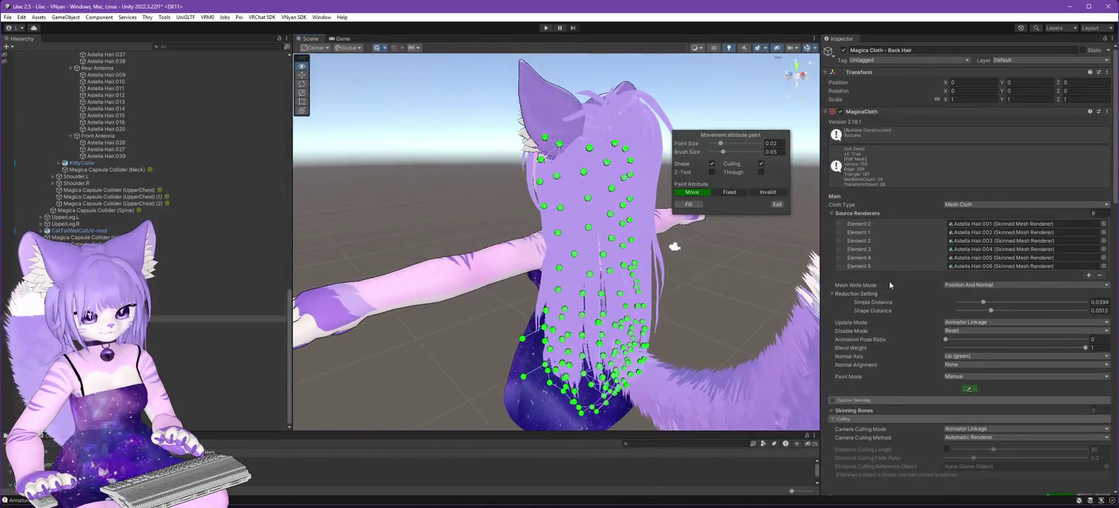
Paint the hair root points Fixed with brush size 0.012, checking from several angles.
click(730, 192)
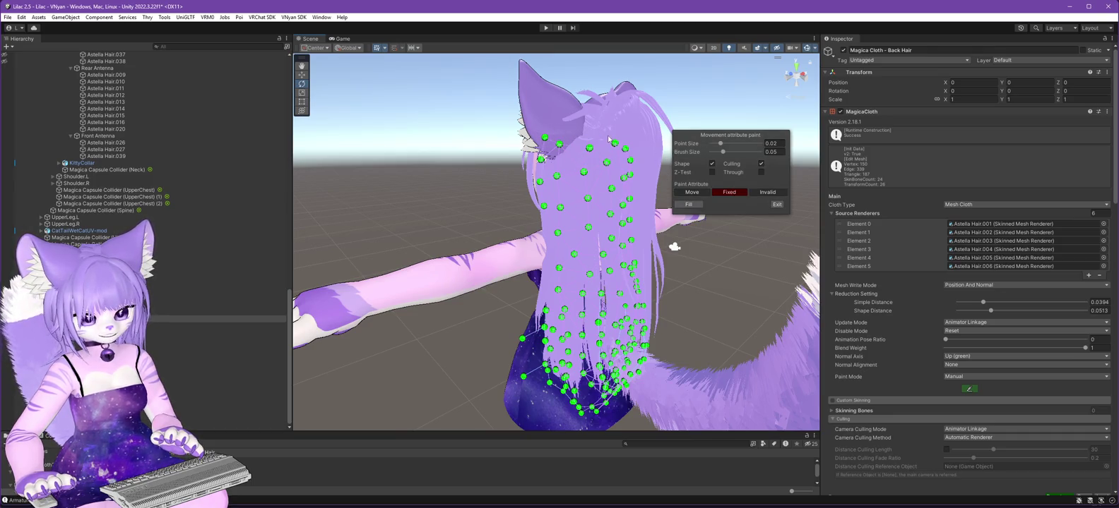
drag(724, 154, 714, 155)
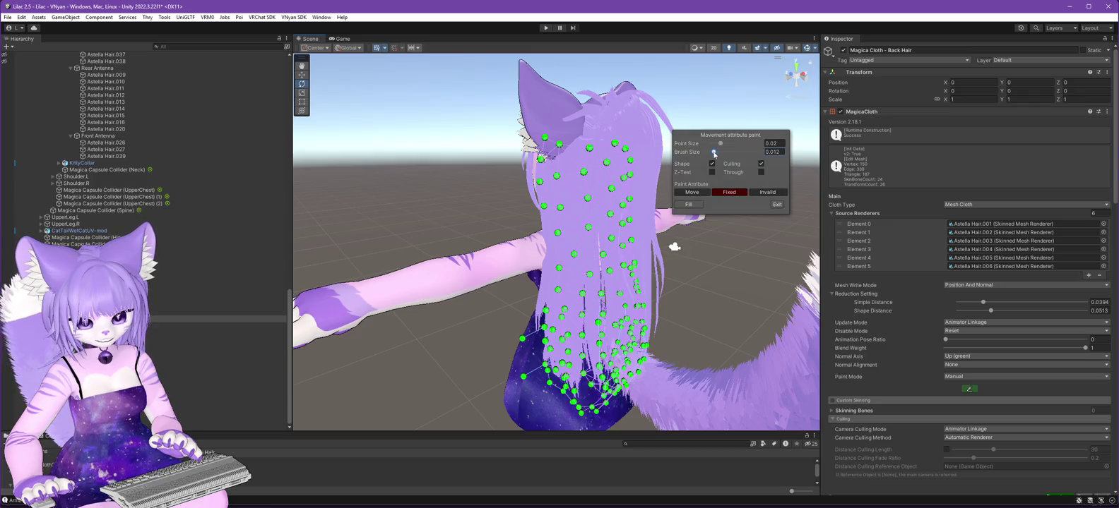
click(545, 141)
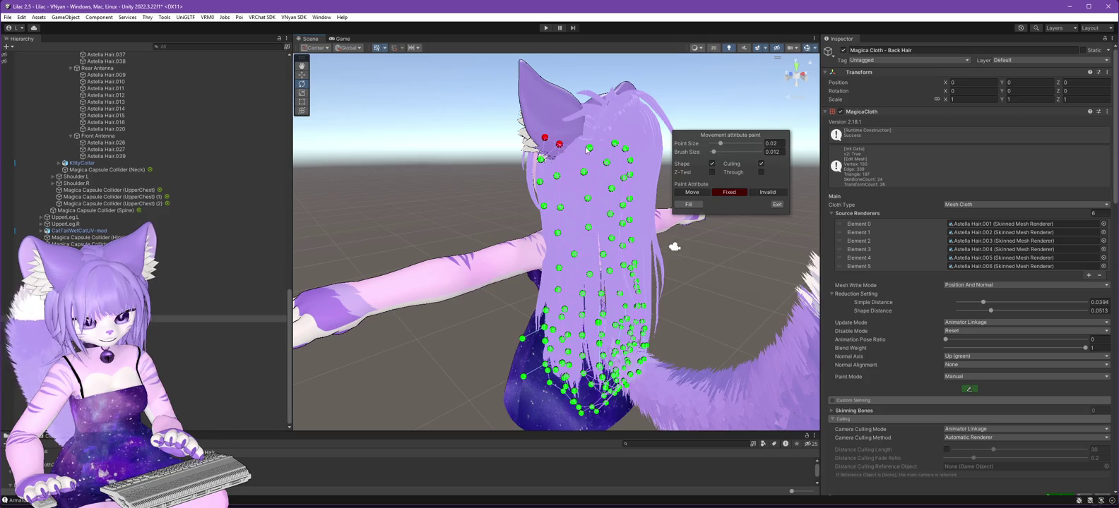
alt+drag(737, 267, 504, 306)
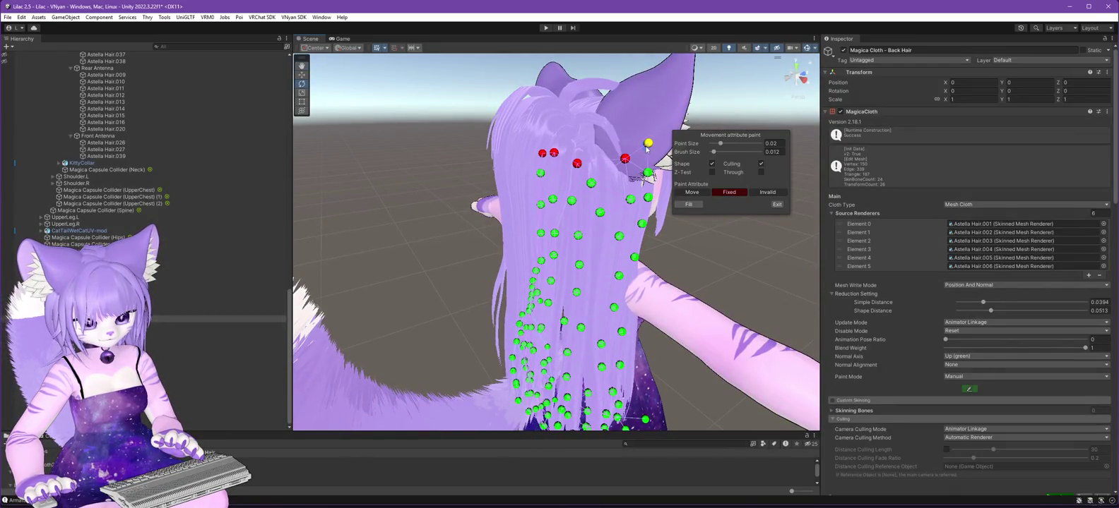
mouse_move(709, 260)
alt+mouse_down()
mouse_move(424, 268)
mouse_move(165, 258)
mouse_move(254, 245)
mouse_move(491, 128)
alt+mouse_up()
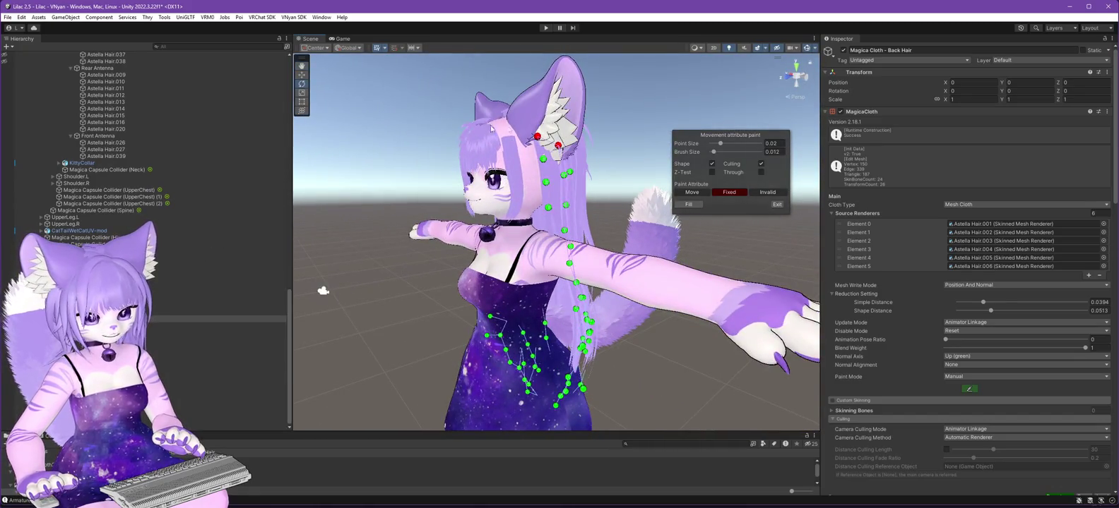
alt+drag(658, 227, 512, 232)
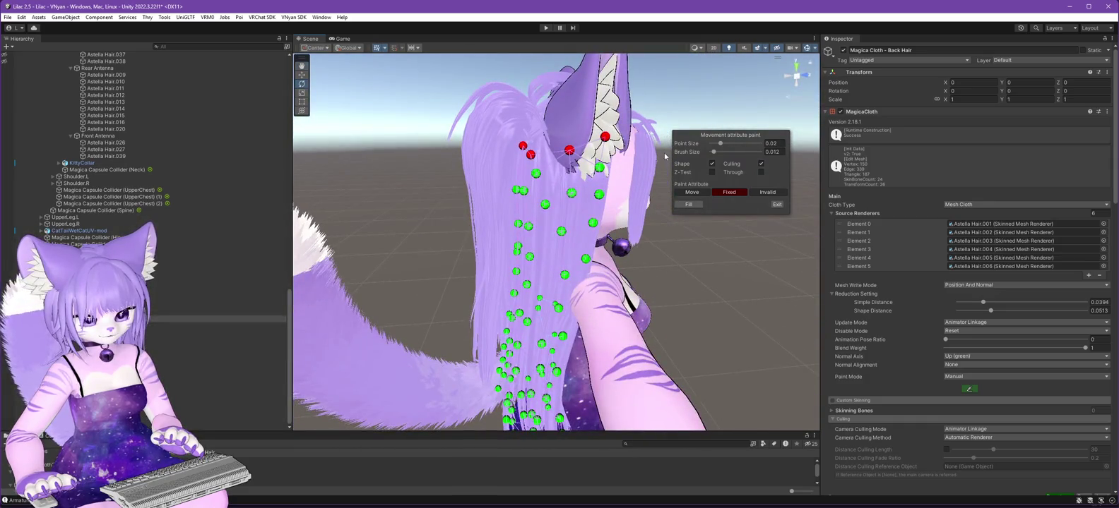
mouse_move(730, 258)
alt+mouse_down()
mouse_move(1041, 250)
mouse_move(396, 237)
mouse_move(661, 223)
mouse_move(657, 255)
alt+mouse_up()
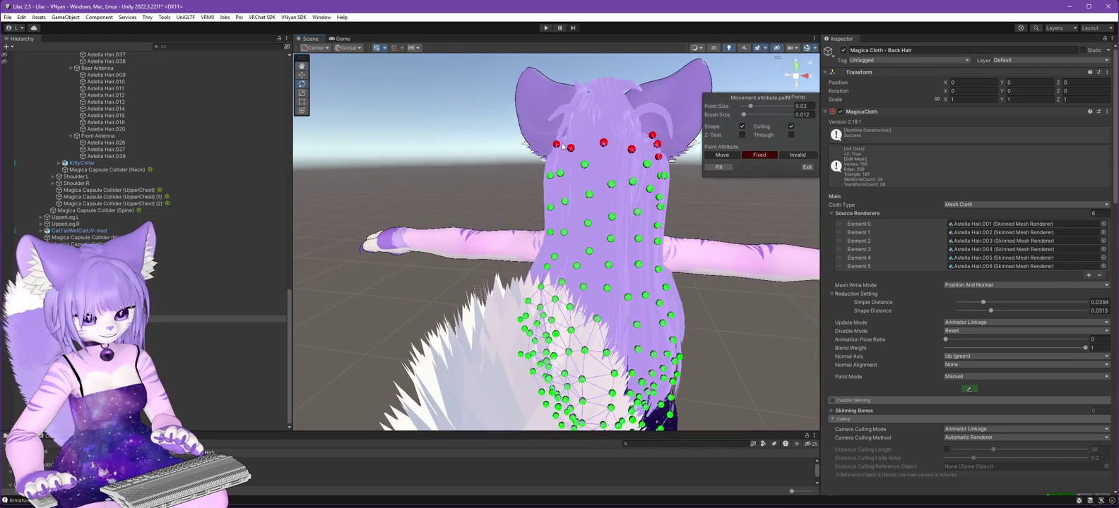
mouse_move(647, 164)
alt+mouse_down()
mouse_move(593, 212)
mouse_move(643, 251)
mouse_move(340, 260)
alt+mouse_up()
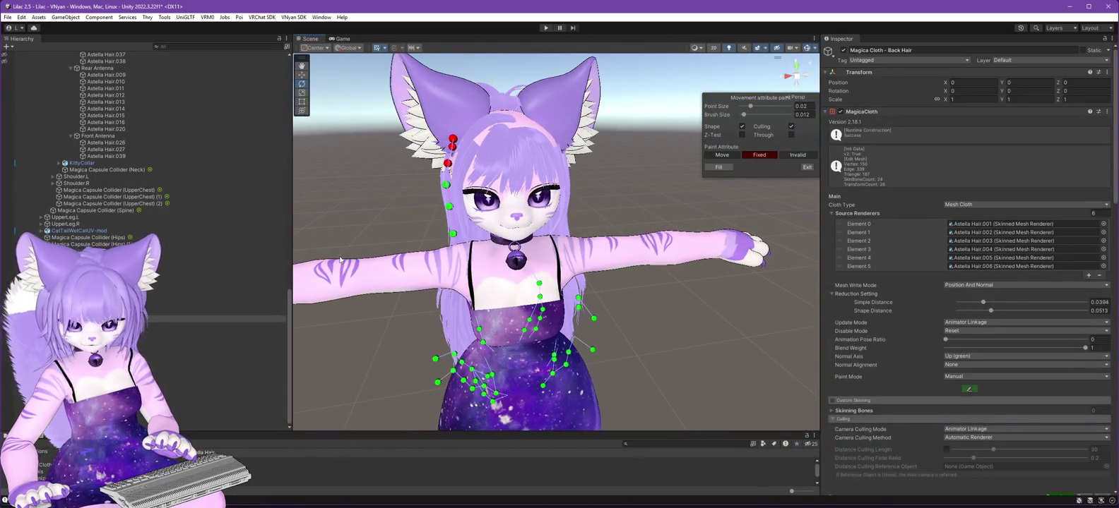
scroll(157, 161, up, 5)
Select the duplicated cloth object Magica Cloth - Back Hair (1) in the Hierarchy.
scroll(157, 161, up, 5)
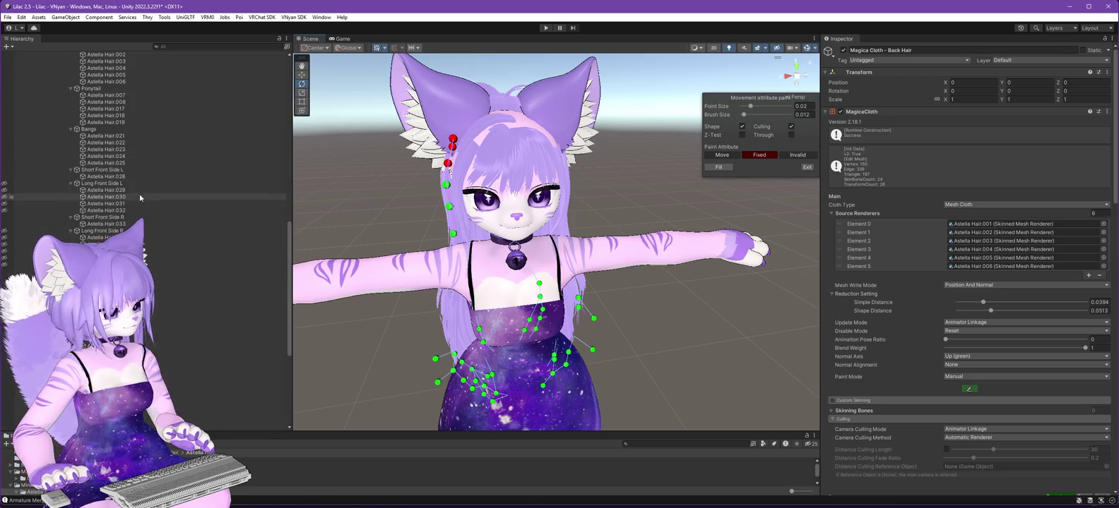
scroll(154, 190, up, 8)
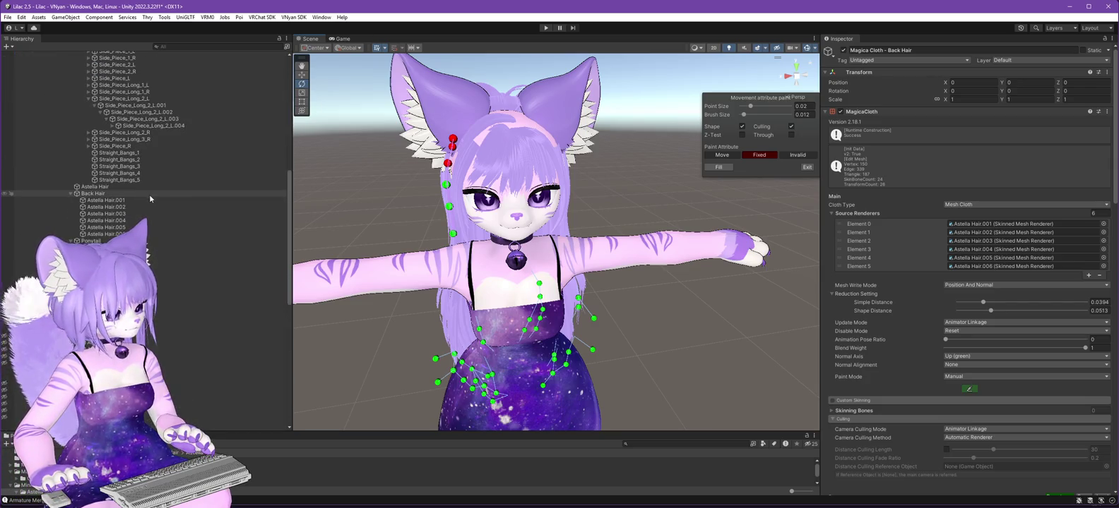
scroll(150, 199, down, 5)
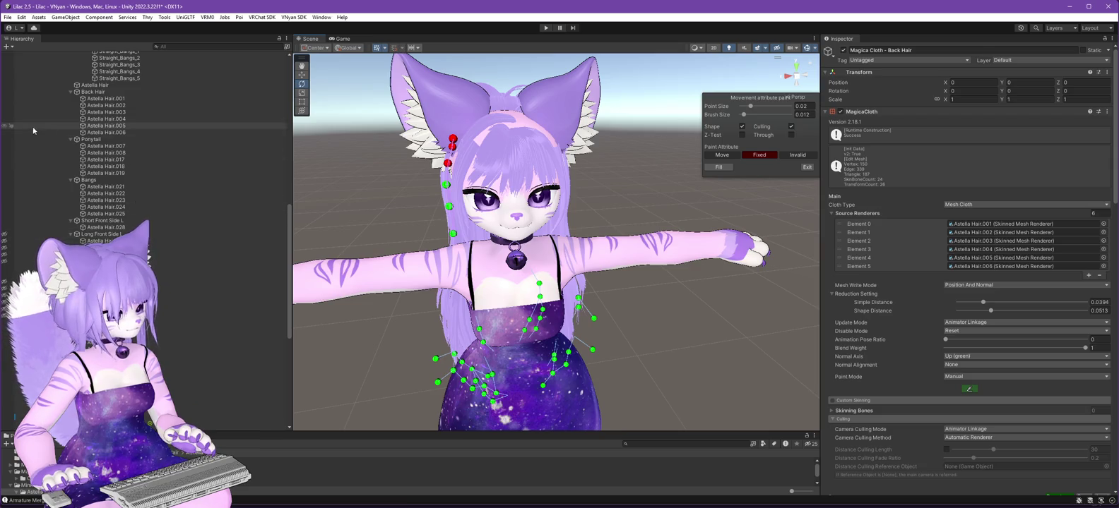
mouse_move(586, 311)
alt+mouse_down()
mouse_move(534, 327)
mouse_move(632, 257)
mouse_move(680, 353)
mouse_move(703, 342)
alt+mouse_up()
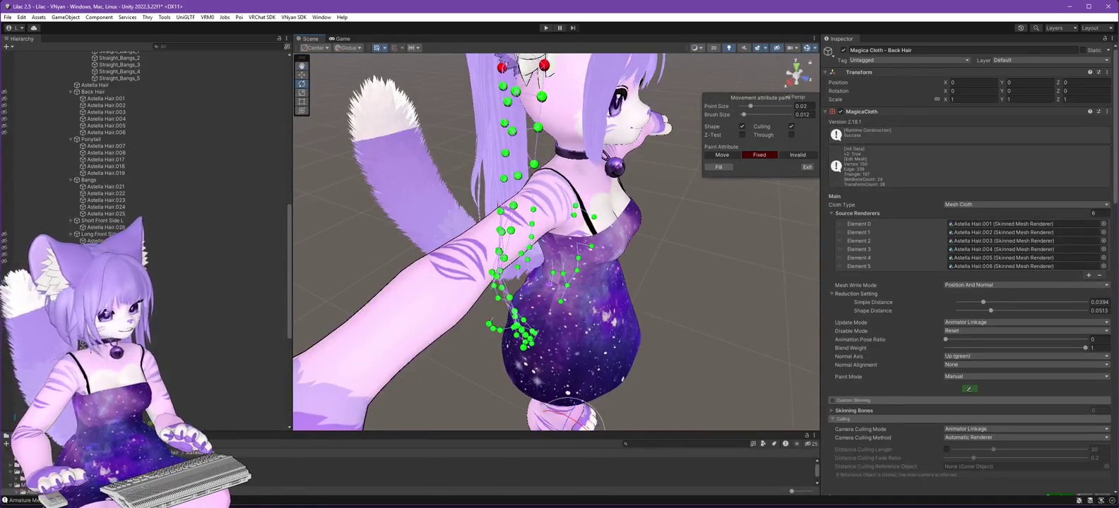
scroll(145, 142, down, 7)
scroll(145, 162, down, 3)
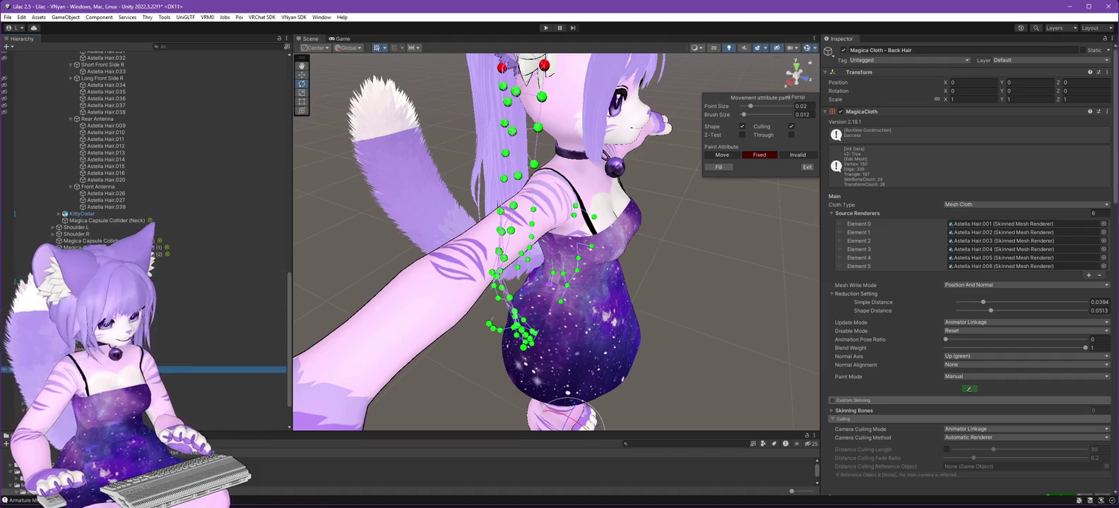
click(233, 376)
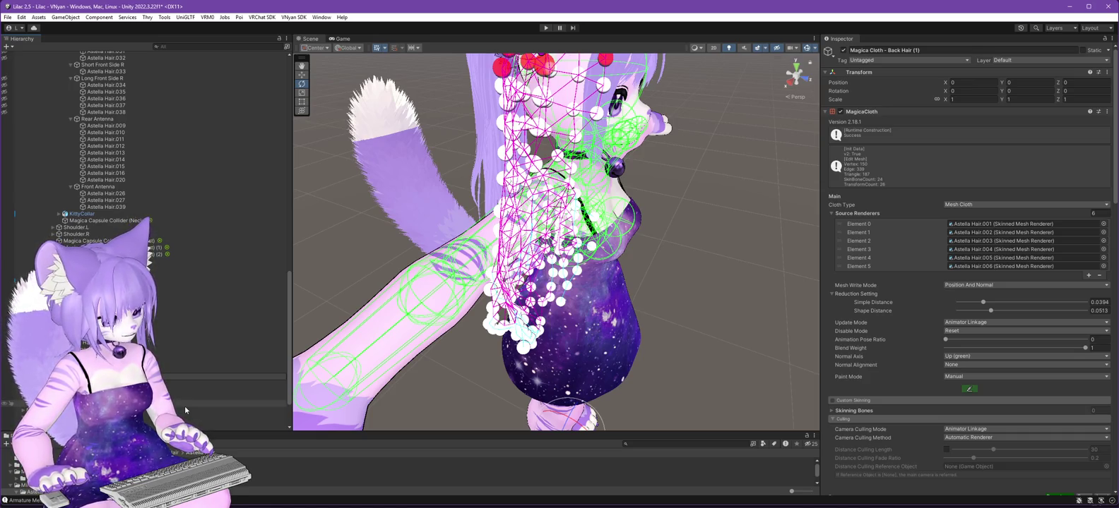
Rename the cloth to Magica Cloth - Pony Tail and set Source Renderers to 5.
key(Down)
scroll(155, 199, up, 15)
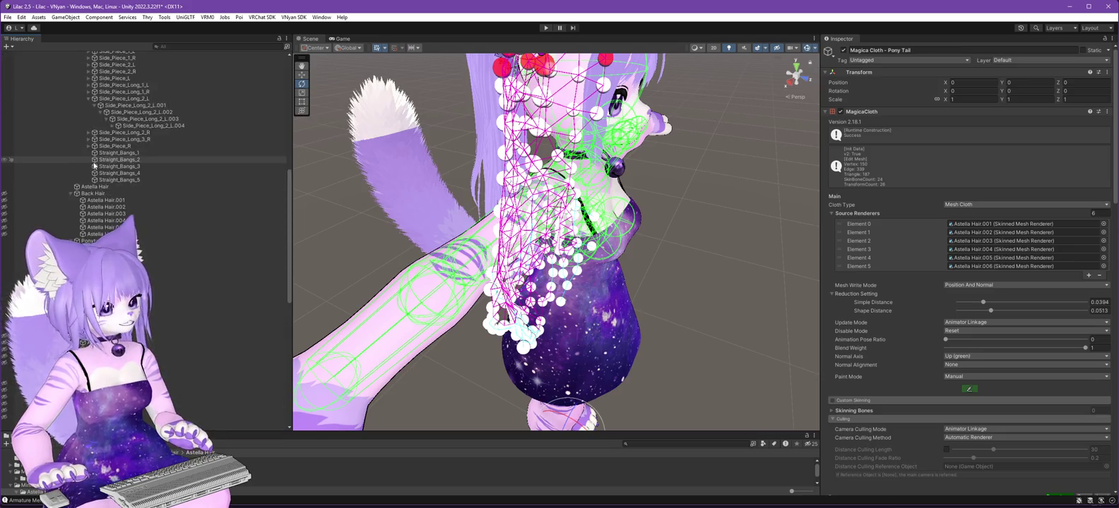
scroll(156, 198, down, 10)
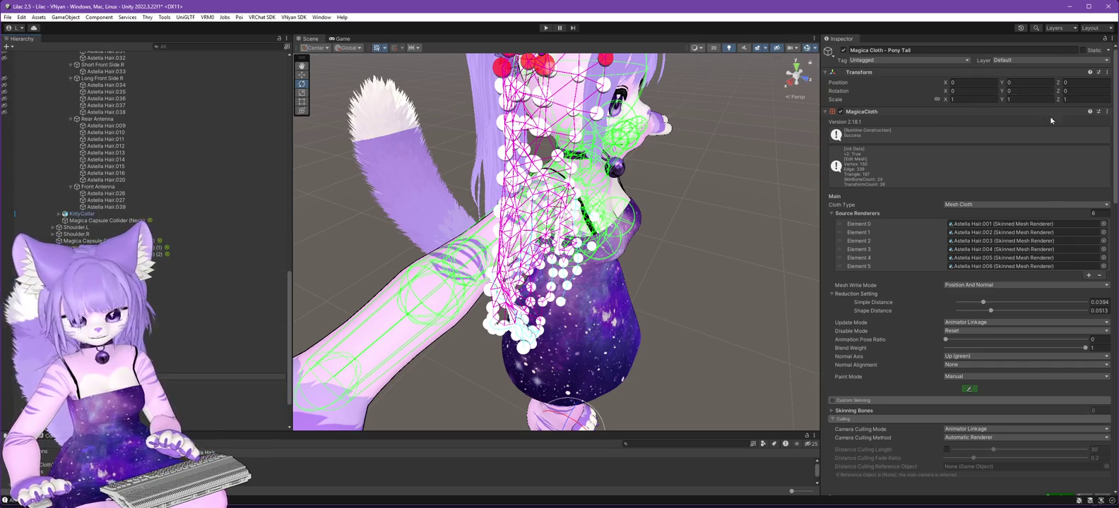
click(1102, 214)
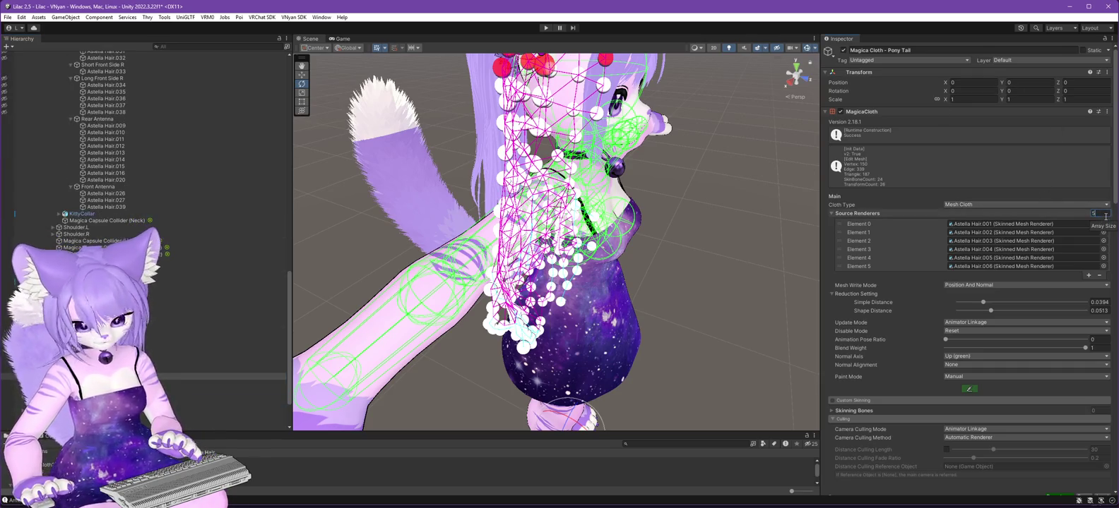
text(5)
key(Return)
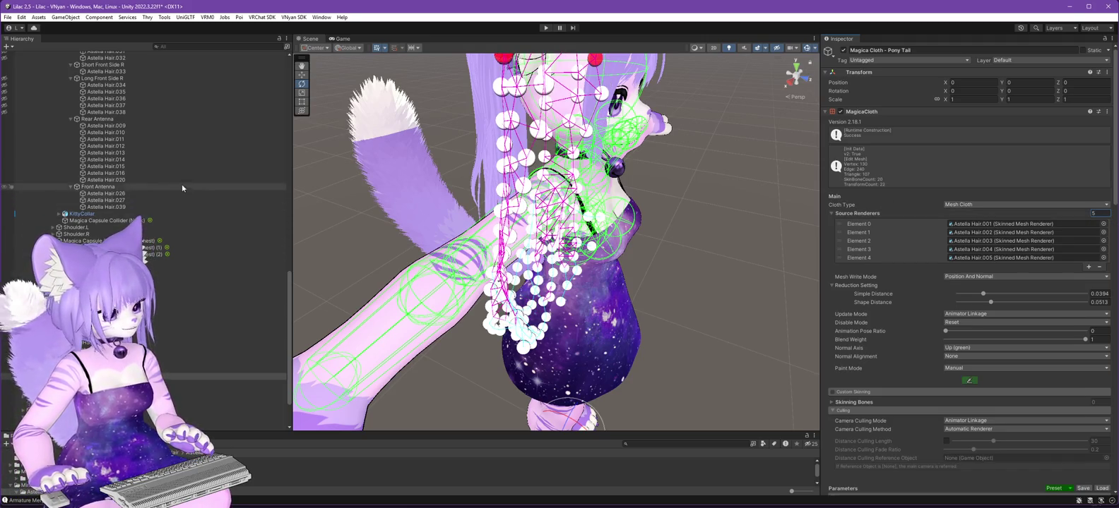
Assign Astella Hair.007, .008, .017, .018 and .019 as the five source renderers.
scroll(141, 155, up, 6)
scroll(141, 144, up, 3)
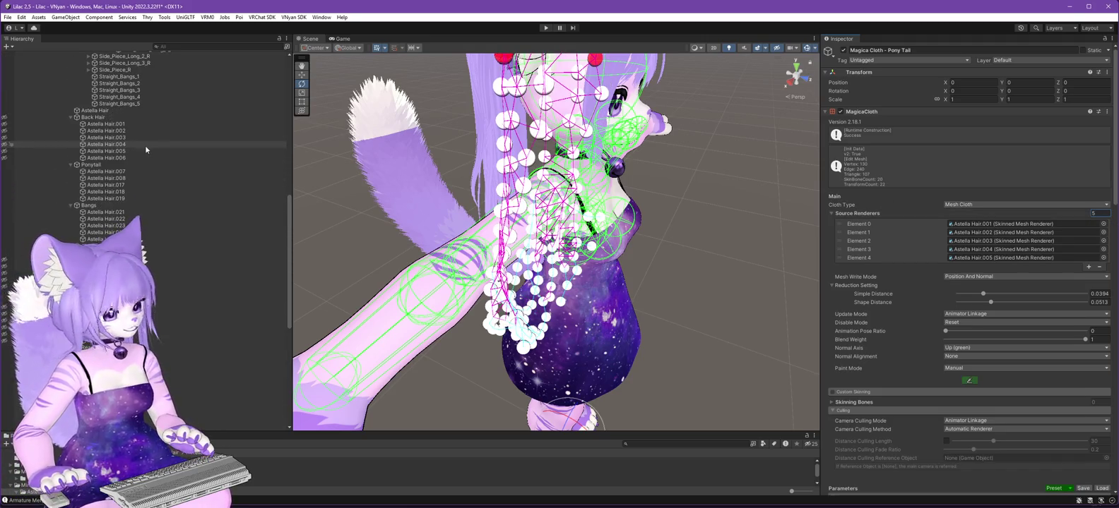
drag(106, 172, 1017, 224)
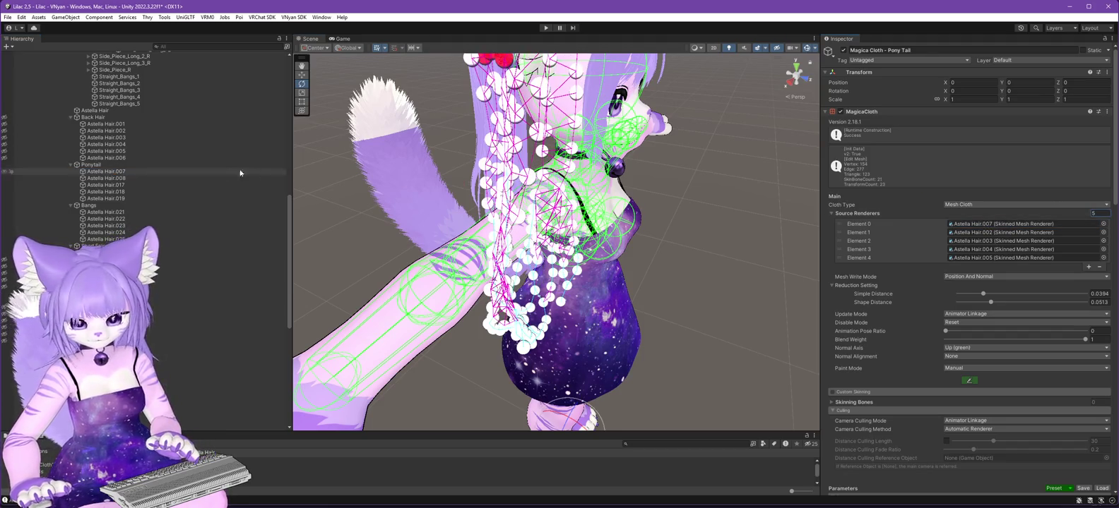
mouse_move(106, 178)
mouse_down()
mouse_move(1015, 205)
mouse_move(1017, 232)
mouse_up()
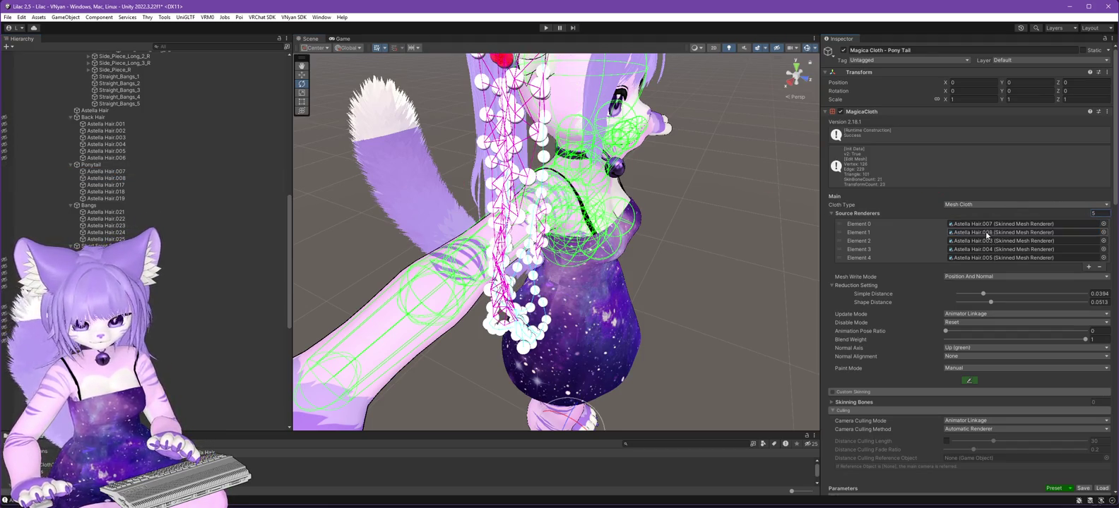
drag(108, 186, 1017, 240)
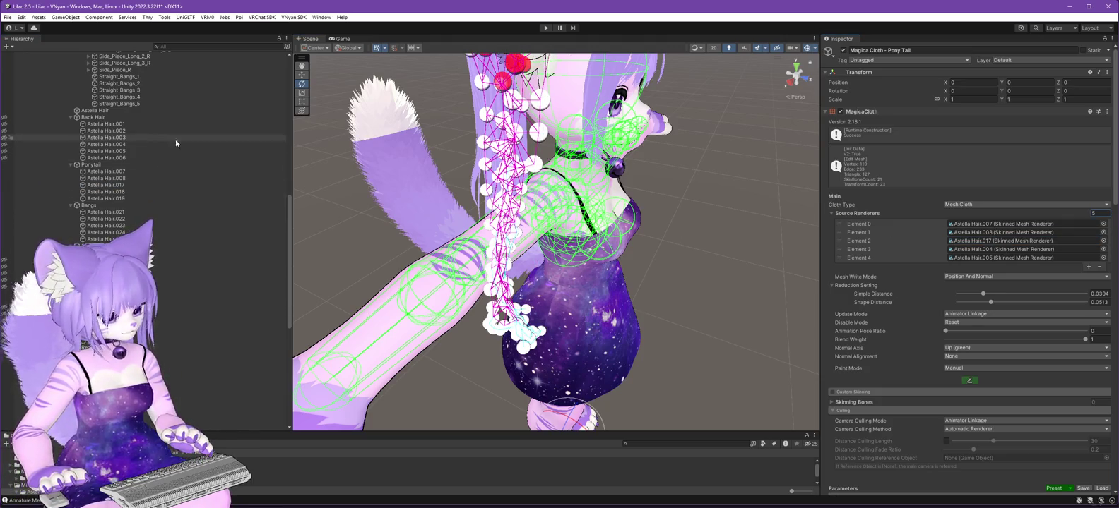
mouse_move(106, 192)
mouse_down()
mouse_move(886, 204)
mouse_move(1003, 257)
mouse_up()
mouse_move(536, 212)
mouse_down()
mouse_move(677, 213)
mouse_move(676, 273)
mouse_up()
Start point painting on the Pony Tail cloth with Move, zooming in on the ponytail.
click(969, 382)
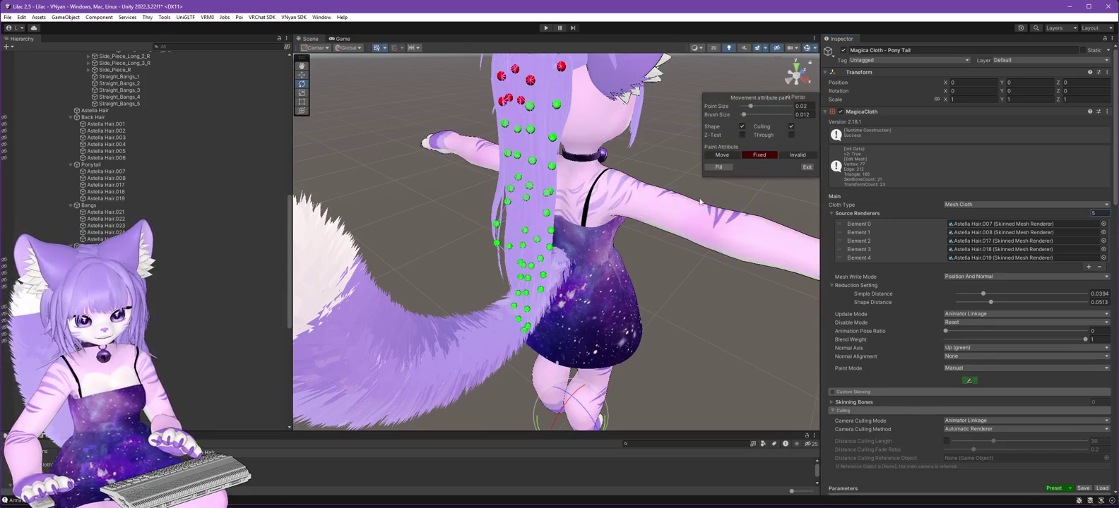
drag(635, 195, 591, 196)
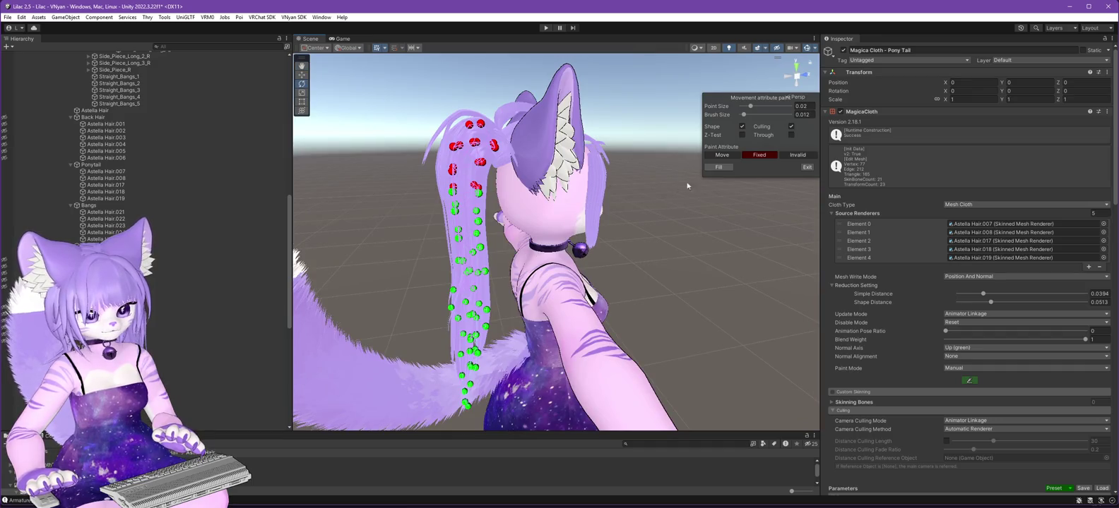
click(721, 156)
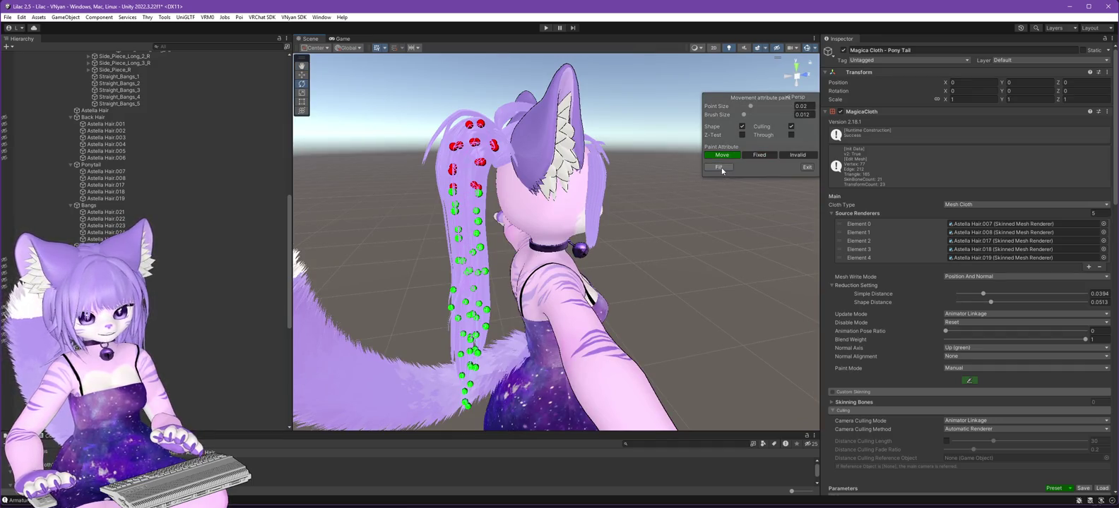
scroll(640, 249, up, 3)
mouse_move(639, 249)
mouse_down()
mouse_move(646, 228)
mouse_move(661, 247)
mouse_move(683, 245)
mouse_move(473, 200)
mouse_up()
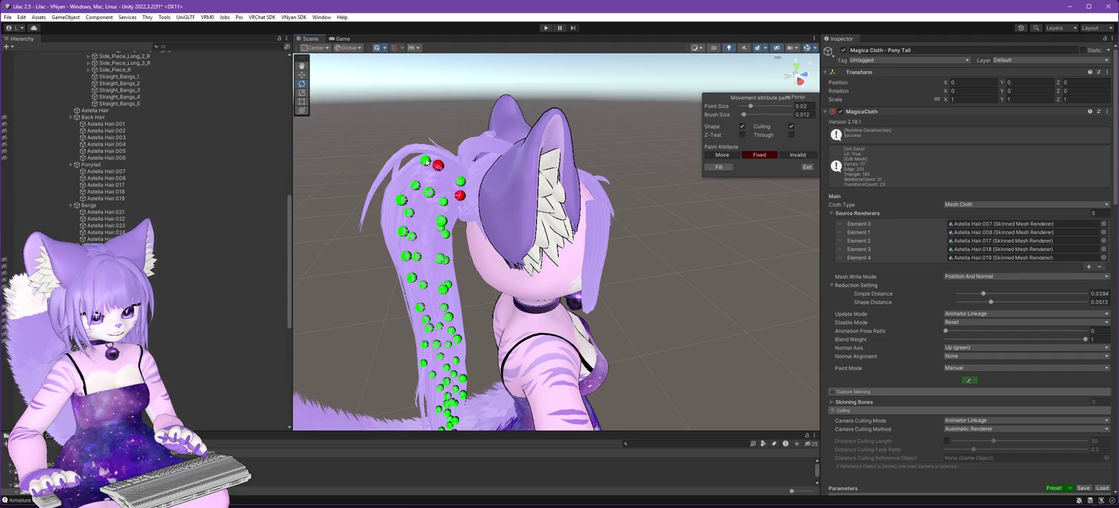
drag(425, 164, 636, 248)
drag(509, 208, 634, 295)
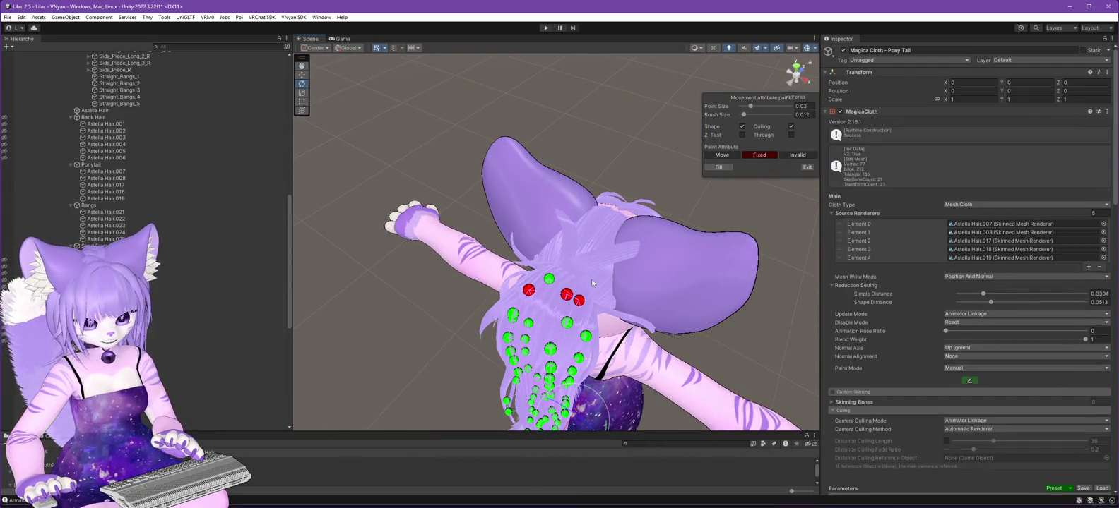
Enable Through painting for hidden points and enlarge the brush size to 0.1.
click(790, 128)
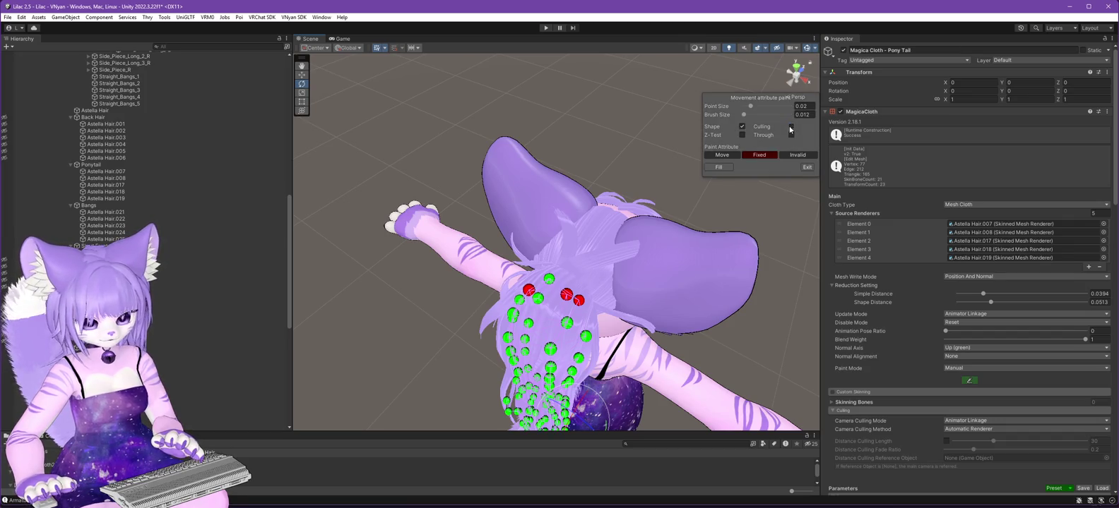
mouse_move(688, 293)
mouse_down()
mouse_move(698, 311)
mouse_move(516, 266)
mouse_move(466, 247)
mouse_move(483, 229)
mouse_up()
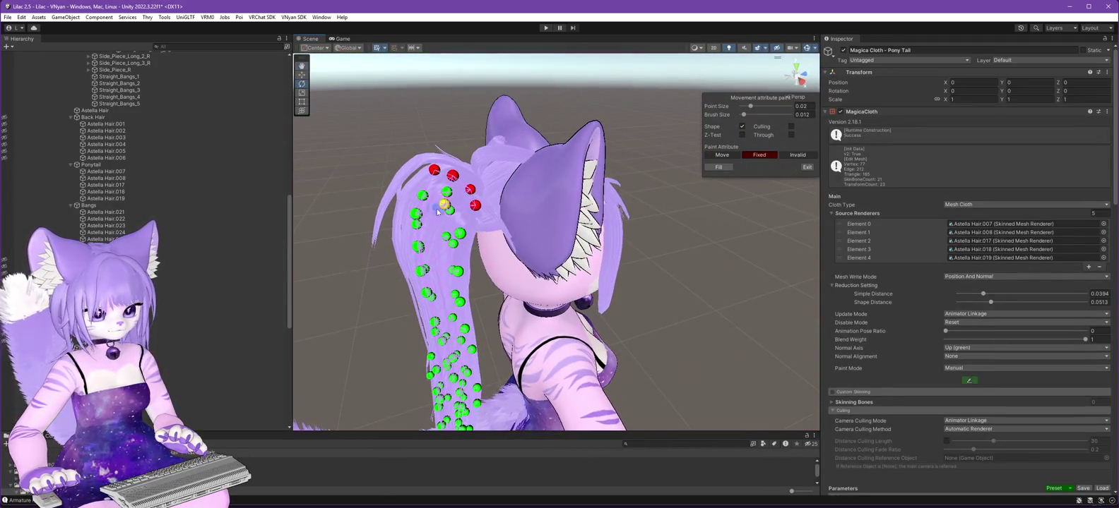
drag(517, 178, 528, 179)
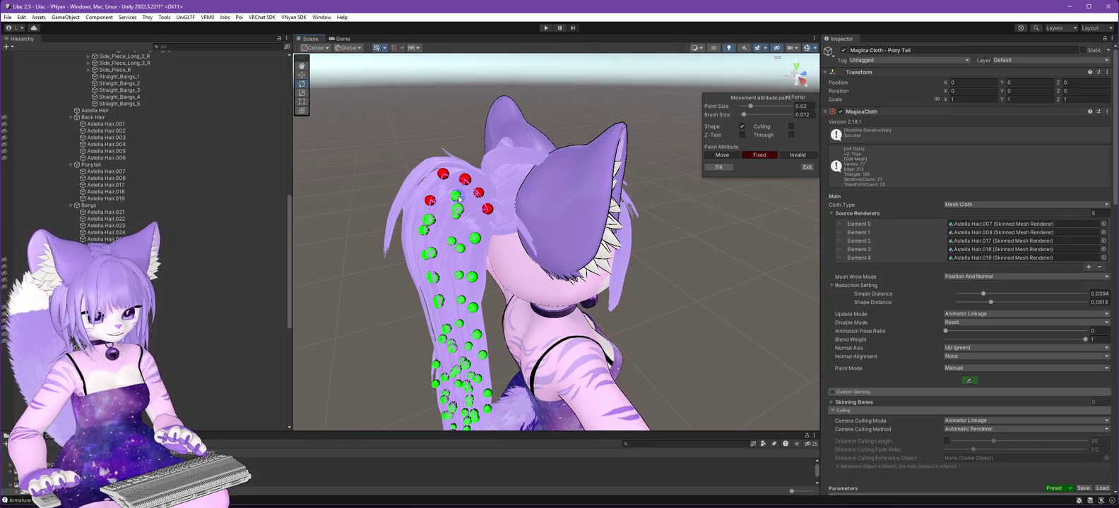
mouse_move(495, 204)
mouse_down()
mouse_move(622, 238)
mouse_move(598, 267)
mouse_move(614, 273)
mouse_move(798, 278)
mouse_move(682, 260)
mouse_up()
scroll(684, 260, up, 3)
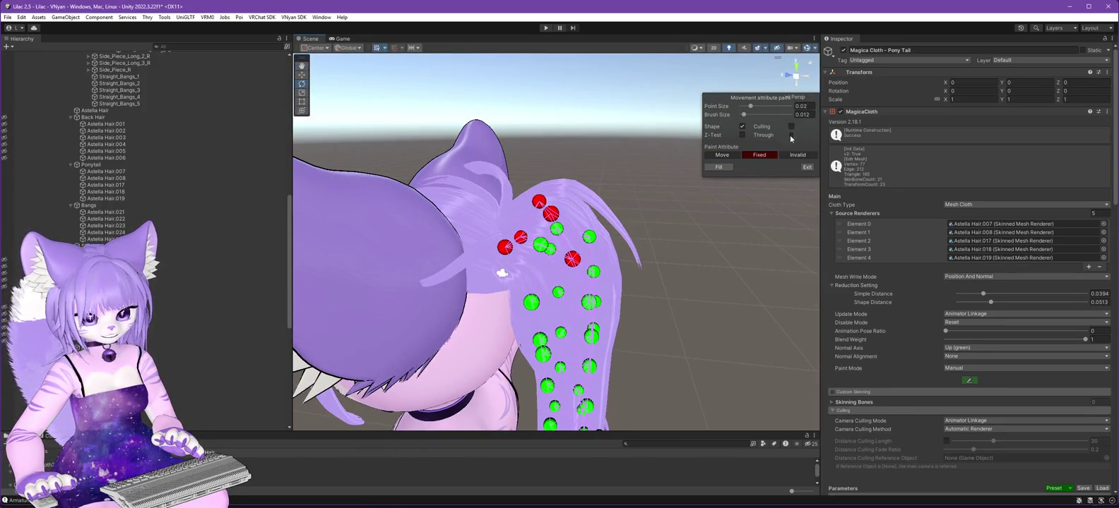
click(790, 135)
mouse_move(720, 289)
mouse_down()
mouse_move(646, 312)
mouse_move(622, 297)
mouse_up()
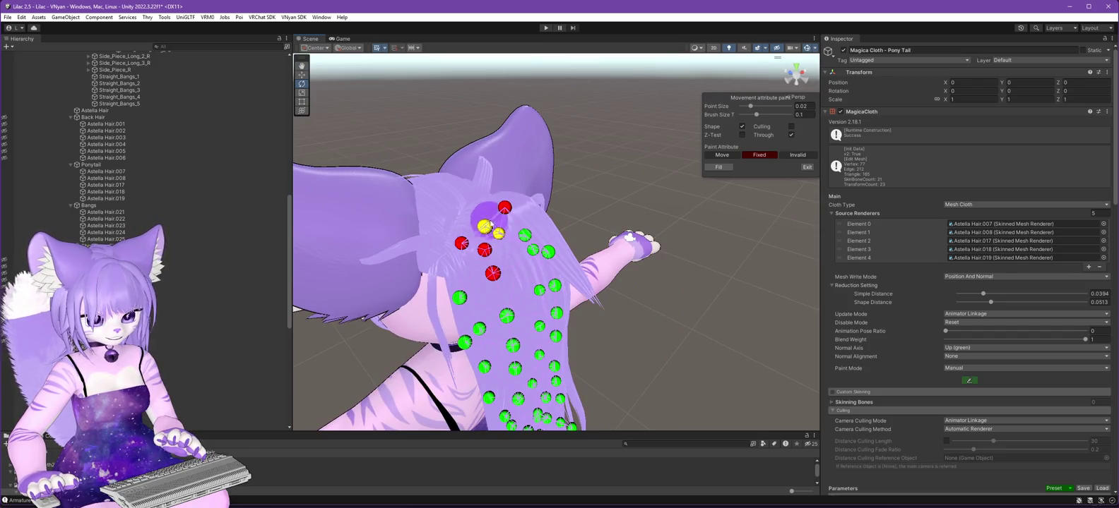
Paint the ponytail's top root points Fixed, then reselect the Lilac 2.5.3 avatar root.
mouse_move(515, 226)
mouse_down()
mouse_move(320, 250)
mouse_move(425, 287)
mouse_move(467, 289)
mouse_up()
click(493, 224)
mouse_move(537, 233)
mouse_down()
mouse_move(621, 272)
mouse_move(902, 196)
mouse_move(713, 247)
mouse_move(811, 257)
mouse_move(211, 271)
mouse_up()
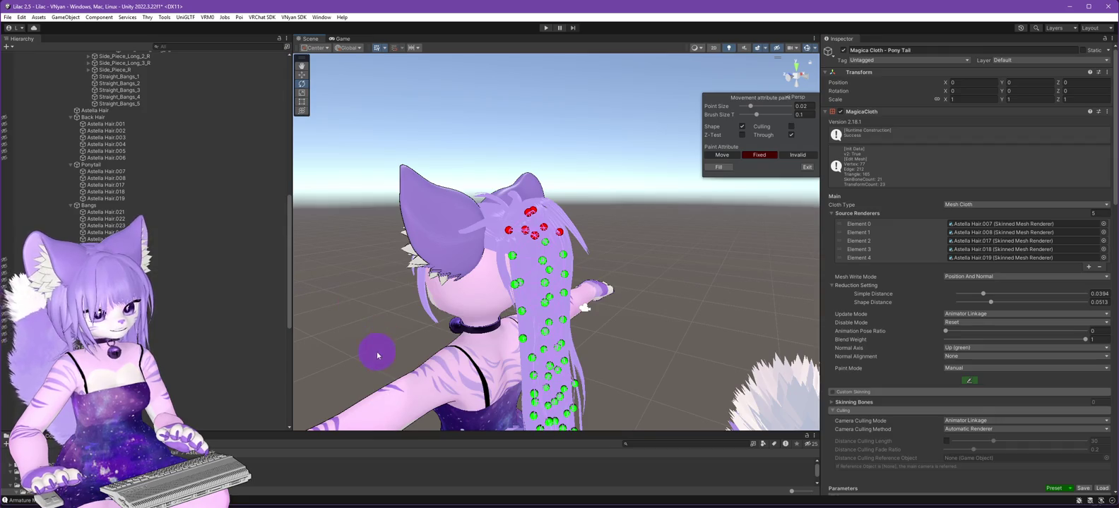
mouse_move(377, 356)
mouse_down()
mouse_move(374, 337)
mouse_move(297, 351)
mouse_up()
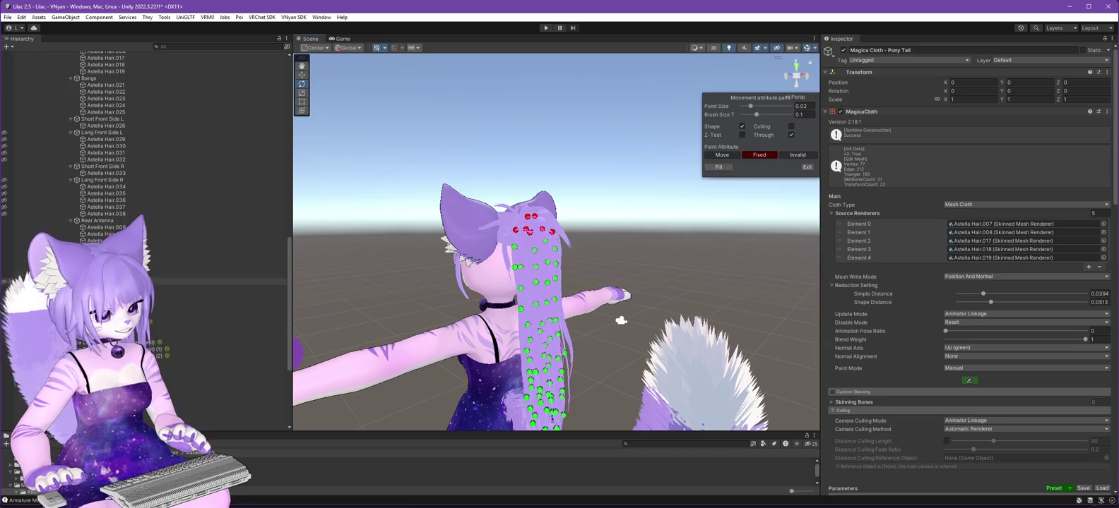
scroll(166, 248, up, 10)
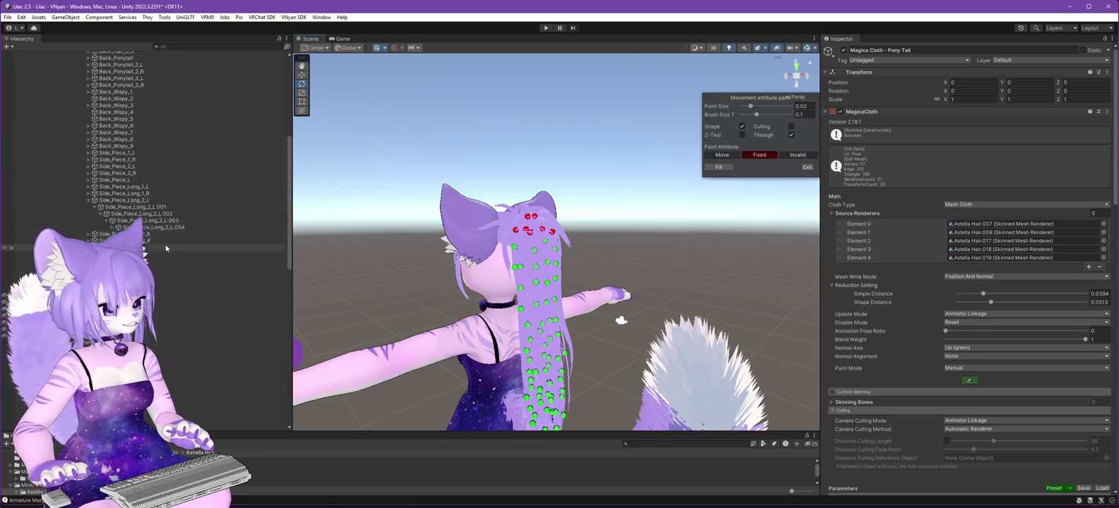
scroll(166, 248, up, 10)
click(55, 74)
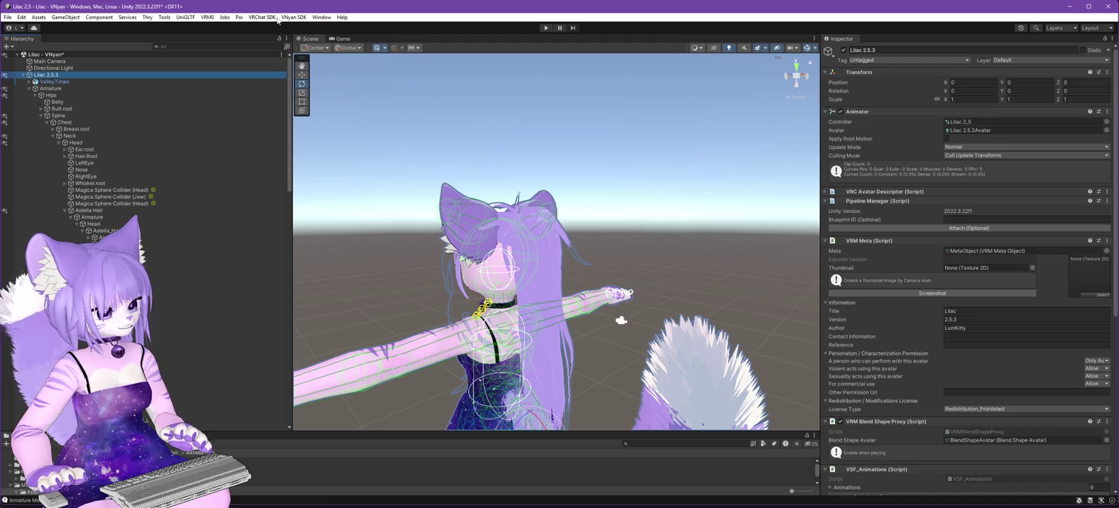
Save the scene and export the avatar as Lilac 2.6.0.vsfavatar, replacing the existing file.
click(9, 20)
click(29, 59)
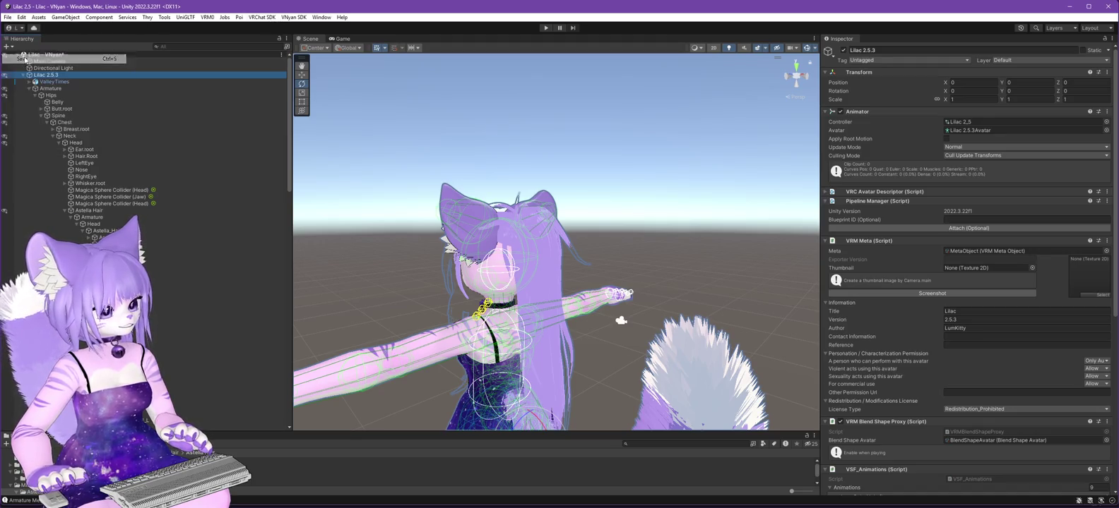
click(293, 17)
mouse_move(332, 36)
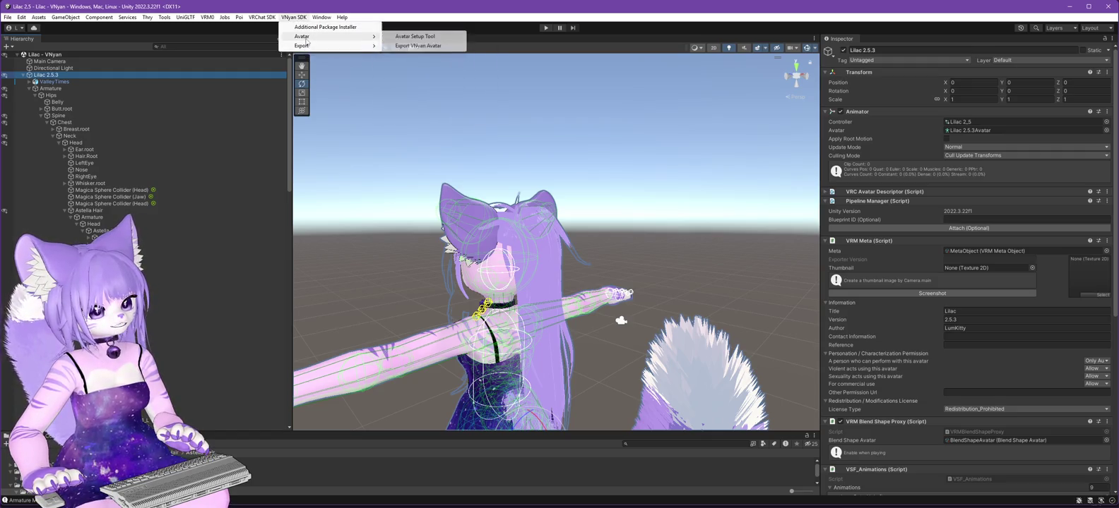
click(405, 46)
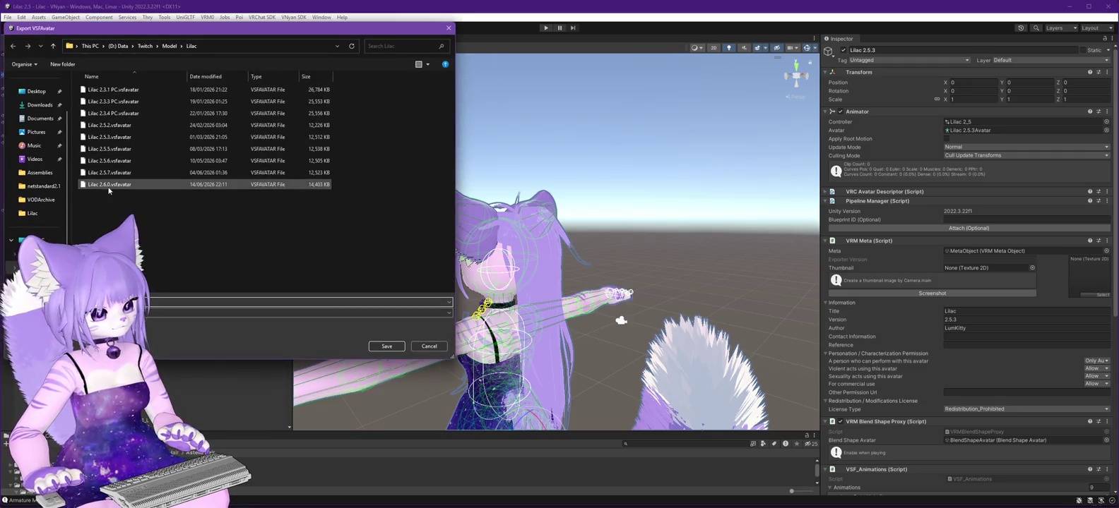
key(Return)
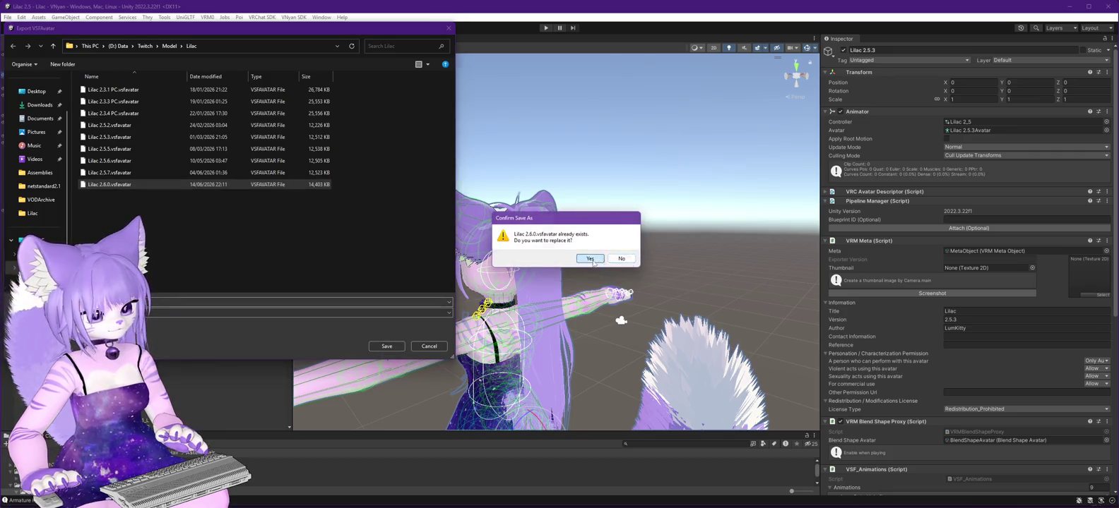
click(590, 259)
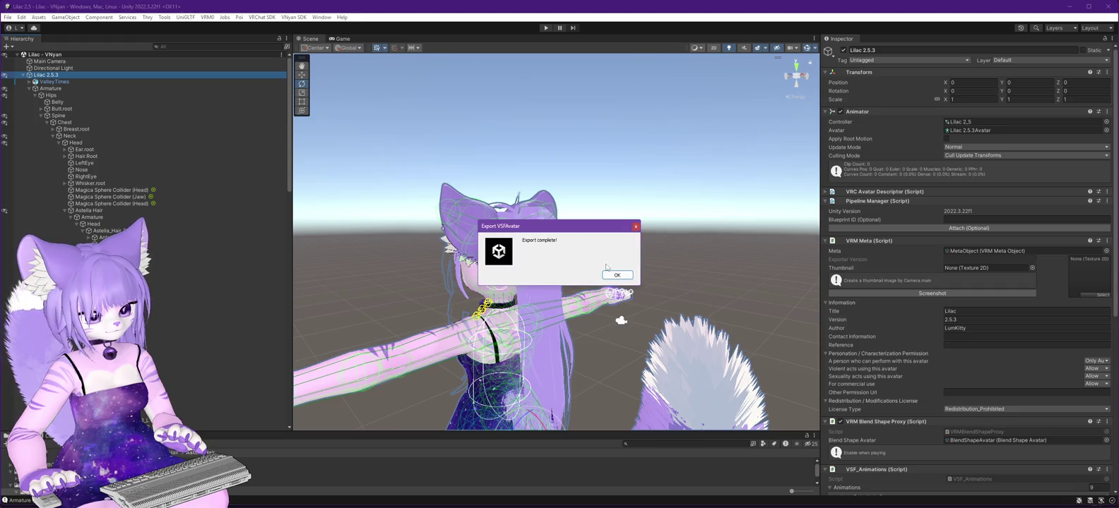
Dismiss the export-complete message and bring up VNyan's Load Avatar dialog.
click(618, 276)
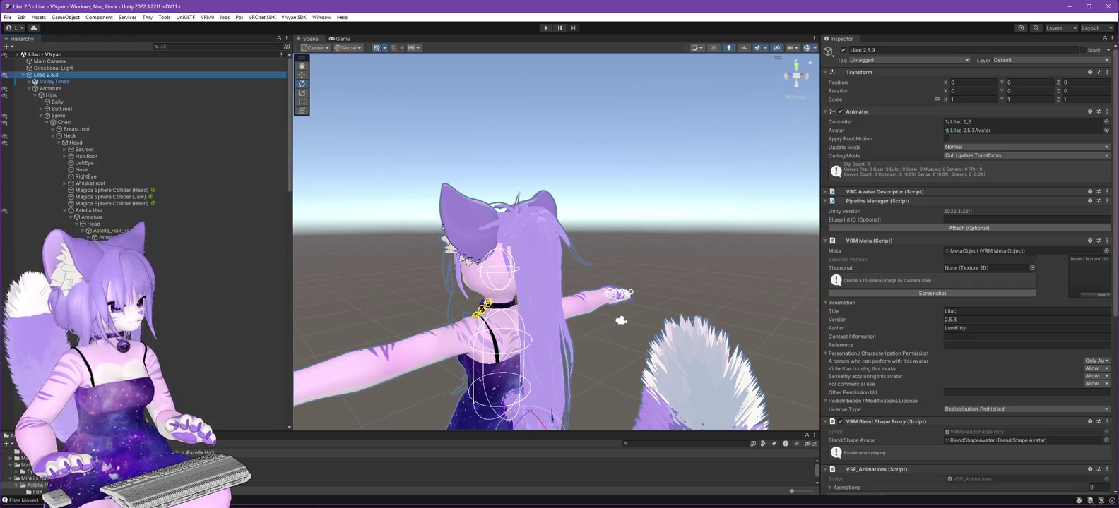
key(alt+Tab)
click(1010, 72)
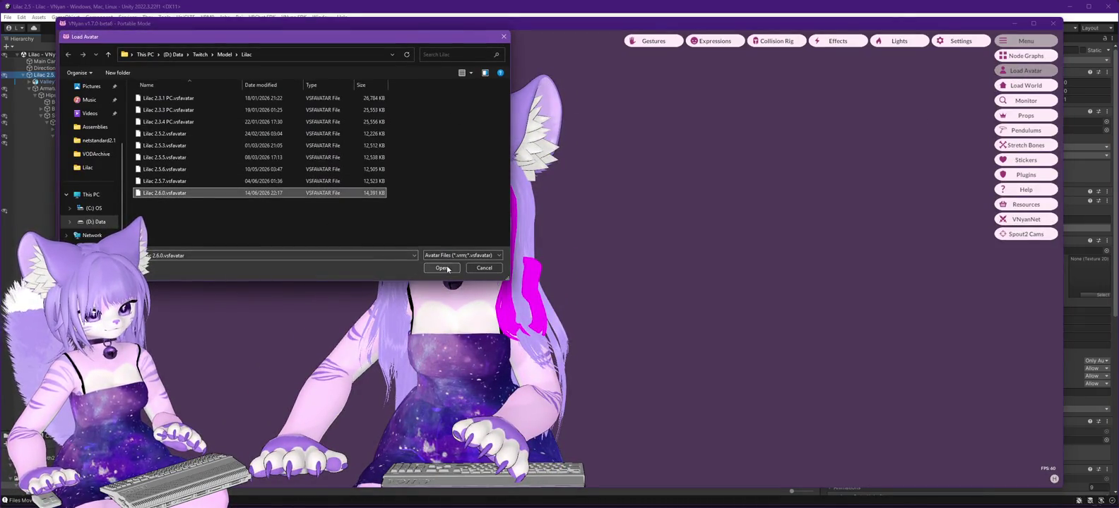
Load Lilac 2.6.0.vsfavatar in VNyan, orbit to check the hair and tail, then return to Unity.
click(447, 269)
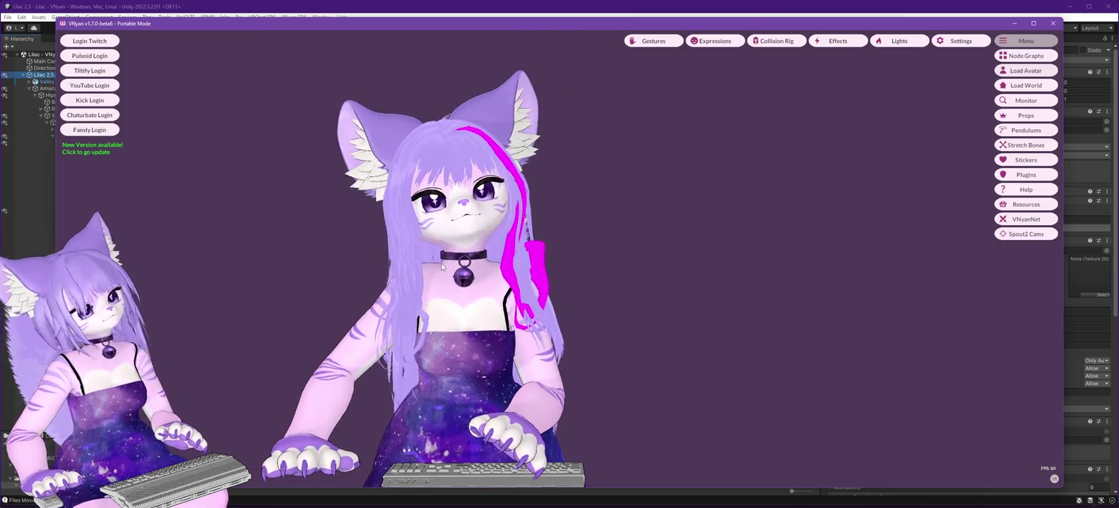
mouse_move(441, 267)
mouse_down()
mouse_move(529, 303)
mouse_move(828, 293)
mouse_move(589, 247)
mouse_move(513, 259)
mouse_move(637, 278)
mouse_move(530, 268)
mouse_move(569, 282)
mouse_move(486, 269)
mouse_move(452, 279)
mouse_up()
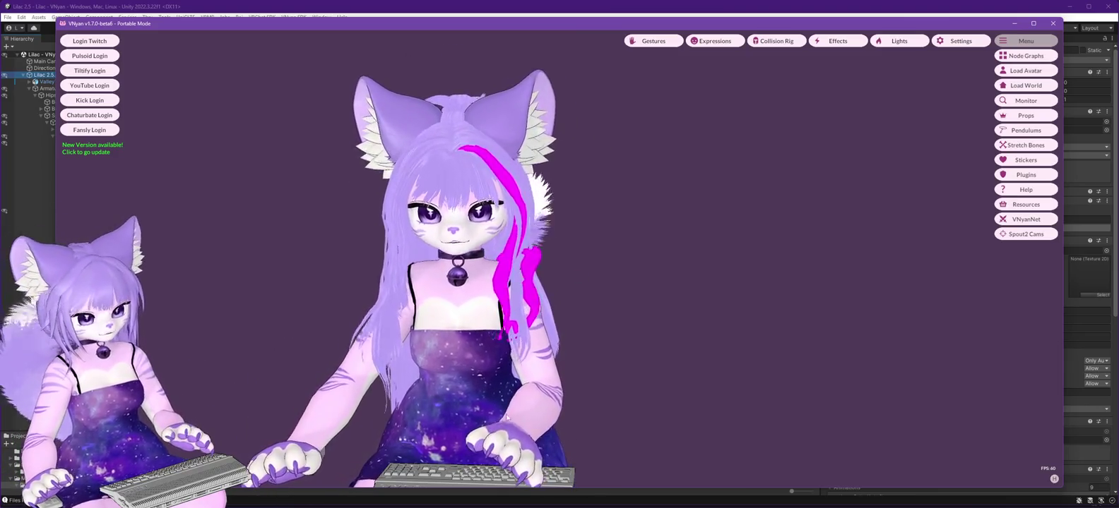
mouse_move(372, 343)
mouse_down()
mouse_move(498, 323)
mouse_move(360, 334)
mouse_move(406, 339)
mouse_move(325, 344)
mouse_move(317, 334)
mouse_up()
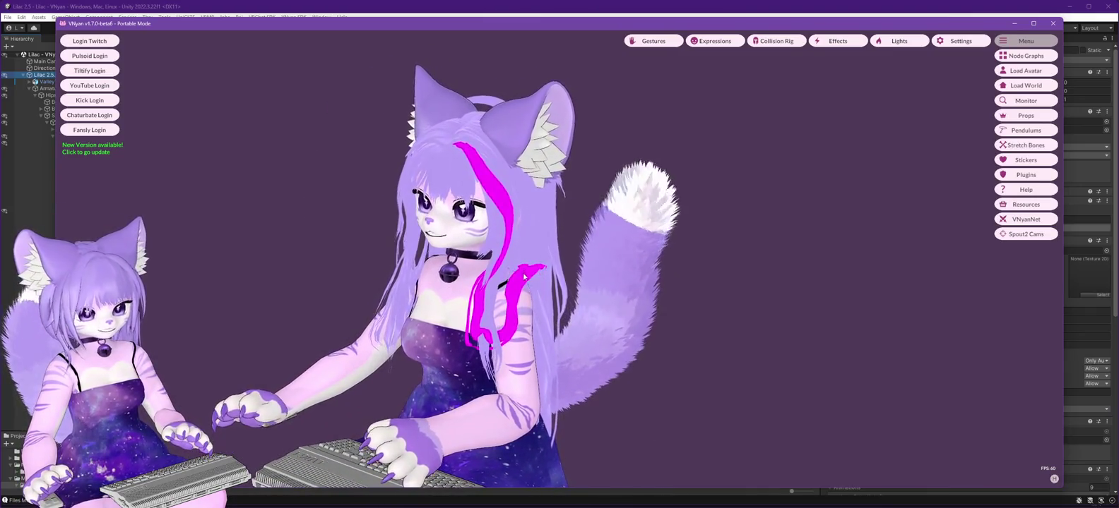
drag(674, 431, 609, 401)
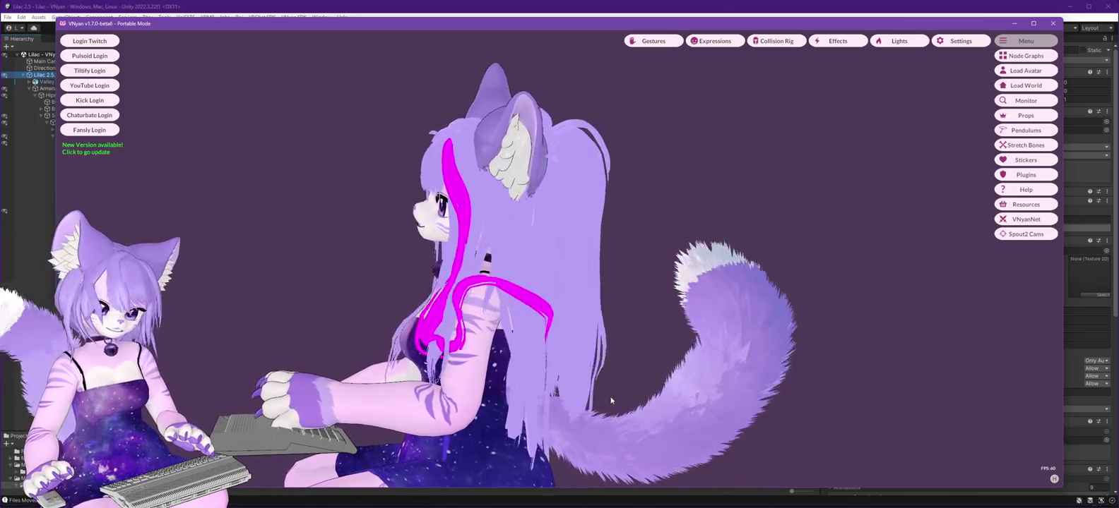
mouse_move(610, 400)
mouse_down()
mouse_move(662, 425)
mouse_move(695, 424)
mouse_move(682, 427)
mouse_up()
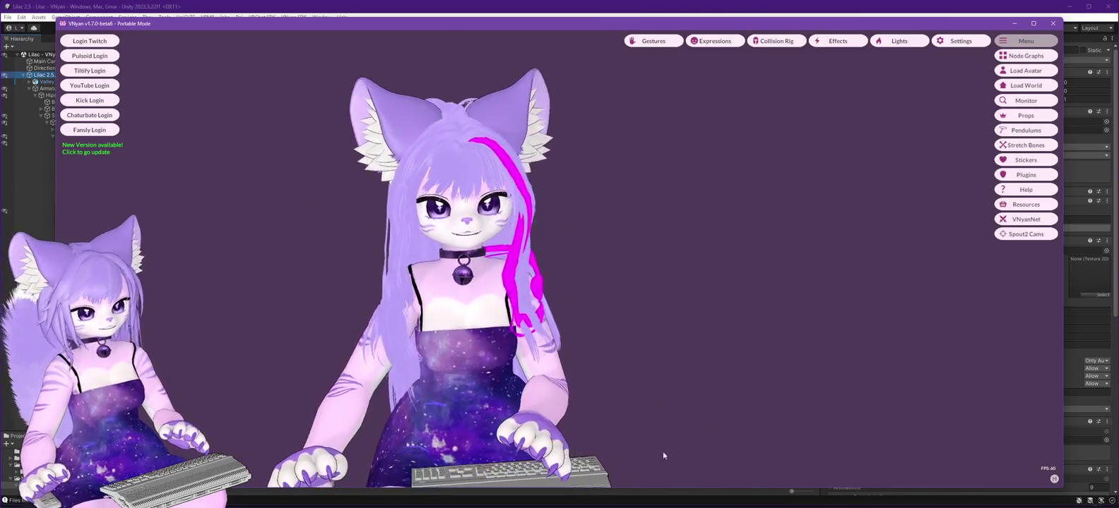
key(alt+Tab)
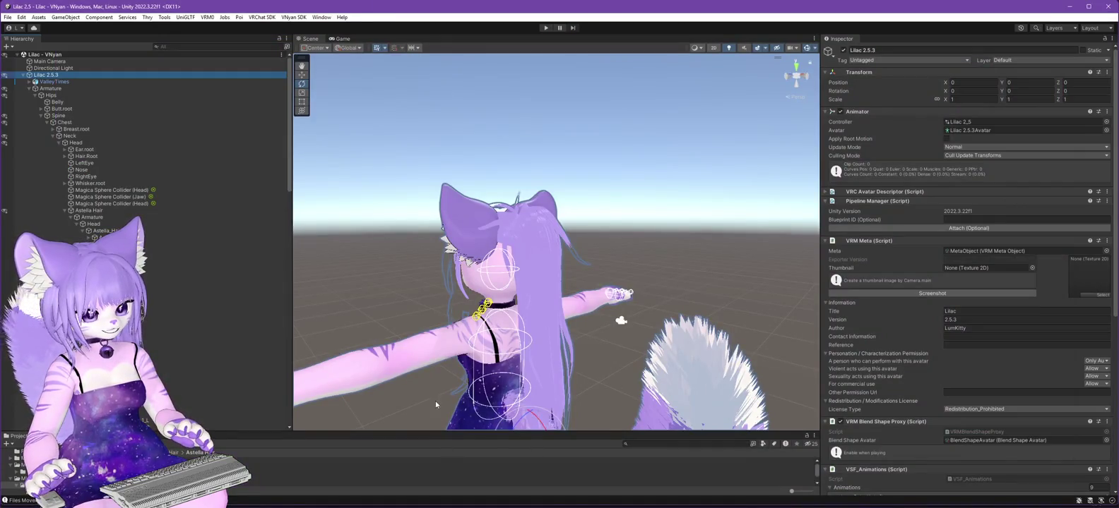
Hide the Ponytail hair, view the avatar's front, and select Magica Cloth - Pony Tail.
scroll(181, 248, down, 10)
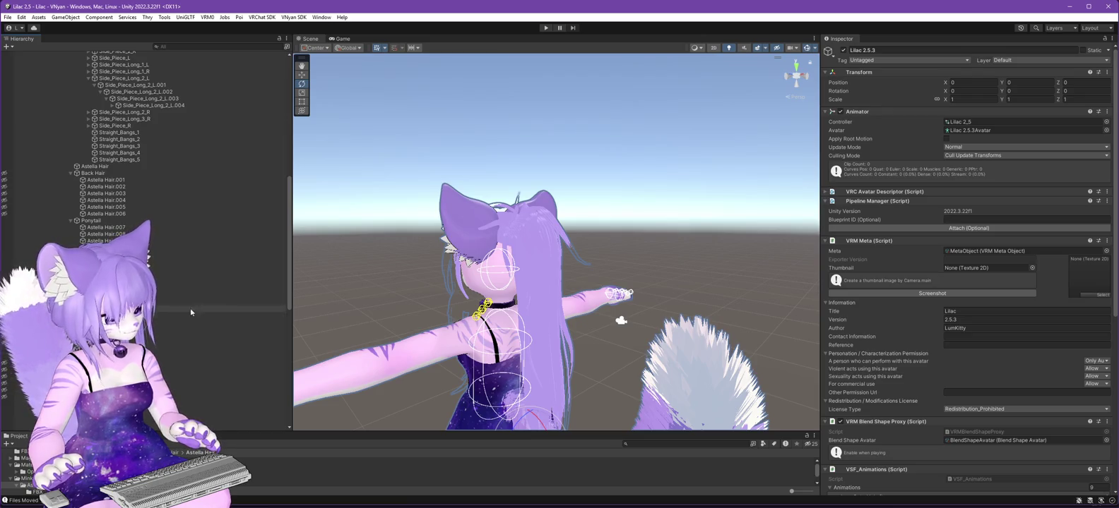
click(3, 222)
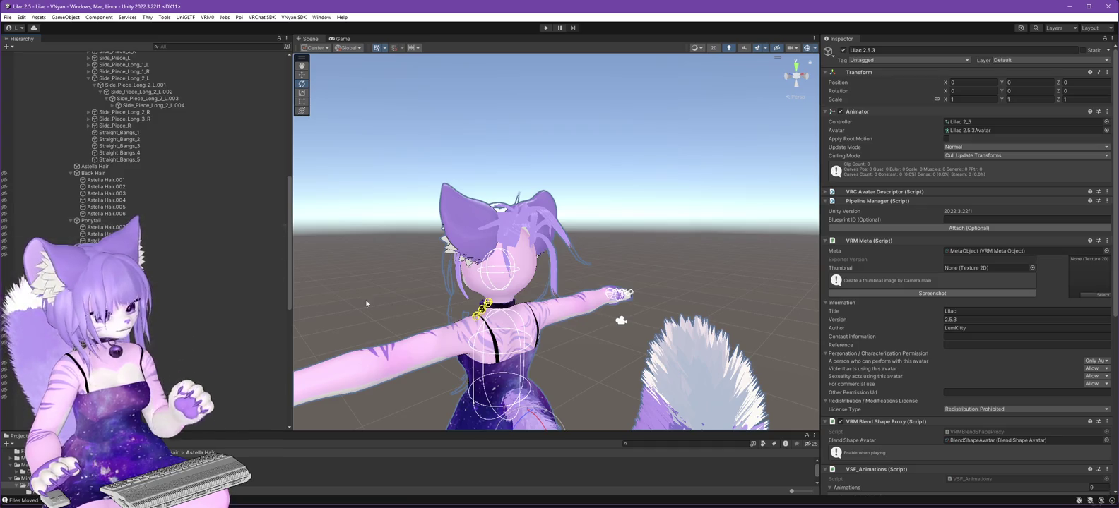
scroll(170, 297, down, 2)
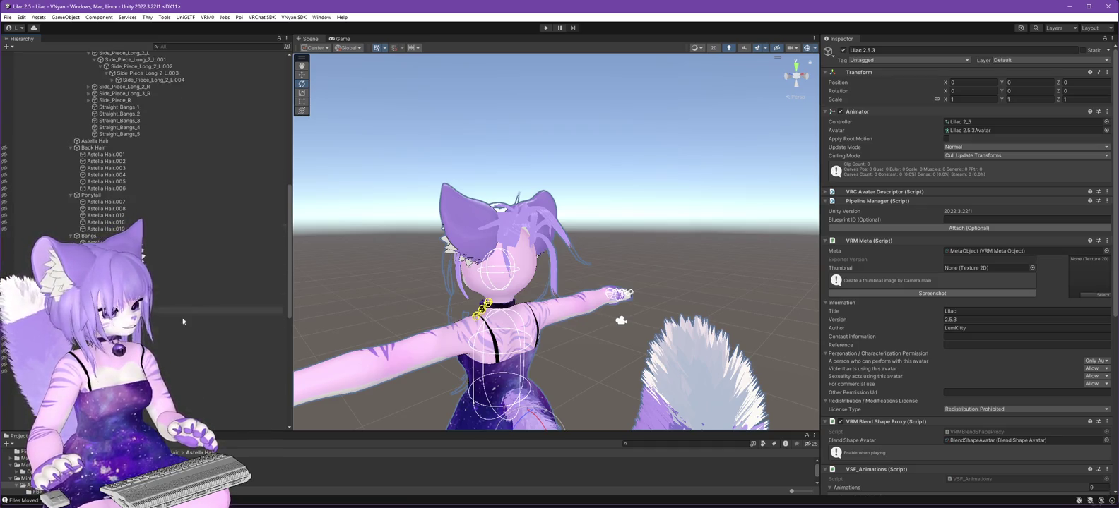
scroll(196, 356, down, 5)
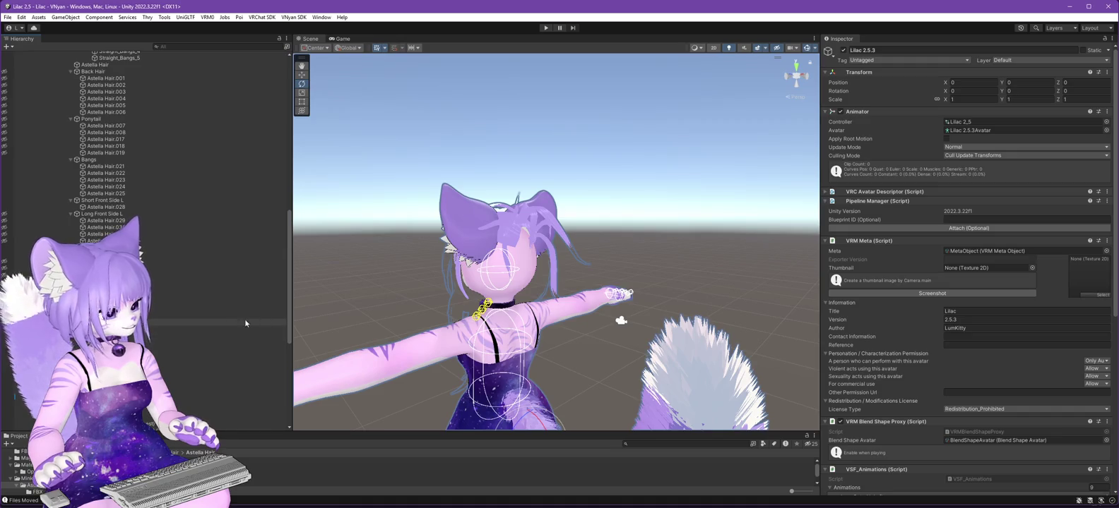
mouse_move(396, 308)
mouse_down()
mouse_move(734, 338)
mouse_move(670, 347)
mouse_move(704, 349)
mouse_move(682, 349)
mouse_up()
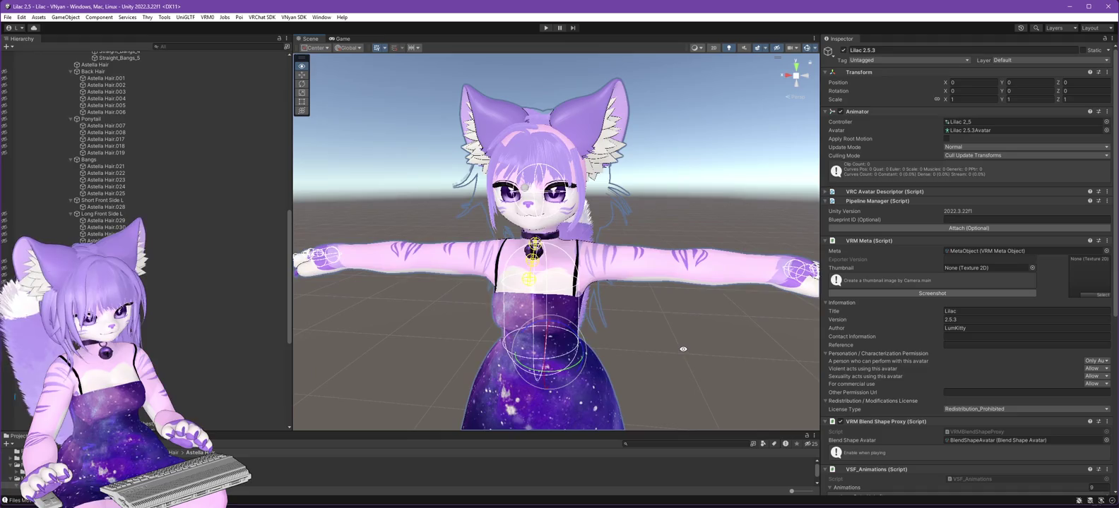
scroll(196, 290, down, 10)
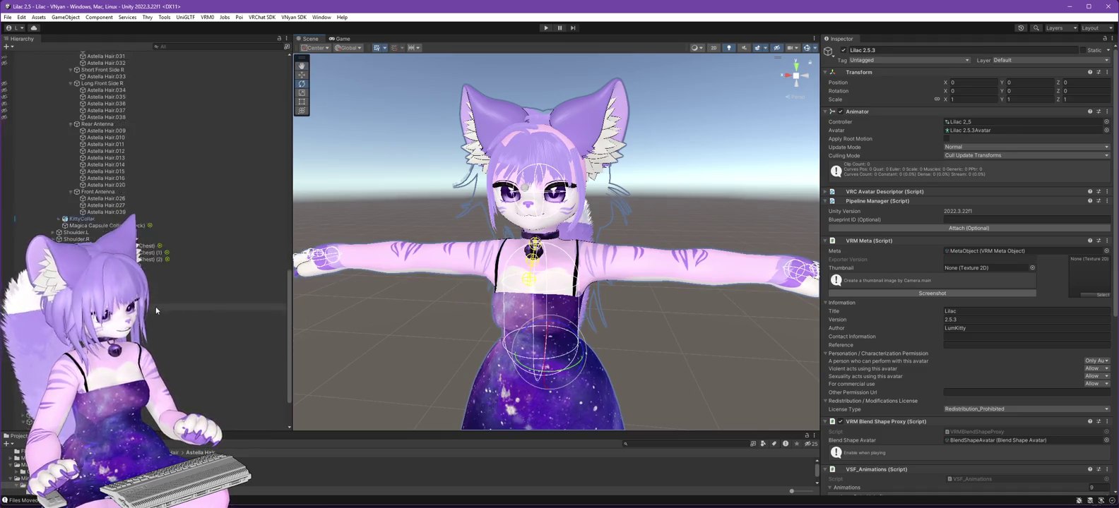
click(198, 330)
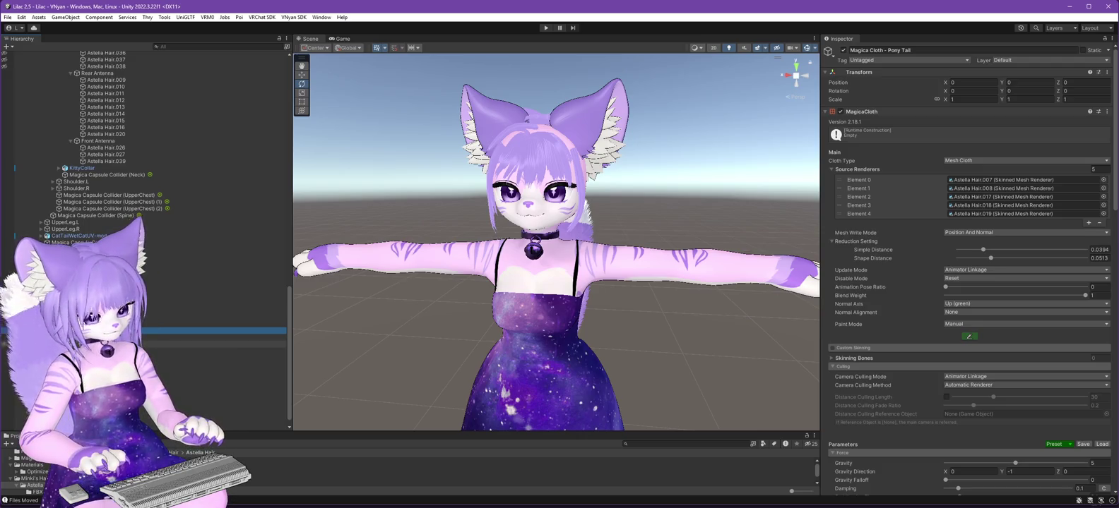
Duplicate the Pony Tail cloth, then apply the FrontHair preset (gravity 4) to the Bangs + Short Sides cloth.
key(ctrl+d)
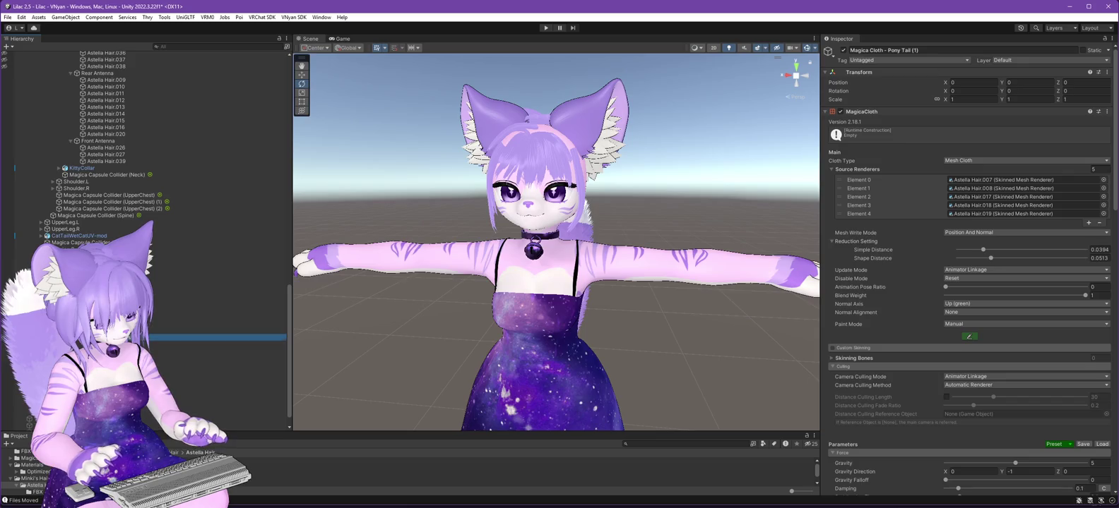
click(212, 317)
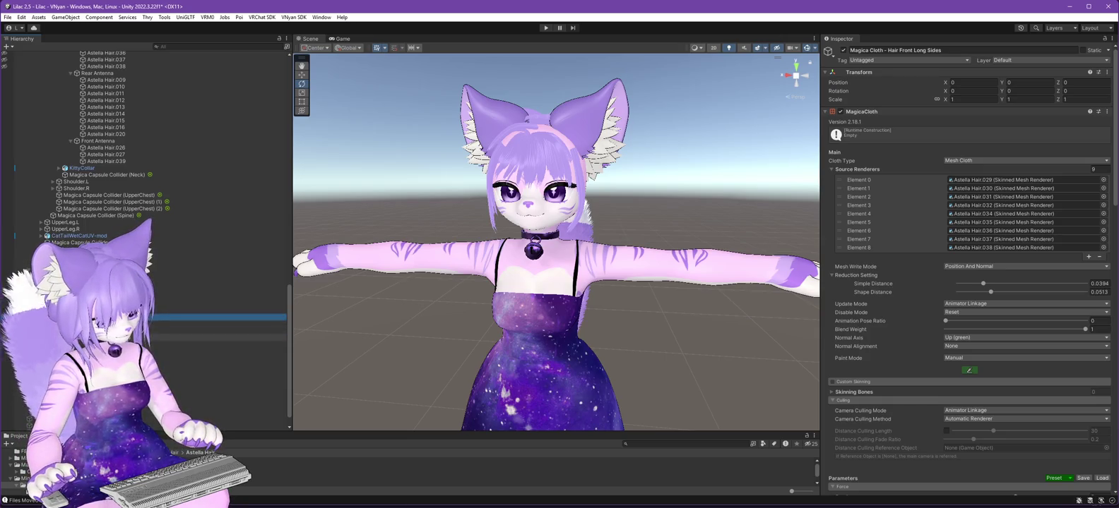
click(170, 339)
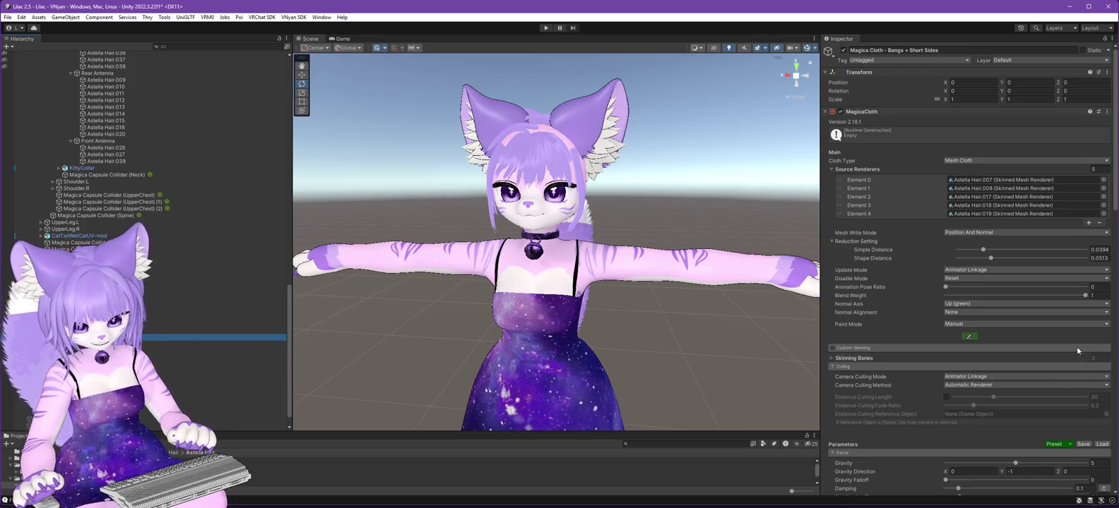
click(1072, 445)
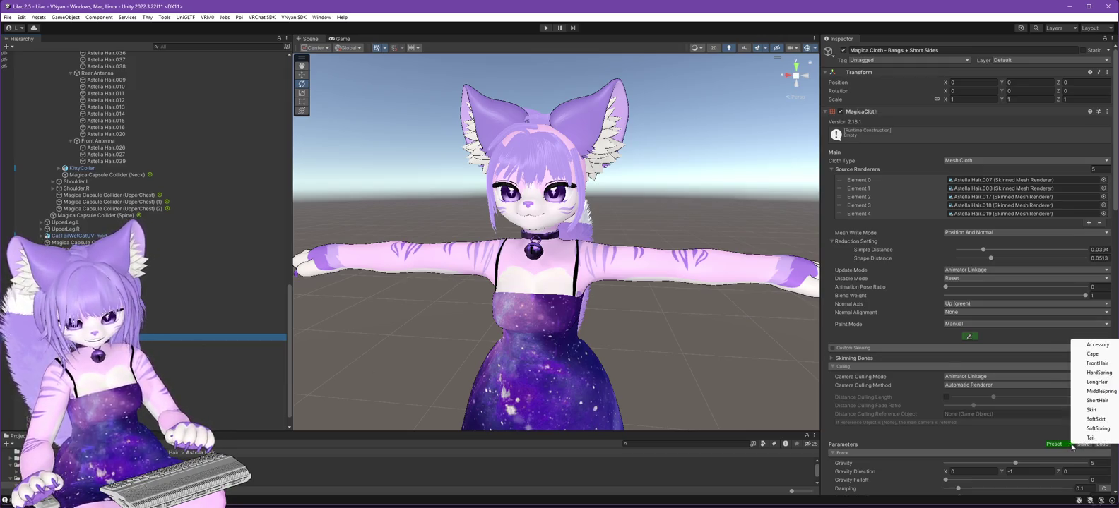
click(1097, 364)
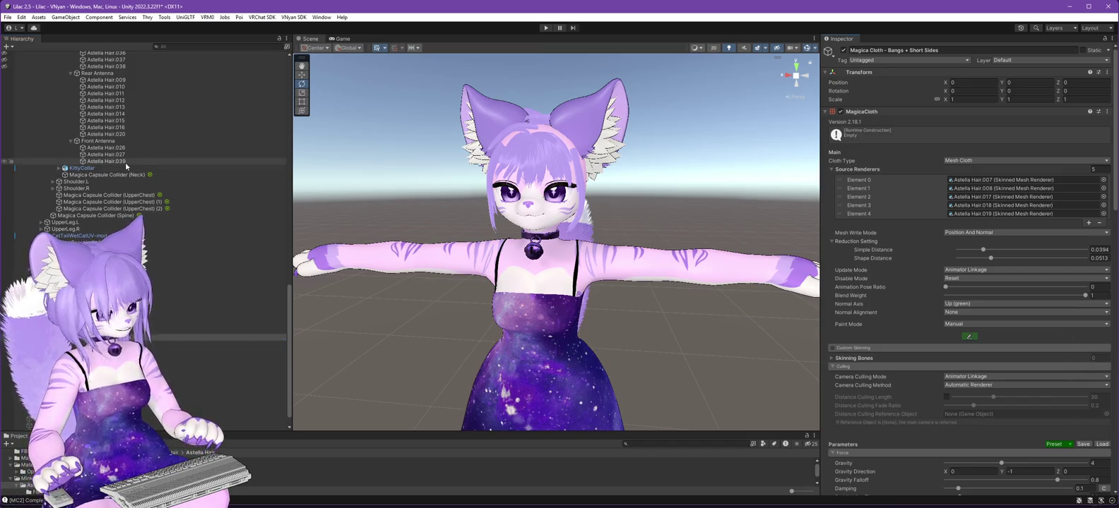
Set Source Renderers to 7 and fill them with Astella Hair.028, .033 and .021–.025.
scroll(125, 162, up, 10)
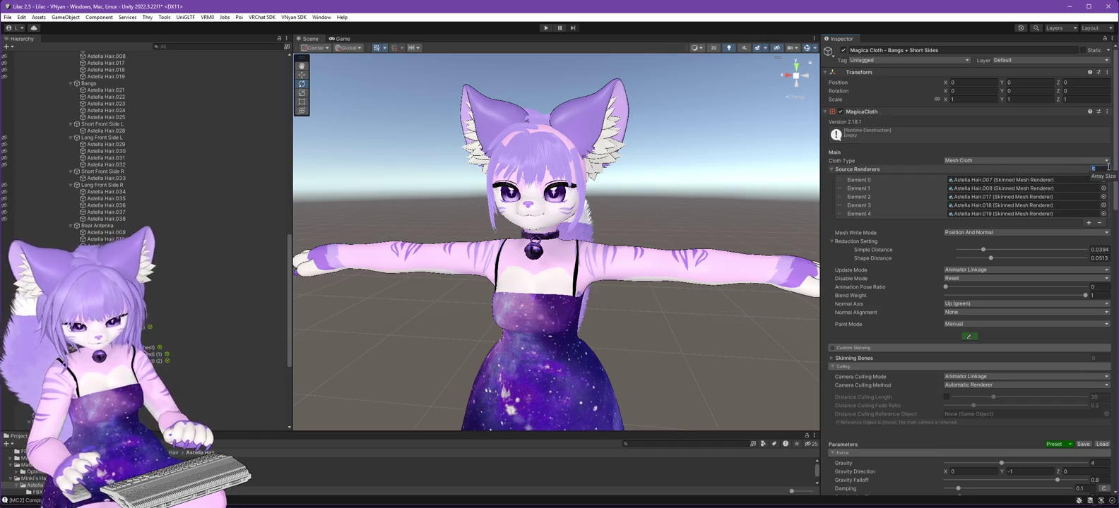
text(7)
key(Return)
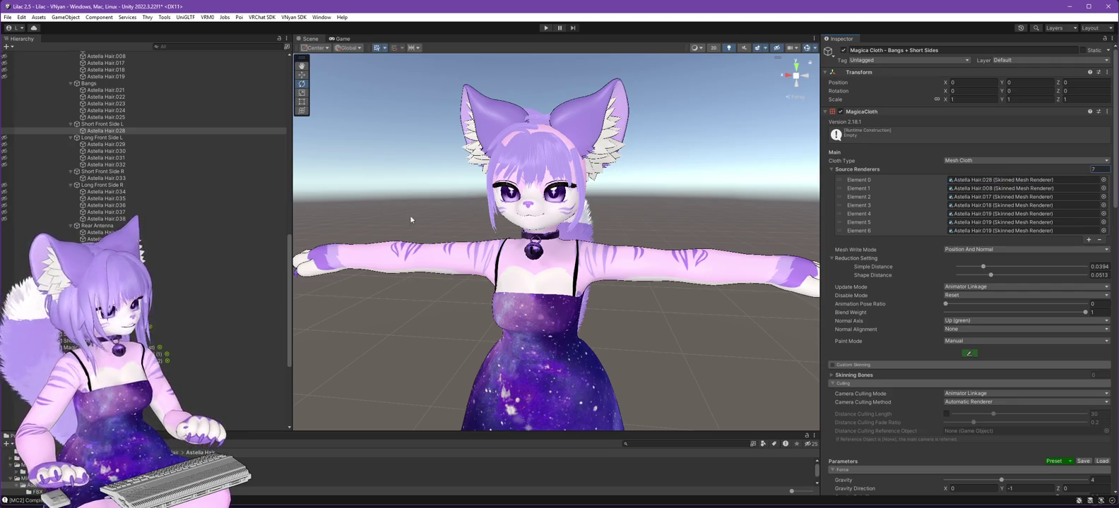
drag(99, 180, 249, 172)
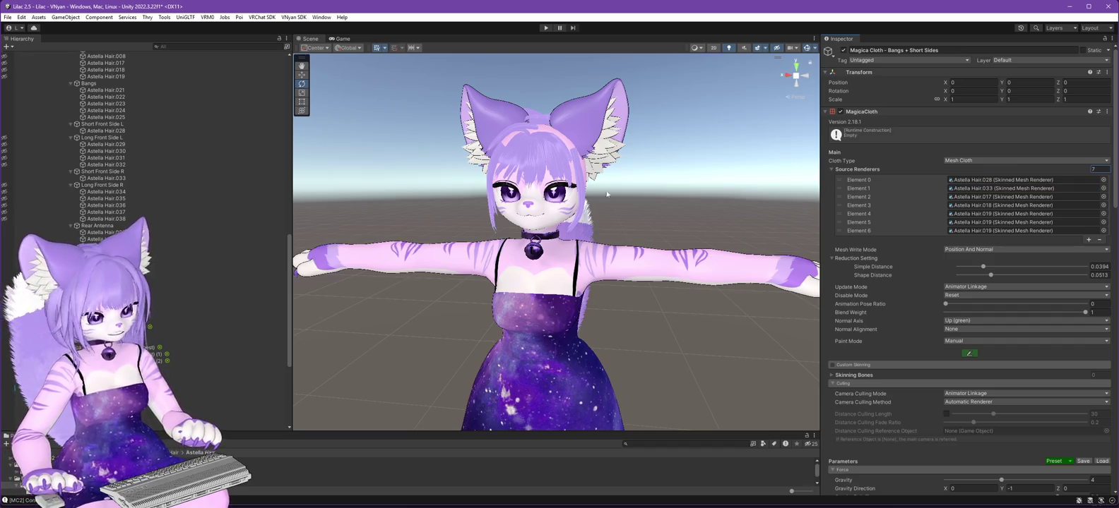
mouse_move(108, 91)
mouse_down()
mouse_move(996, 182)
mouse_move(995, 201)
mouse_up()
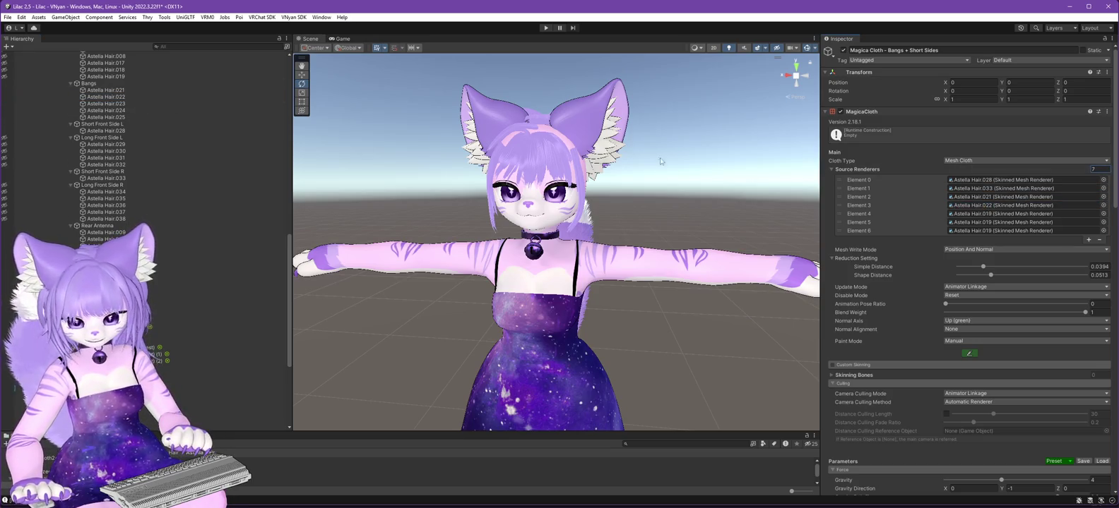
drag(935, 148, 1003, 213)
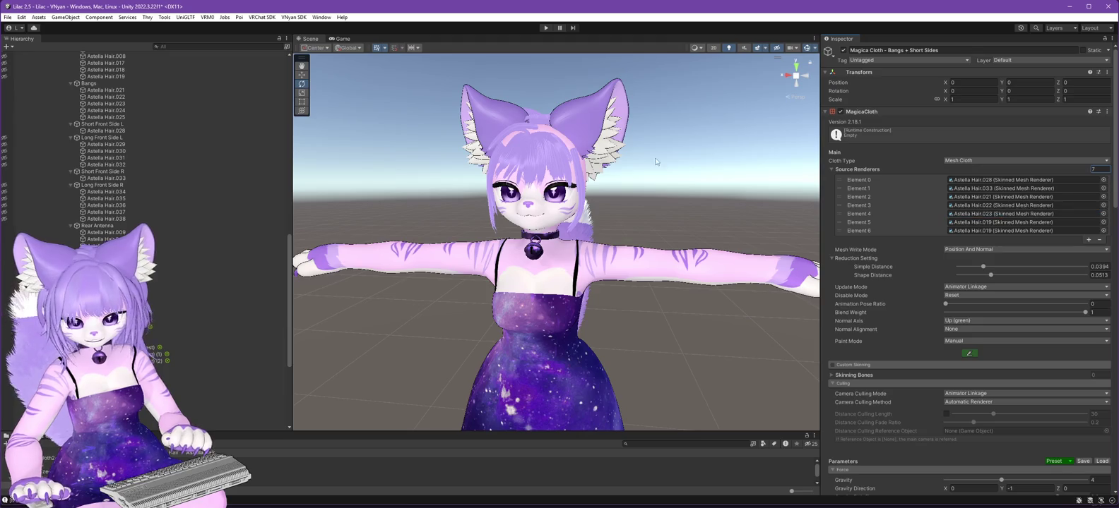
mouse_move(106, 110)
mouse_down()
mouse_move(322, 117)
mouse_move(988, 201)
mouse_move(1003, 221)
mouse_up()
drag(106, 117, 1003, 231)
Select the bangs meshes Astella Hair.021–.025, .028 and .033 and view the head.
click(131, 90)
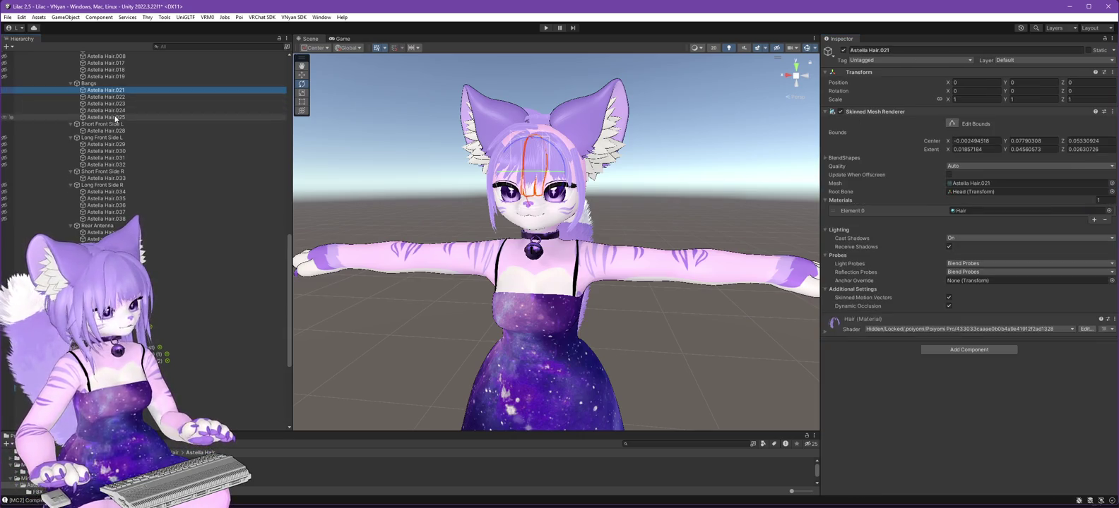
shift+click(113, 117)
ctrl+click(117, 131)
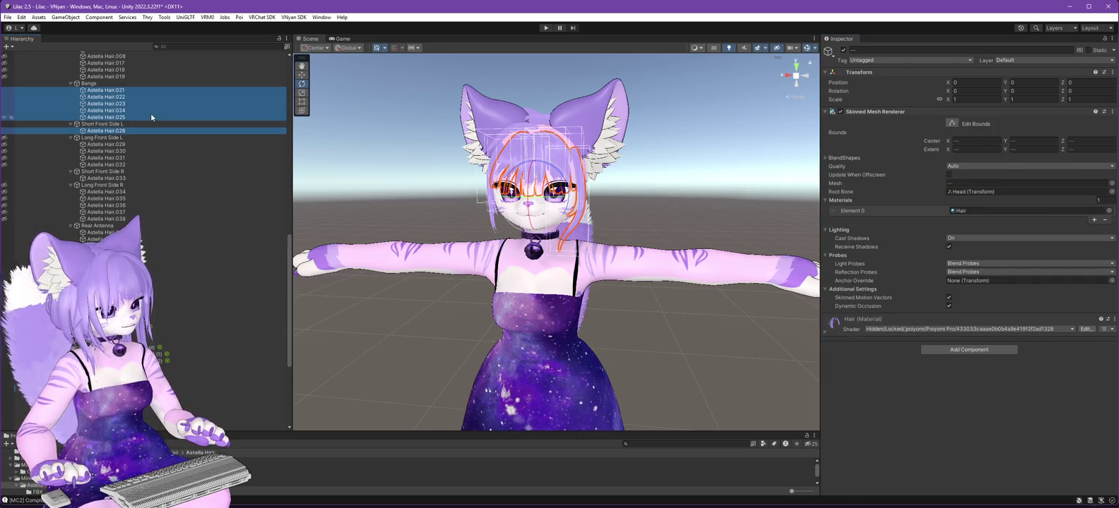
ctrl+click(119, 179)
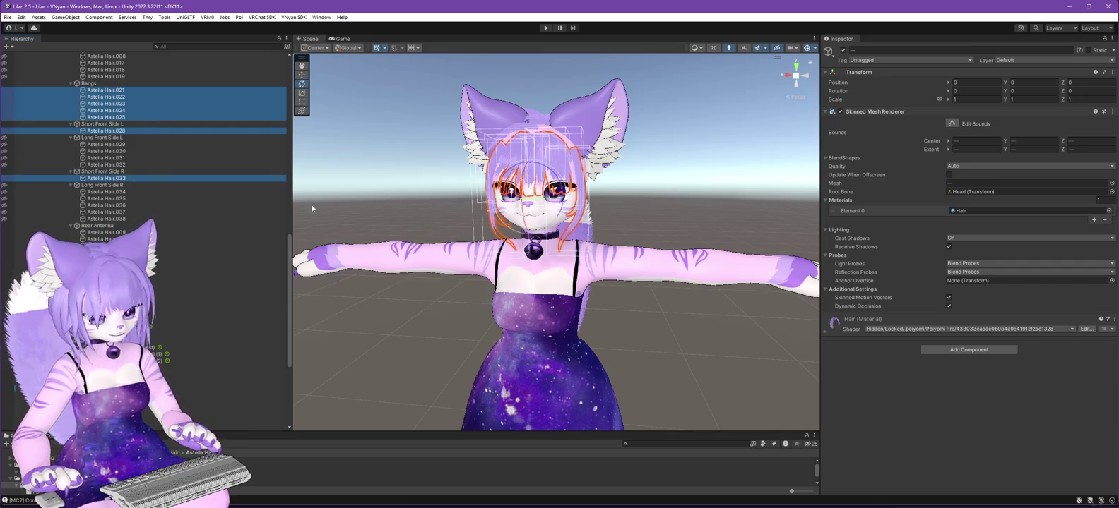
mouse_move(404, 338)
mouse_down()
mouse_move(353, 336)
mouse_move(458, 333)
mouse_up()
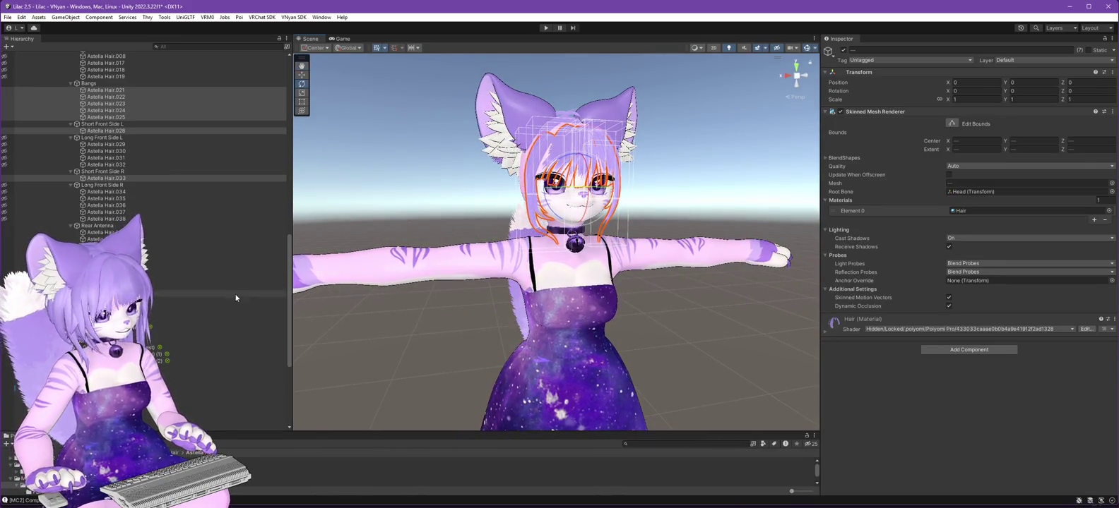
scroll(163, 318, down, 5)
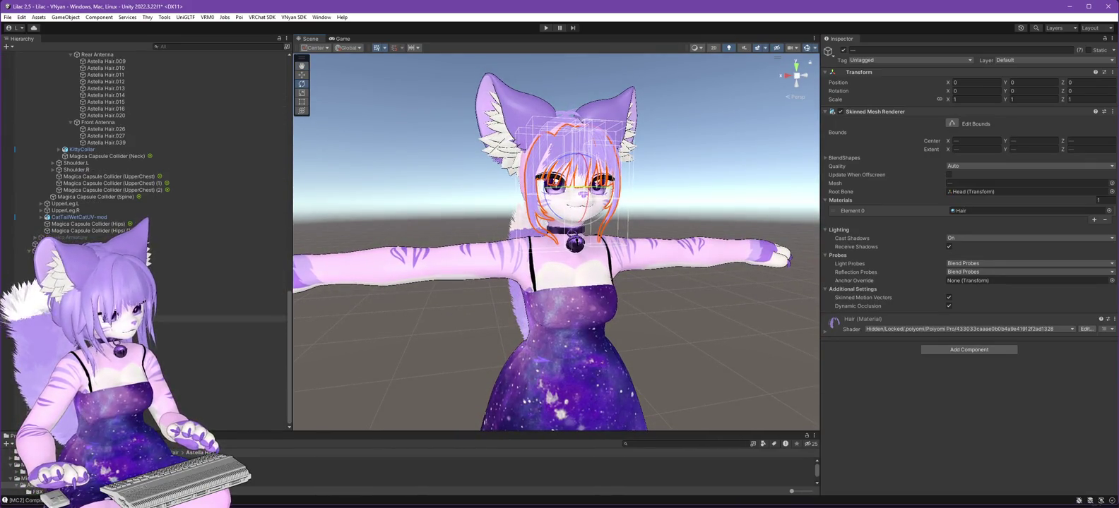
Play-test the Bangs + Short Sides cloth briefly, then start painting its point attributes.
click(163, 319)
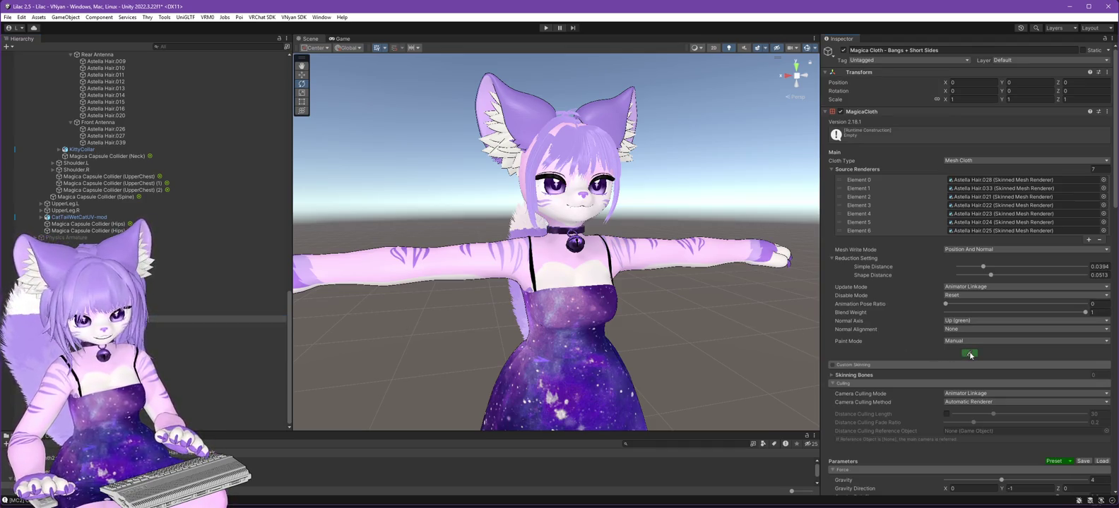
click(544, 28)
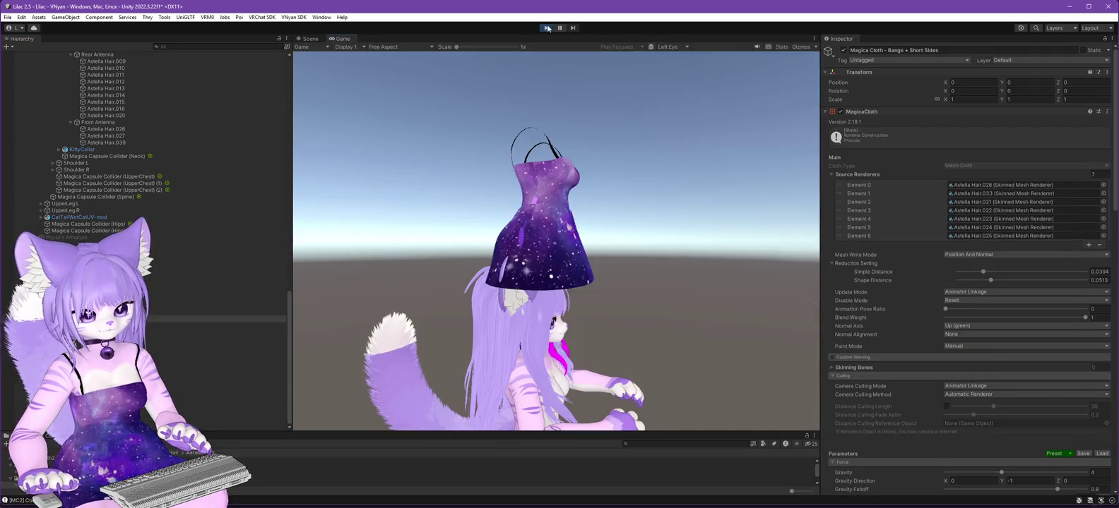
click(541, 28)
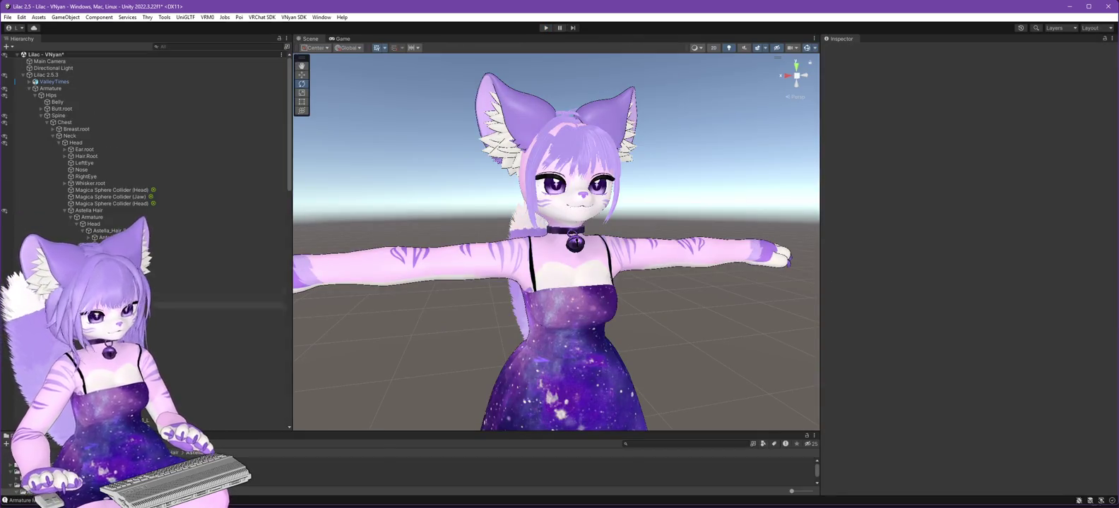
scroll(164, 332, down, 8)
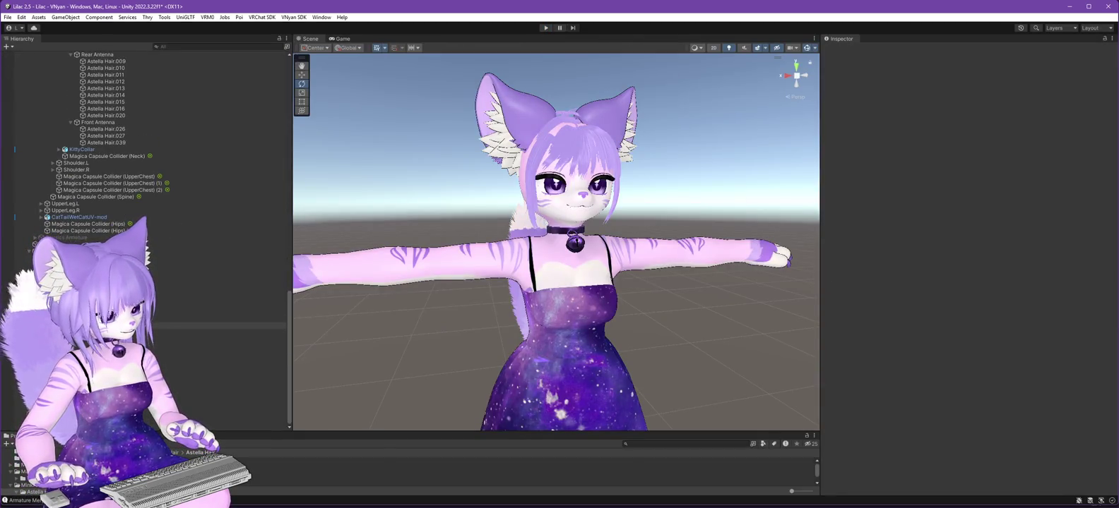
click(212, 318)
click(970, 398)
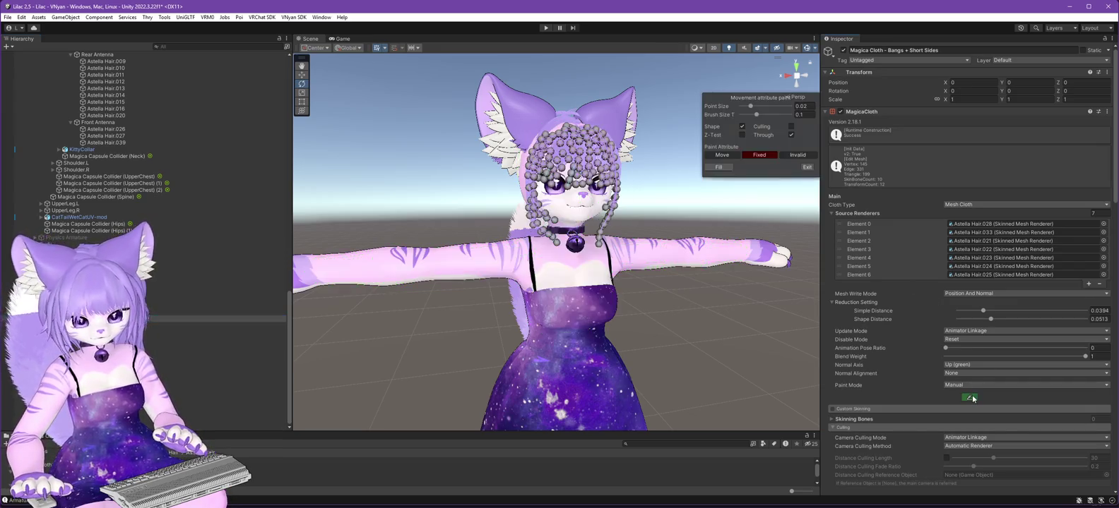
Fill all bangs cloth points as movable and frame the cloth.
click(726, 155)
click(719, 167)
key(f)
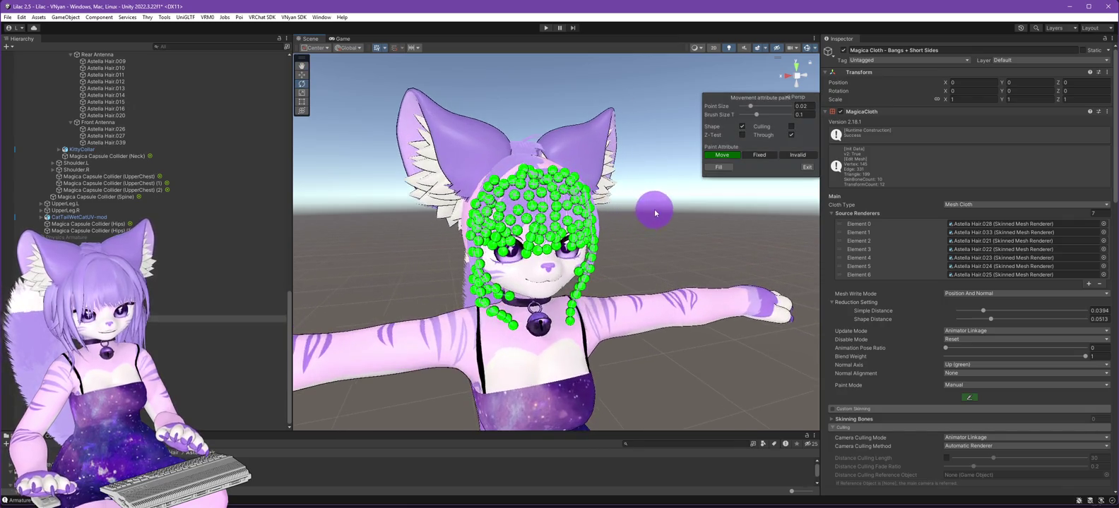
click(806, 168)
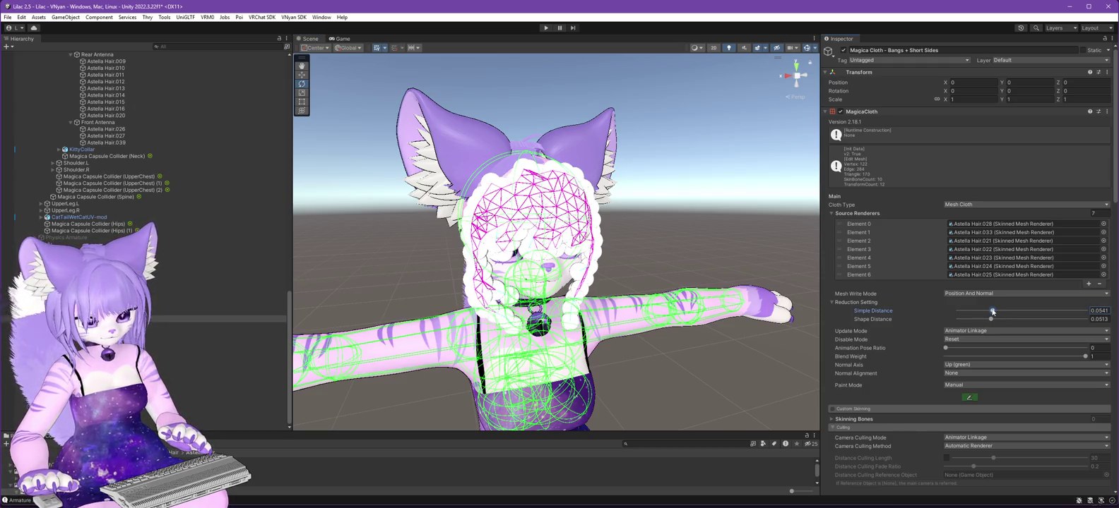
Set reduction Shape Distance to 0.0393 and Simple Distance to 0.0773, then resume painting.
drag(995, 320, 1000, 321)
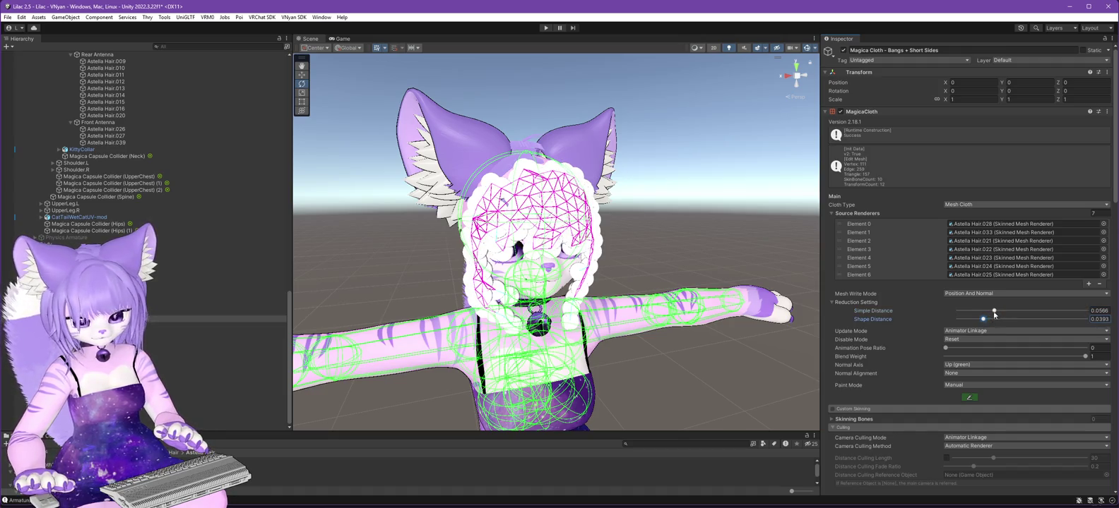
drag(988, 312, 995, 312)
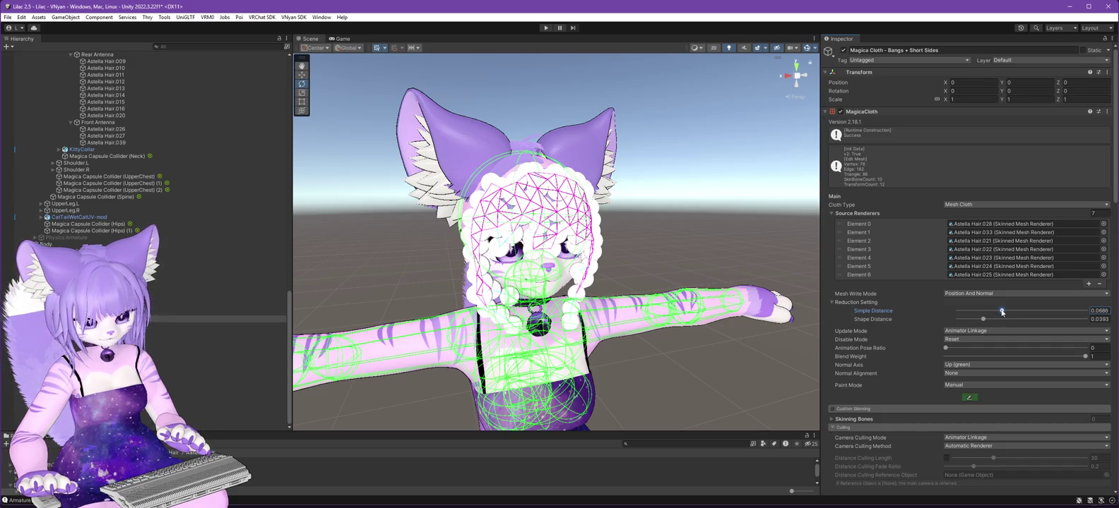
drag(1000, 313, 1007, 313)
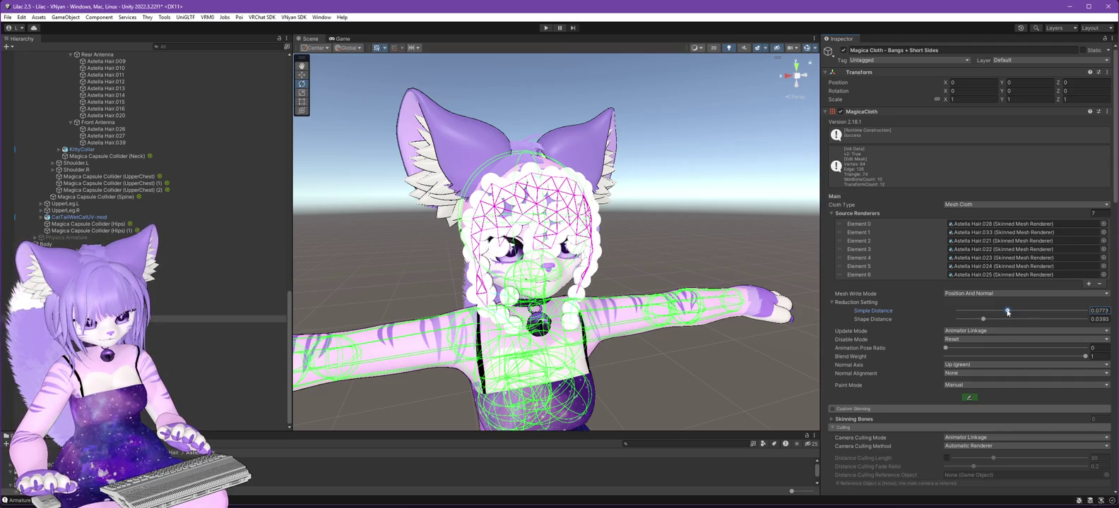
drag(698, 289, 642, 291)
click(968, 398)
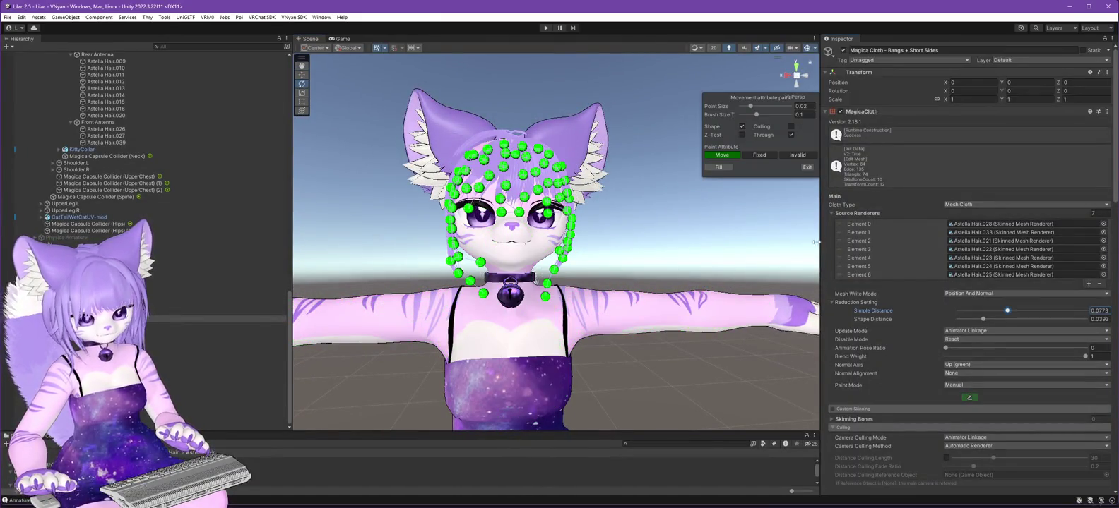
Paint the top row of bangs points along the head as fixed, checking both sides.
click(759, 155)
drag(791, 311, 605, 285)
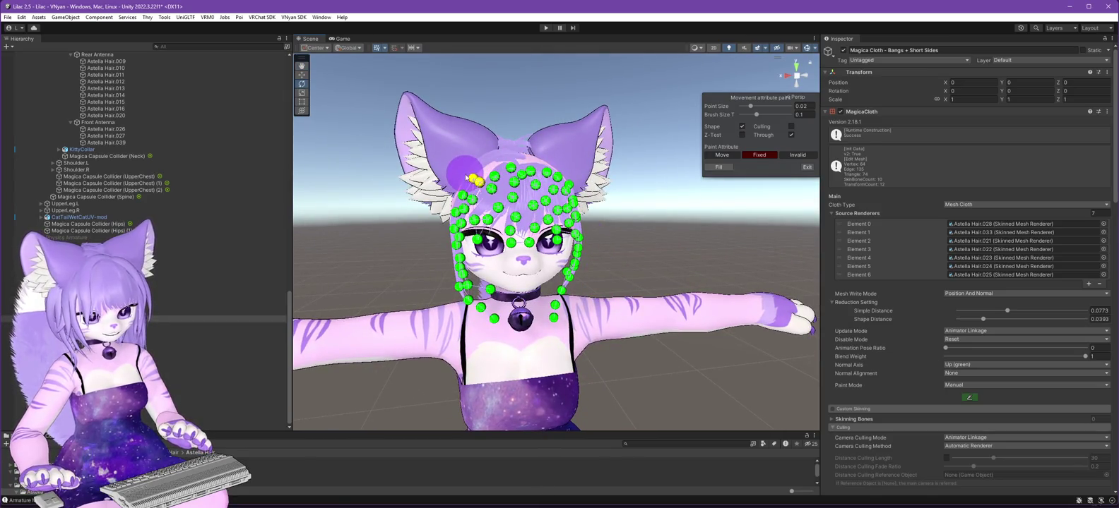
mouse_move(535, 162)
mouse_down()
mouse_move(583, 163)
mouse_move(625, 230)
mouse_move(563, 244)
mouse_up()
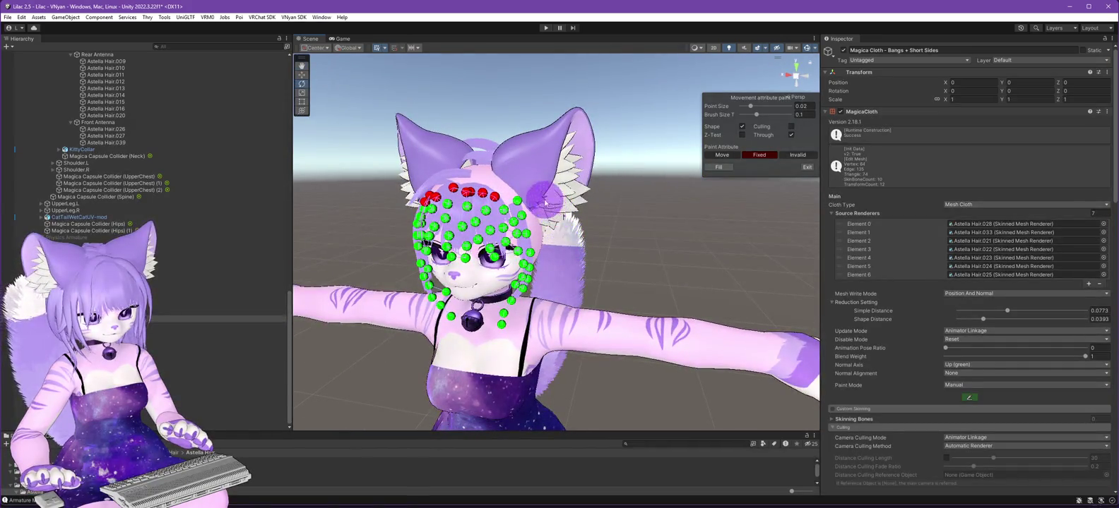
mouse_move(611, 195)
mouse_down()
mouse_move(747, 195)
mouse_move(584, 205)
mouse_move(504, 182)
mouse_up()
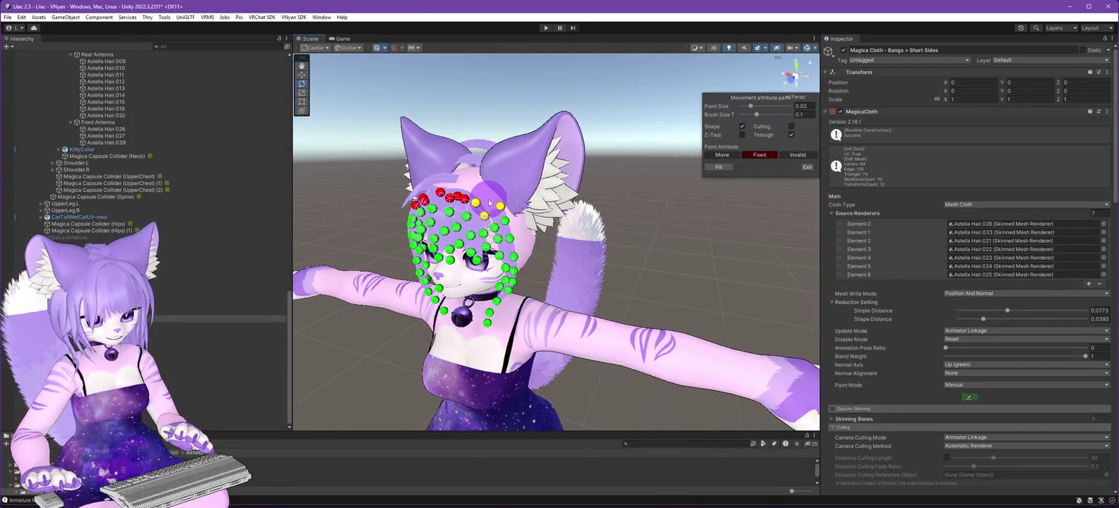
mouse_move(562, 163)
mouse_down()
mouse_move(592, 194)
mouse_move(701, 197)
mouse_move(614, 190)
mouse_up()
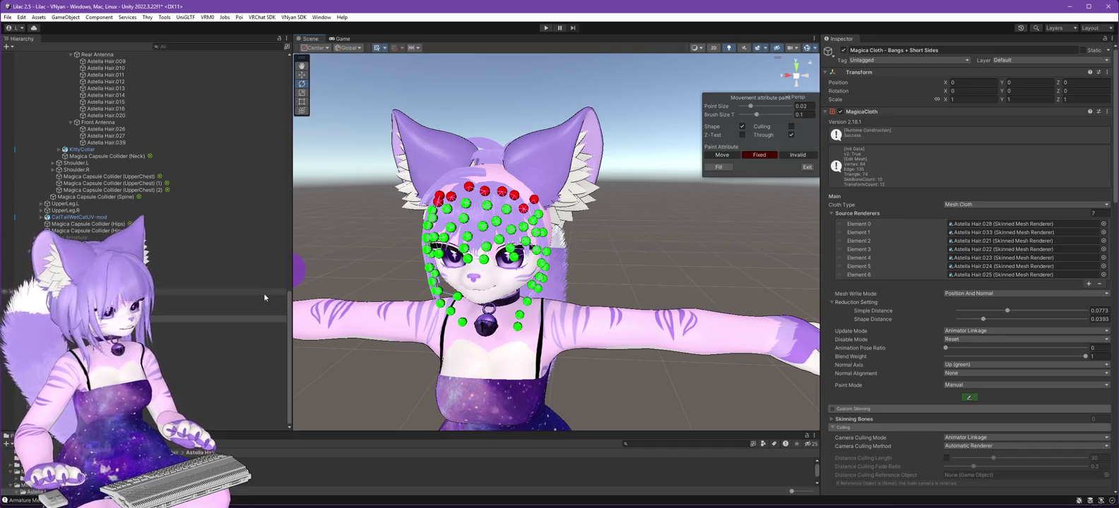
scroll(182, 260, up, 5)
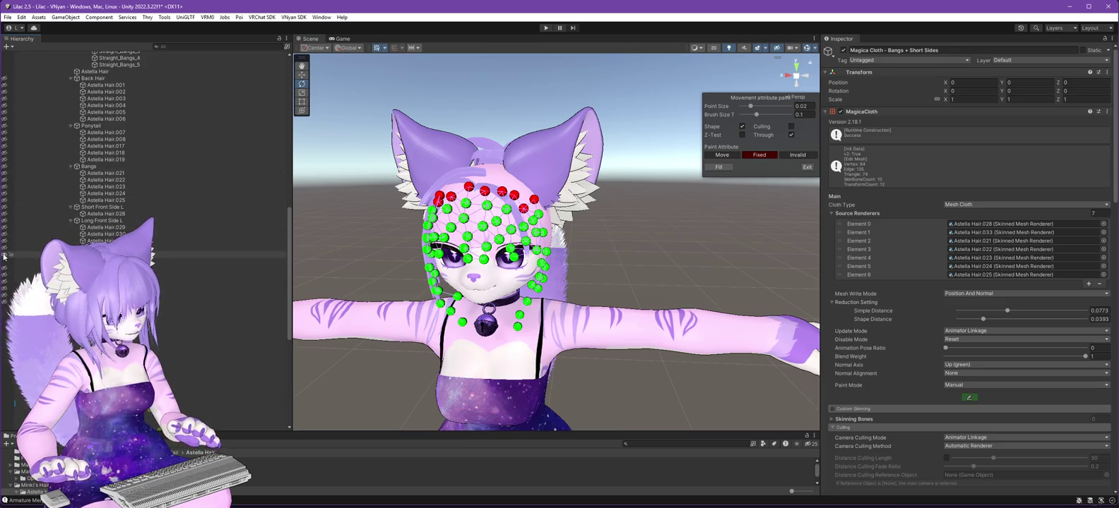
scroll(186, 300, down, 2)
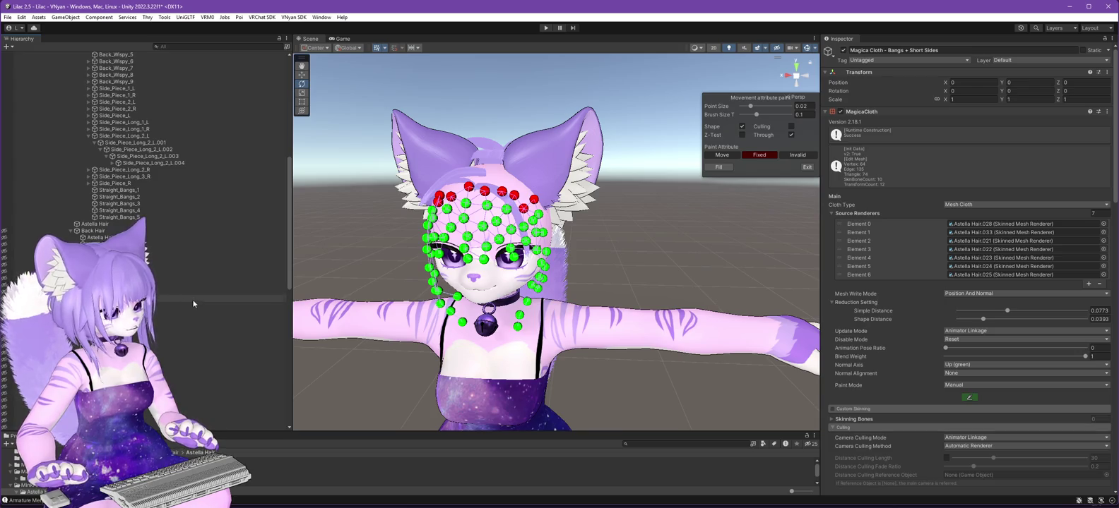
scroll(193, 297, down, 2)
scroll(196, 296, down, 10)
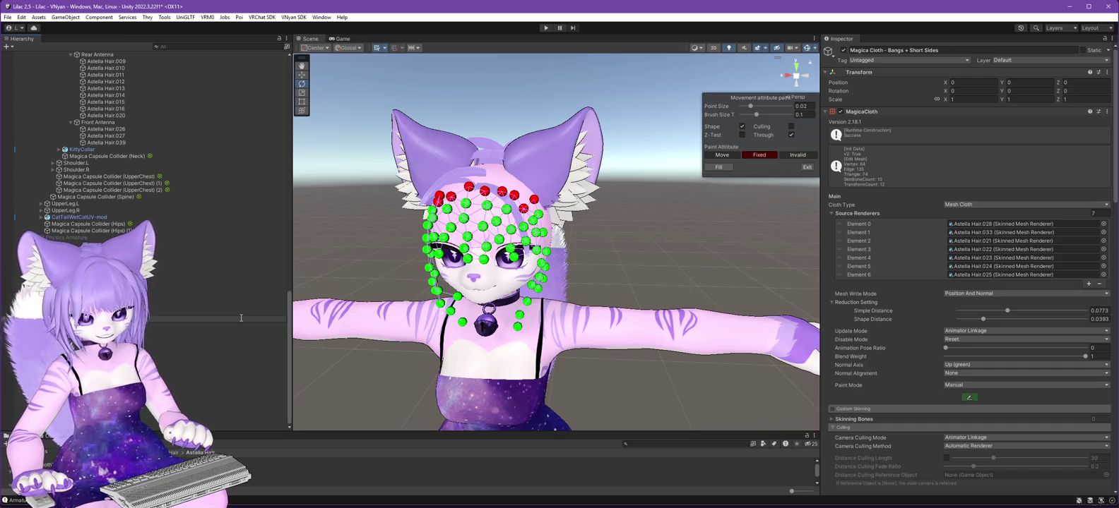
click(207, 322)
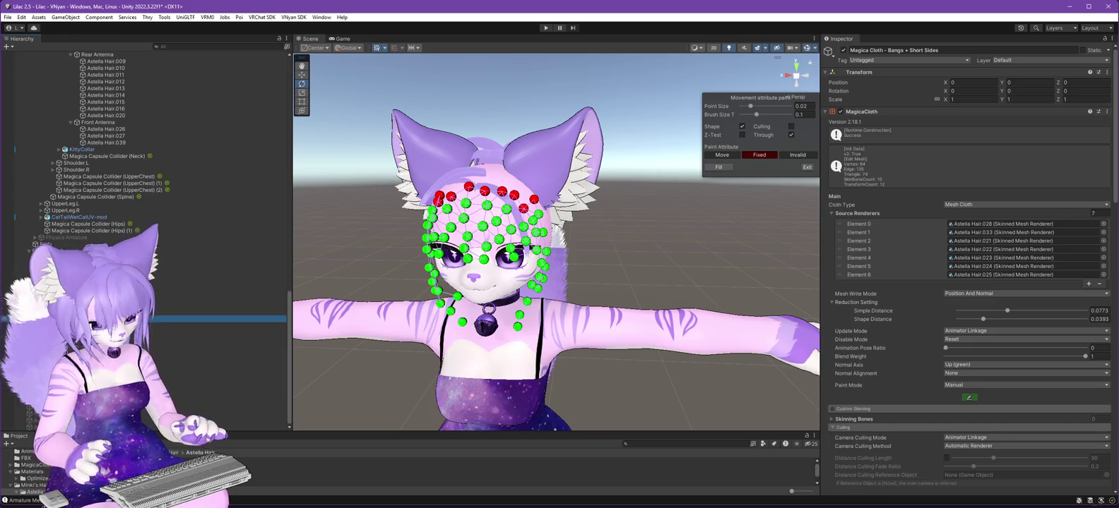
Duplicate the Bangs cloth as the Antenna cloth and set Source Renderers to 12.
key(ctrl+d)
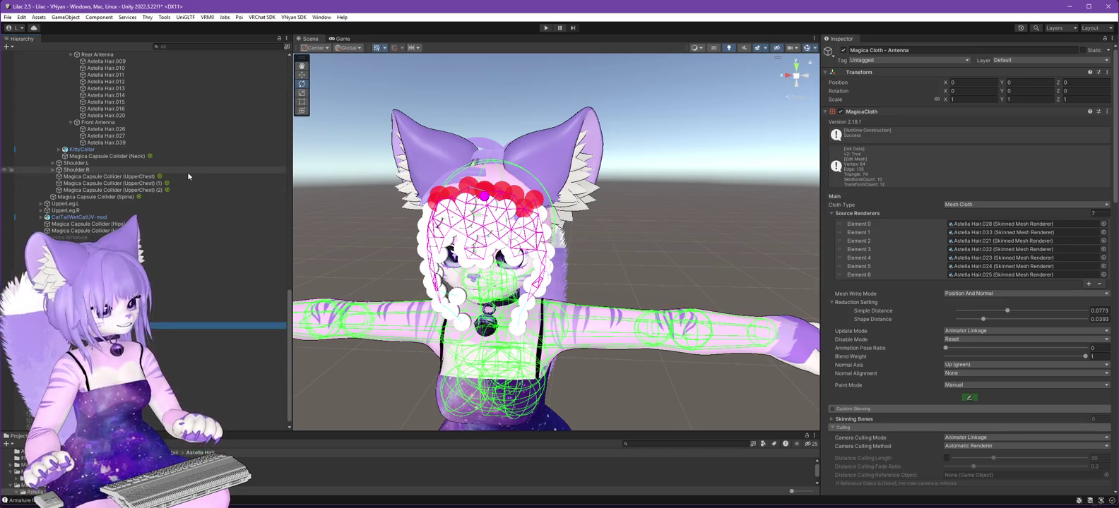
scroll(188, 171, up, 3)
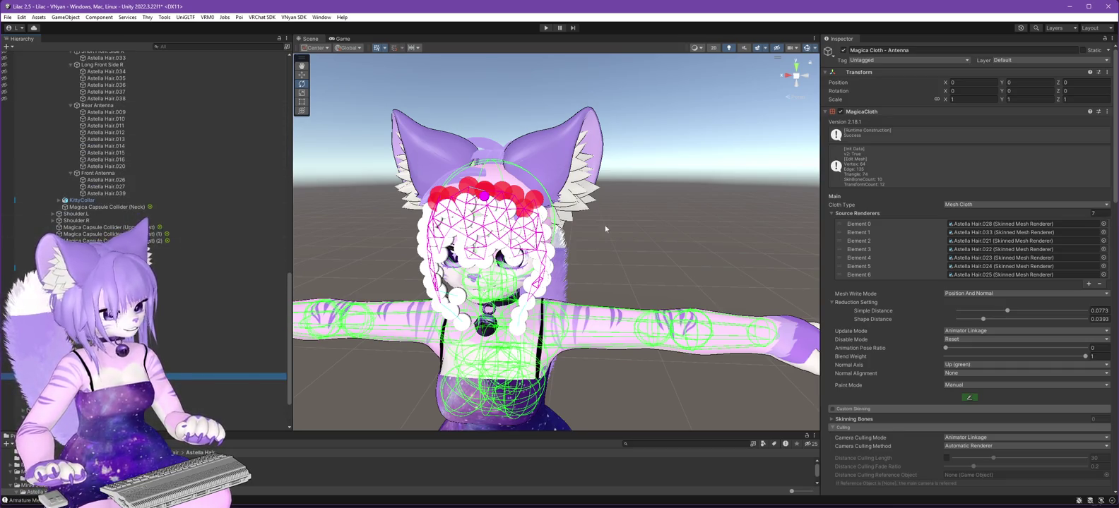
click(1091, 213)
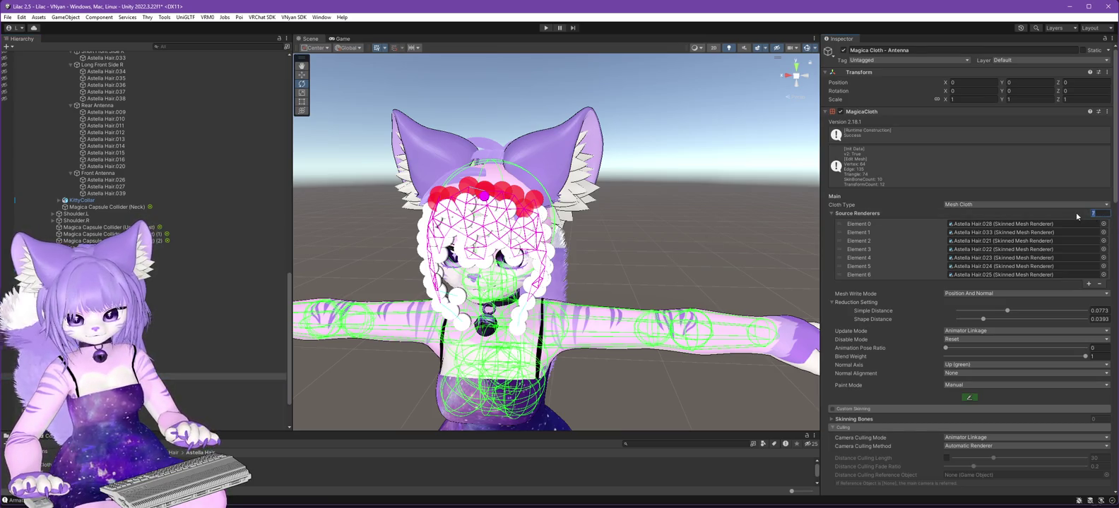
text(12)
key(Return)
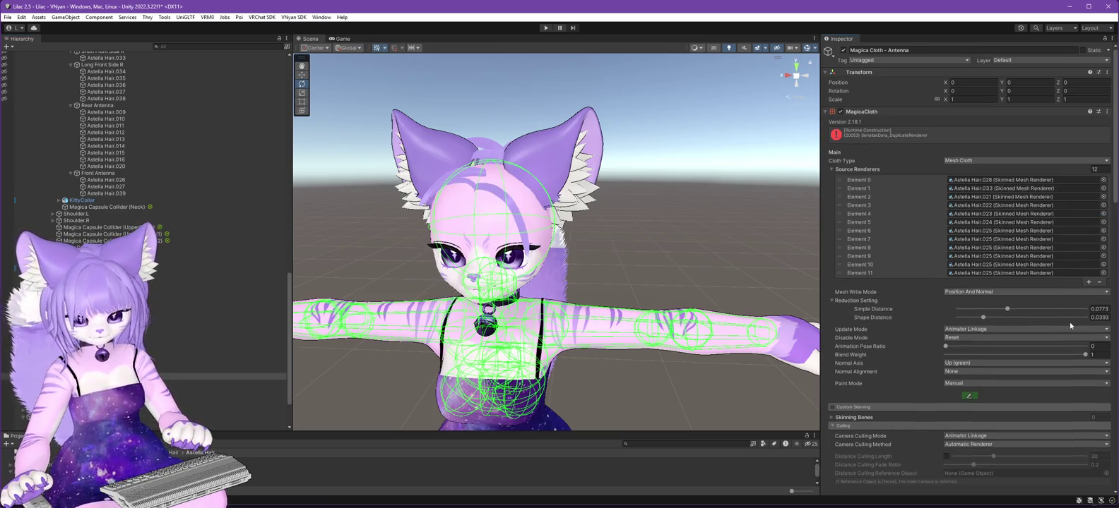
Apply the ShortHair preset and assign Astella Hair.009 to Element 0.
scroll(1070, 321, down, 5)
click(1073, 390)
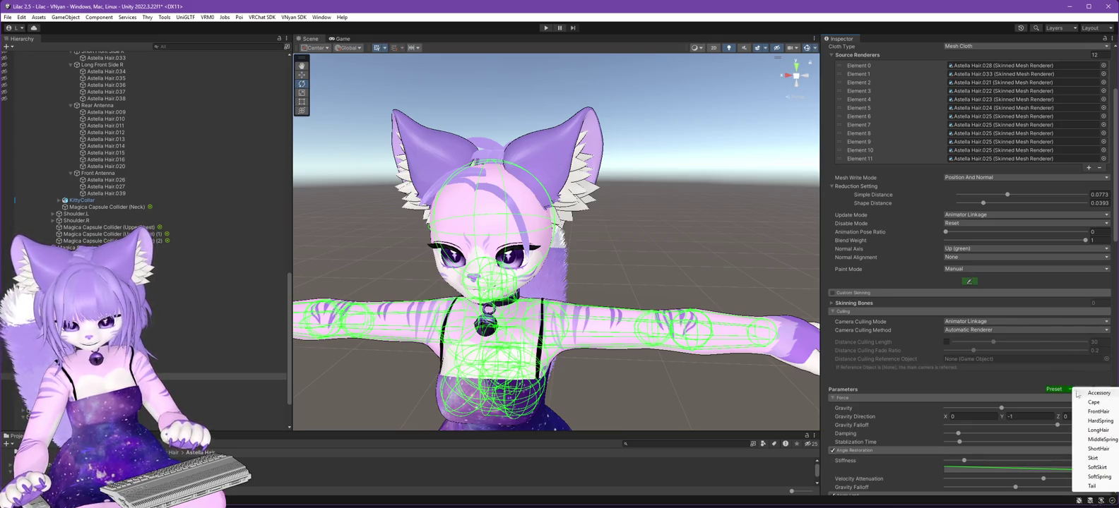
click(1098, 449)
scroll(259, 246, up, 5)
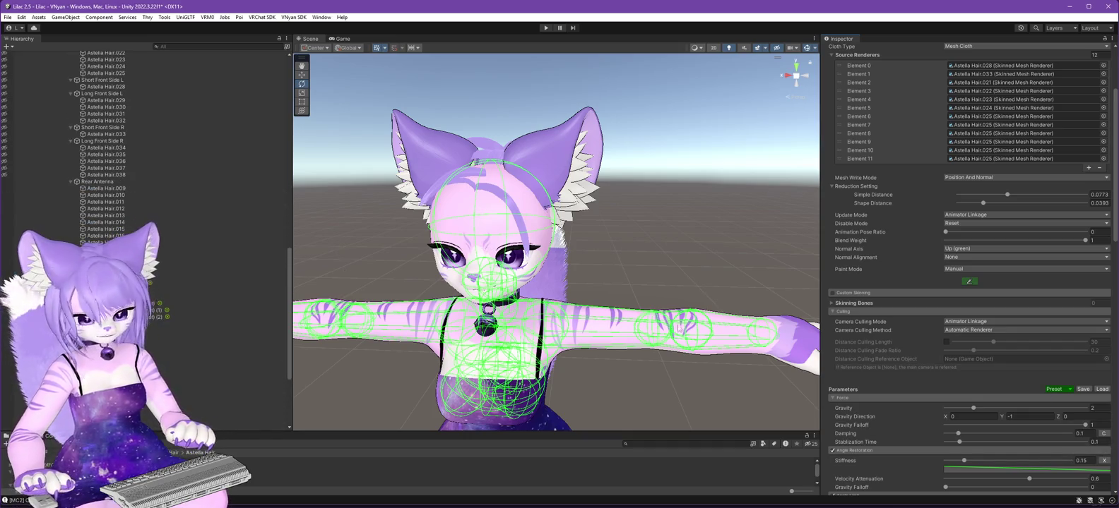
scroll(975, 257, up, 3)
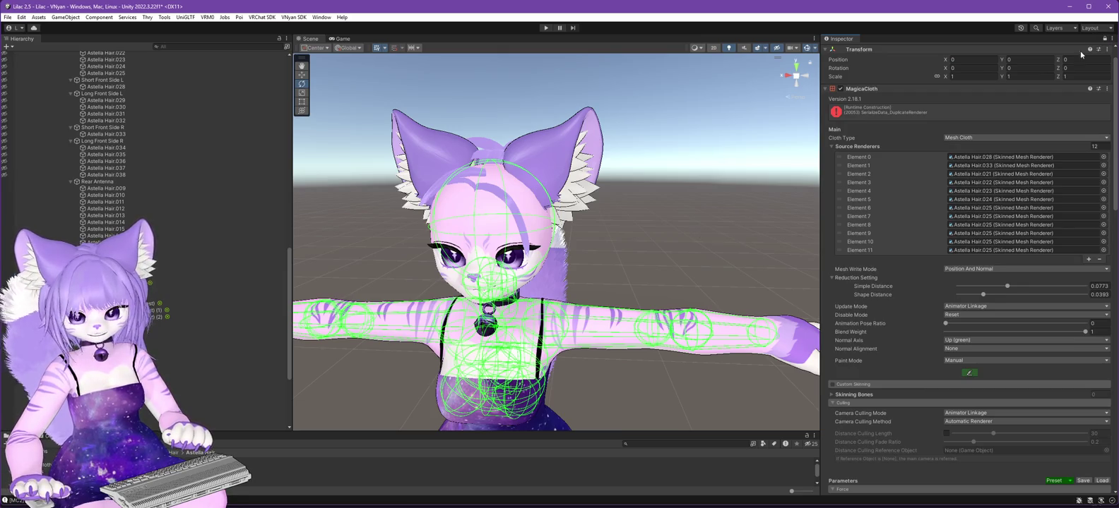
drag(962, 158, 993, 159)
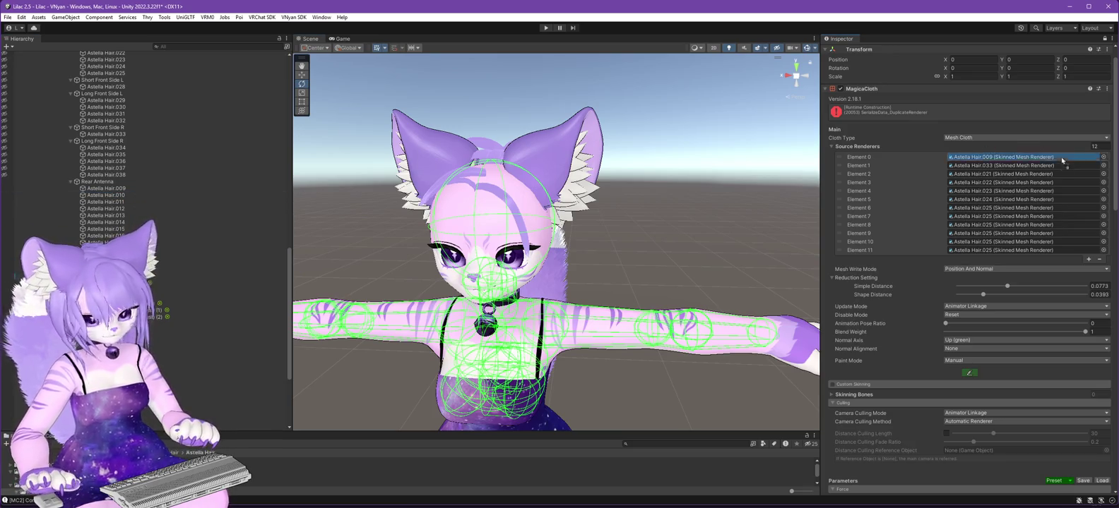
Assign Astella Hair.010–.016, .020, .026, .027 and .039 to Elements 1–11.
drag(1063, 158, 1002, 168)
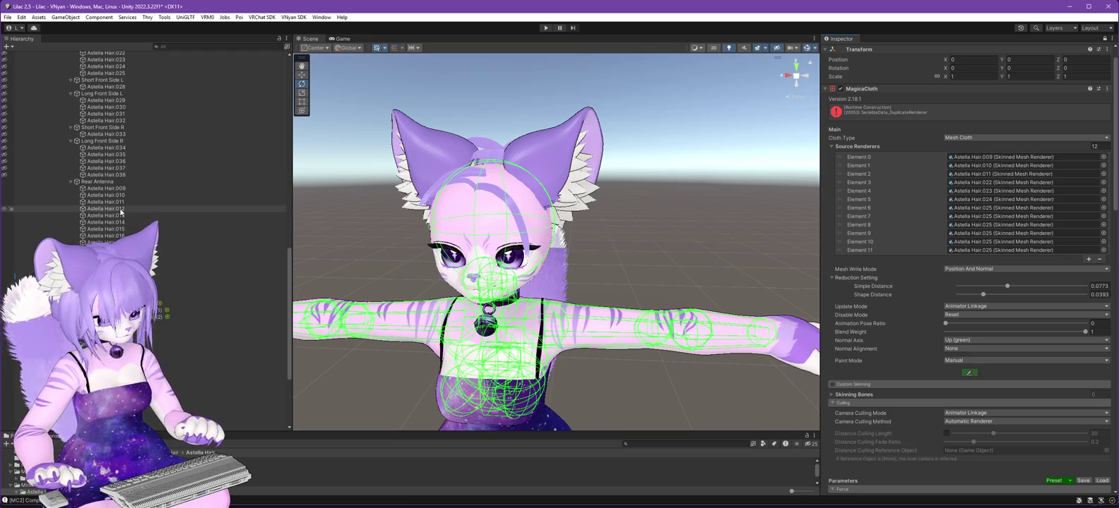
drag(872, 184, 980, 187)
drag(55, 215, 992, 192)
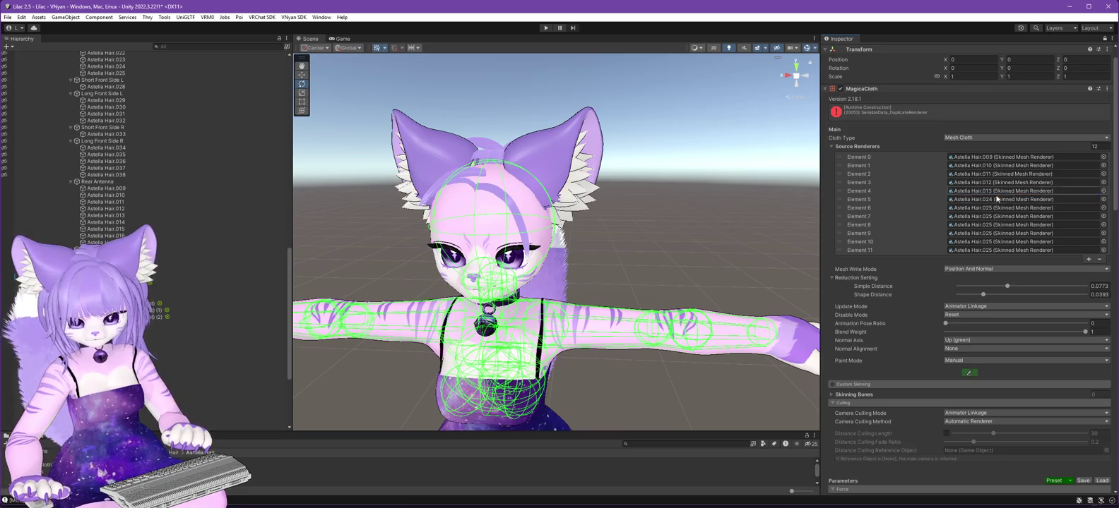
click(983, 201)
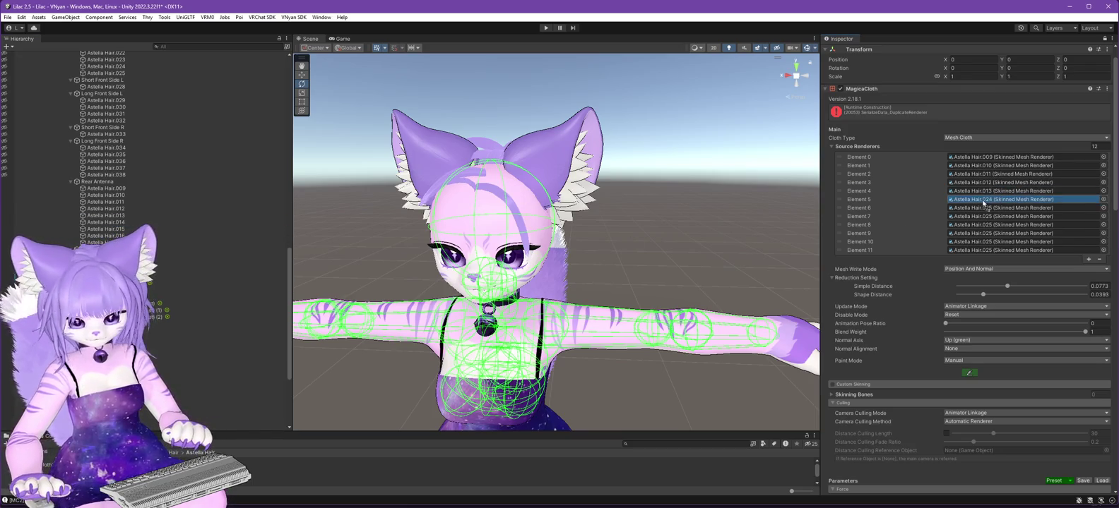
click(996, 208)
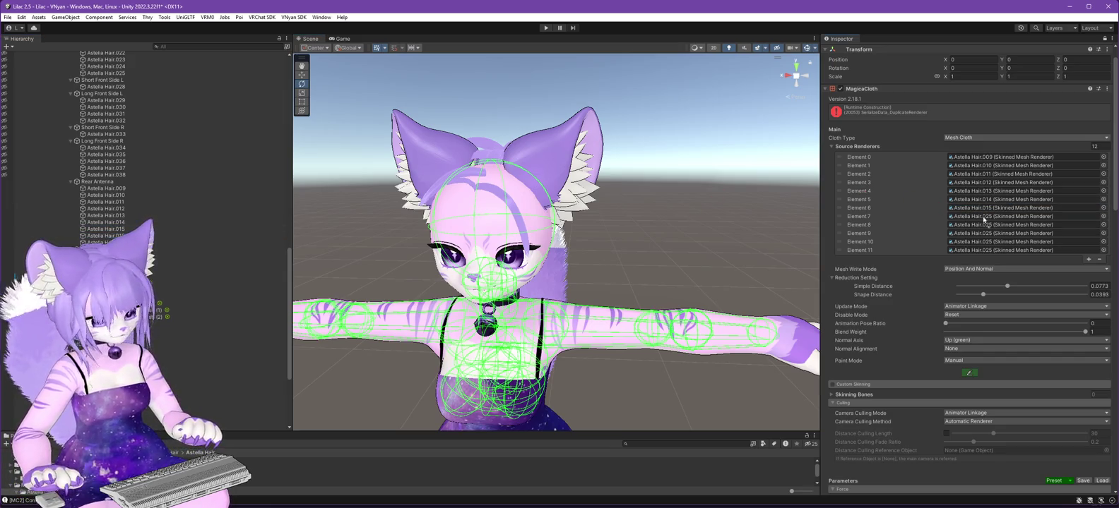
click(987, 218)
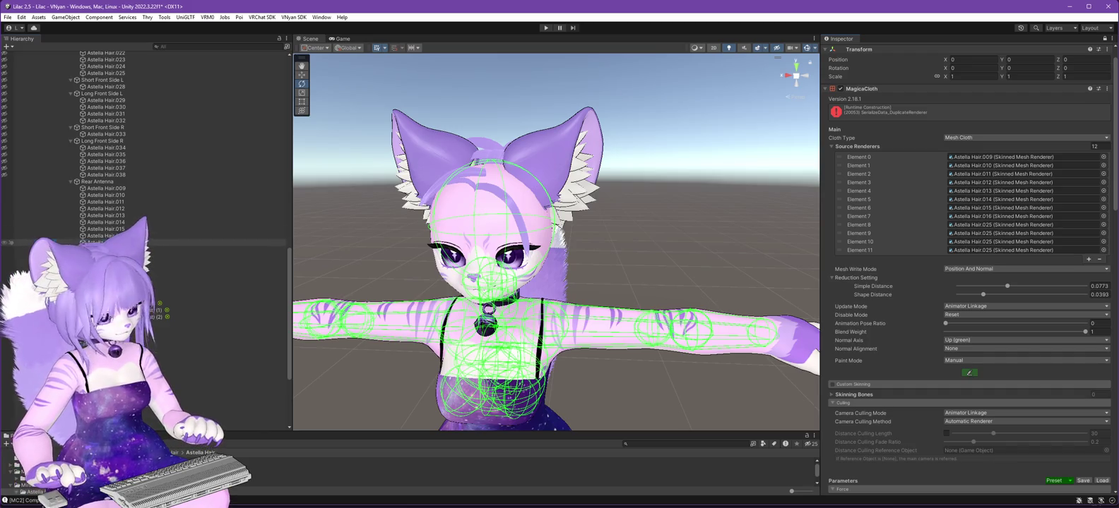
drag(907, 207, 992, 226)
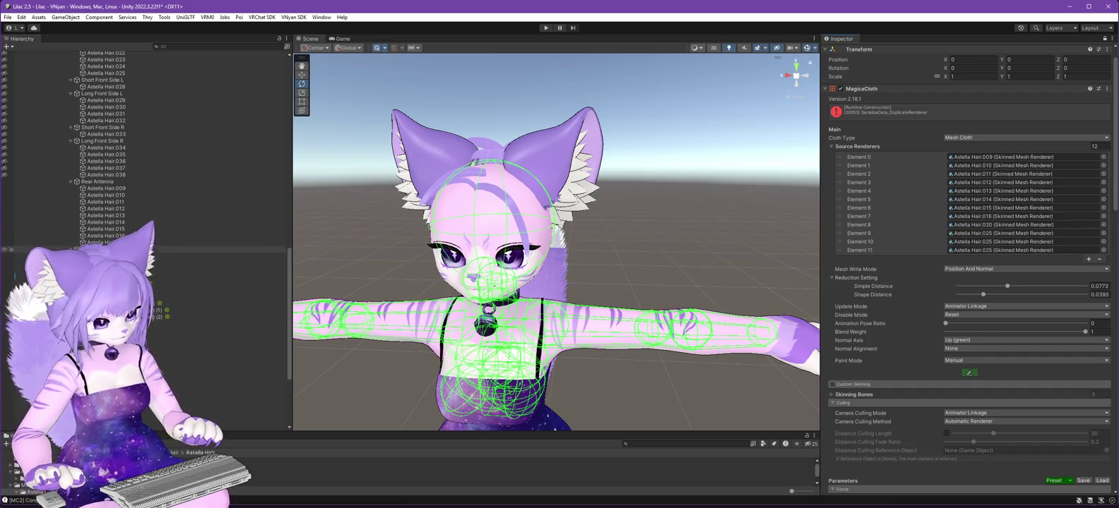
click(981, 235)
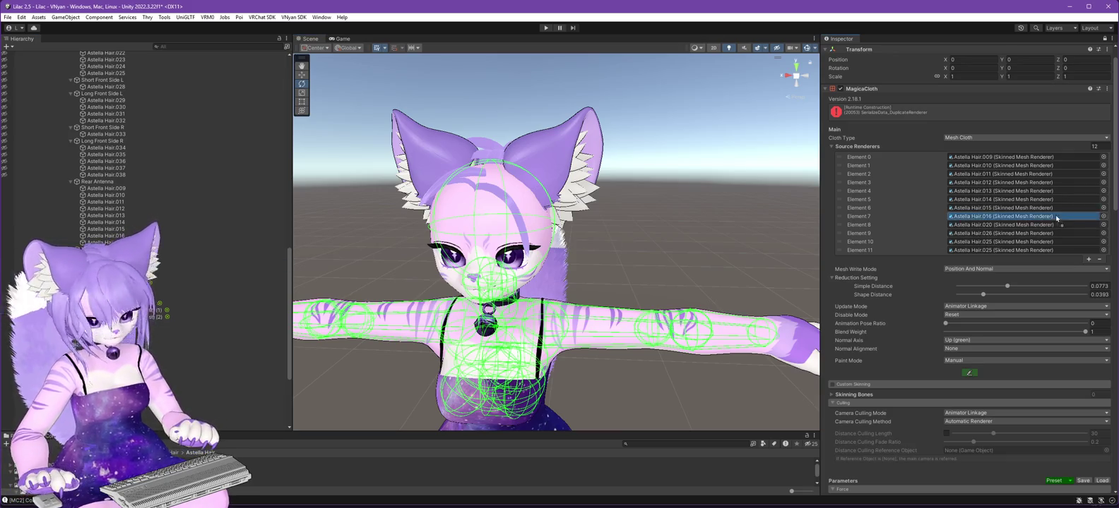
drag(106, 283, 1003, 242)
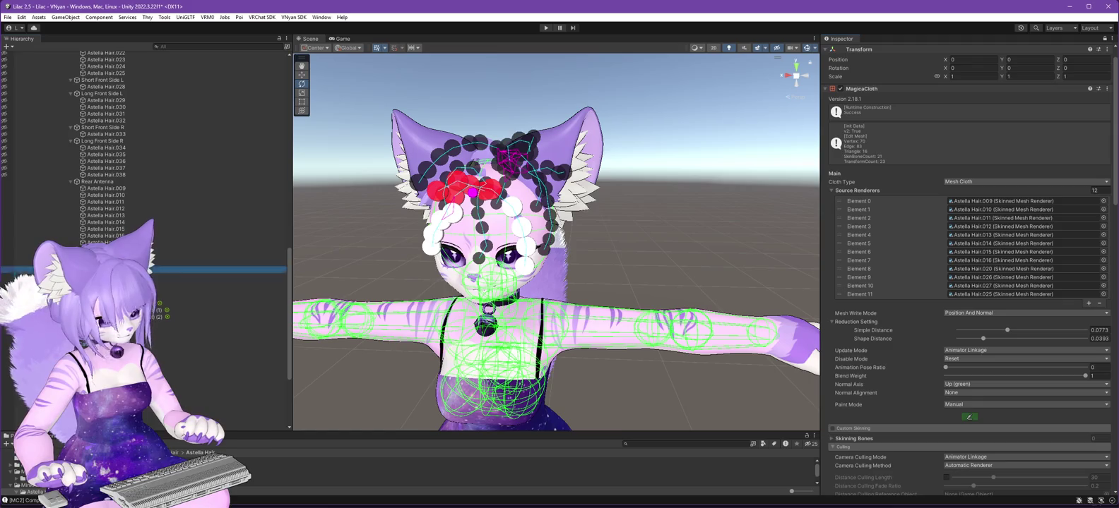
click(1010, 295)
drag(1004, 298, 1008, 298)
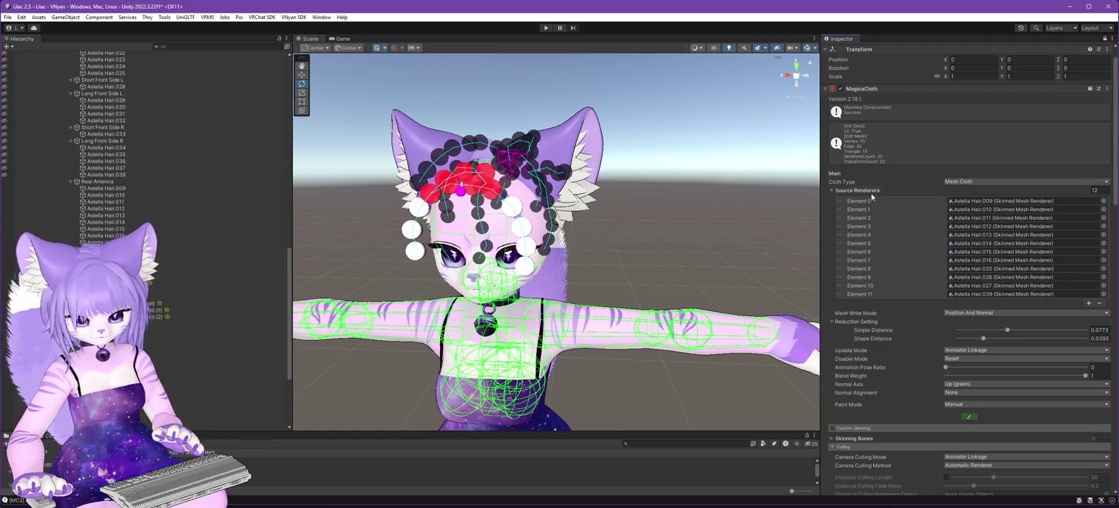
Play-test the Antenna cloth, then reselect it and inspect it from the side.
click(544, 28)
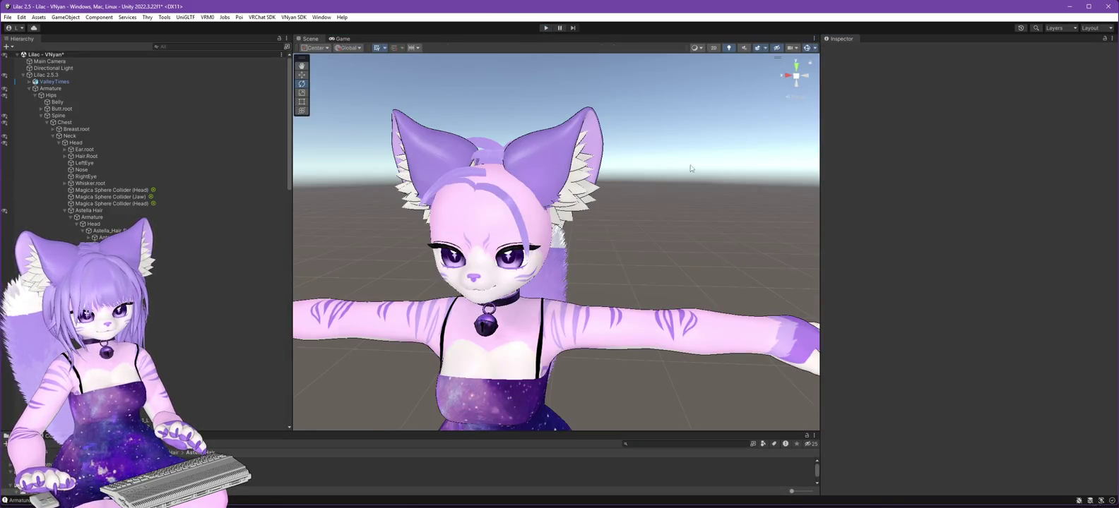
scroll(163, 251, down, 10)
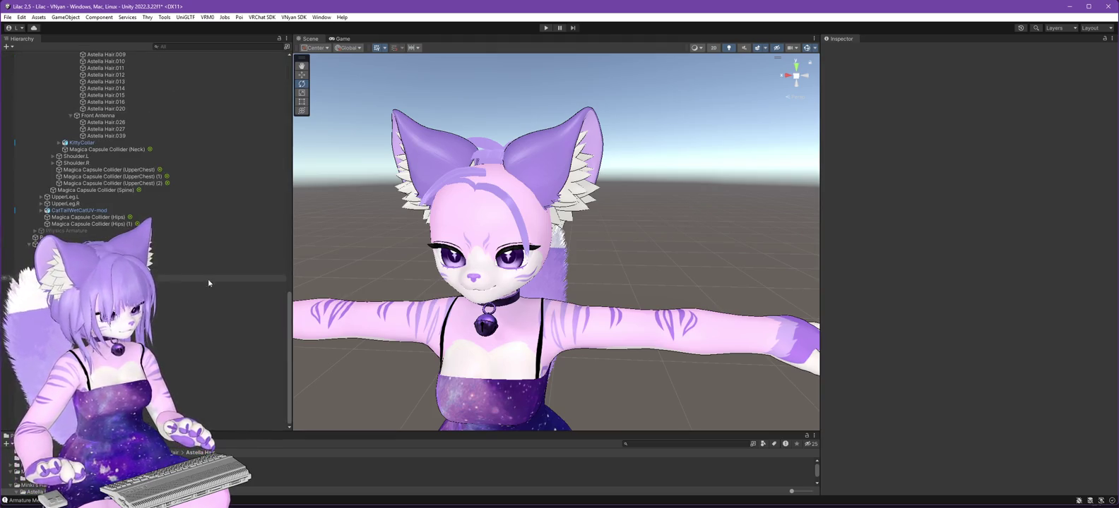
click(212, 319)
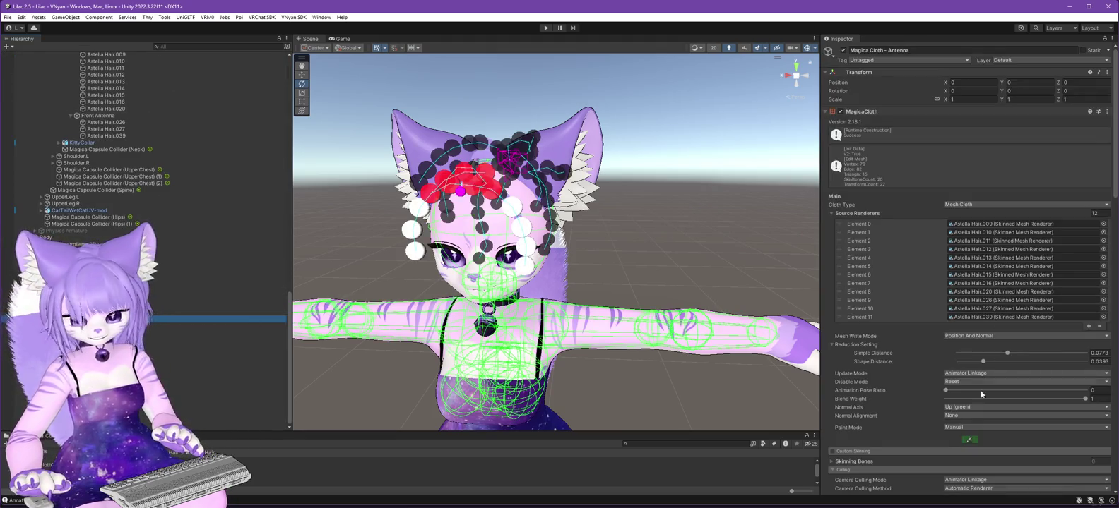
mouse_move(600, 289)
mouse_down()
mouse_move(789, 261)
mouse_move(559, 290)
mouse_move(400, 271)
mouse_move(620, 292)
mouse_move(586, 282)
mouse_move(614, 278)
mouse_up()
scroll(937, 301, down, 10)
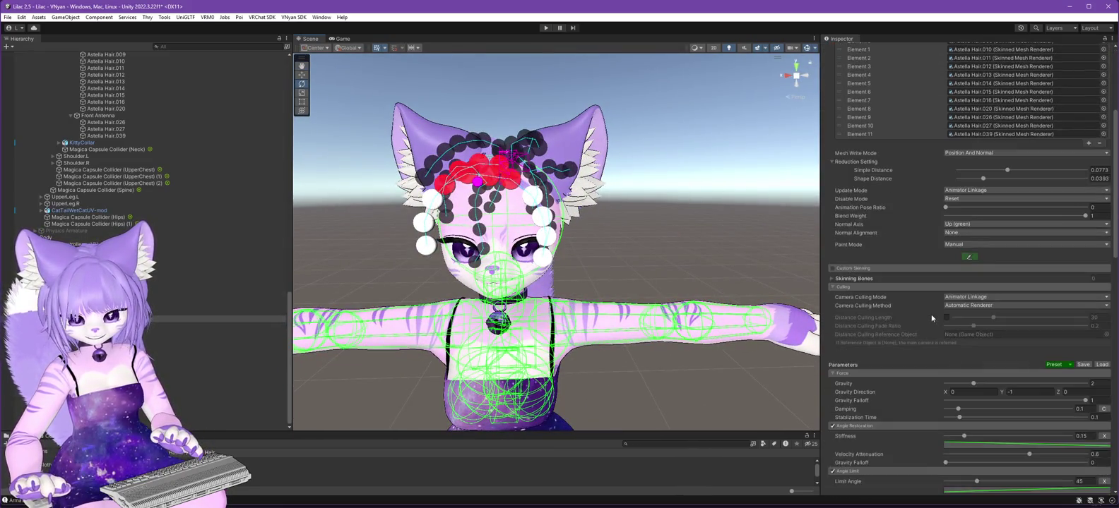
scroll(943, 304, up, 2)
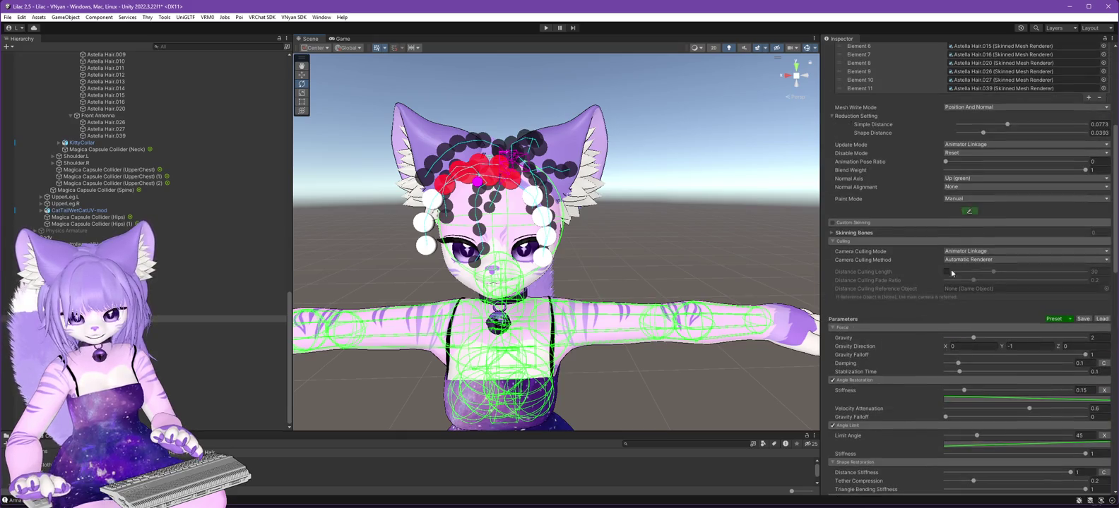
Begin painting the Antenna cloth with the Fixed attribute and a slightly smaller brush.
click(967, 213)
click(732, 155)
mouse_move(678, 187)
mouse_down()
mouse_move(639, 199)
mouse_move(611, 267)
mouse_move(639, 257)
mouse_move(655, 231)
mouse_move(669, 245)
mouse_move(702, 241)
mouse_up()
click(759, 155)
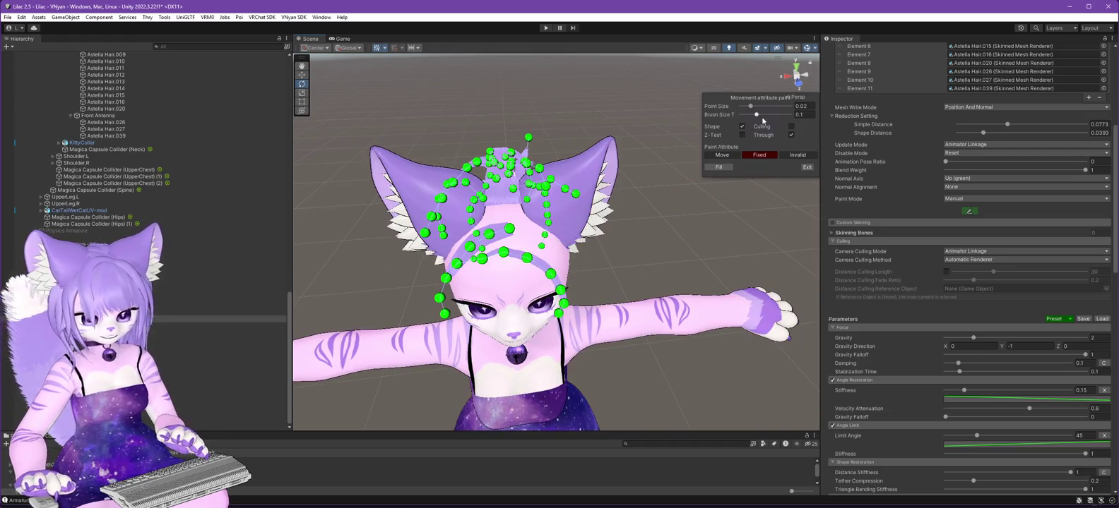
drag(757, 114, 755, 115)
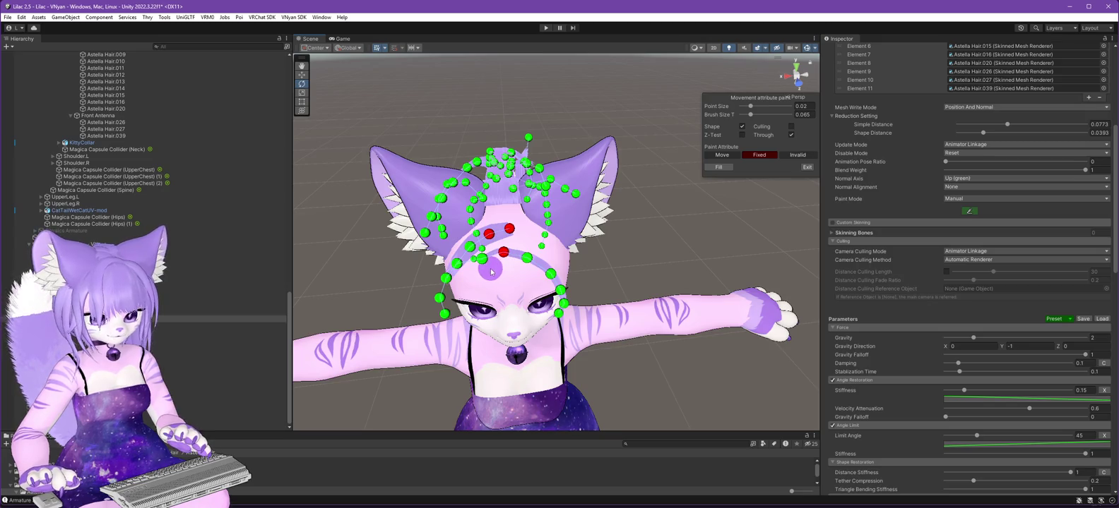
Paint the antenna hair root points fixed from top and rear views, using a smaller brush.
mouse_move(633, 258)
mouse_down()
mouse_move(667, 209)
mouse_move(699, 189)
mouse_move(712, 229)
mouse_move(681, 320)
mouse_move(814, 175)
mouse_move(842, 254)
mouse_move(687, 327)
mouse_move(553, 259)
mouse_up()
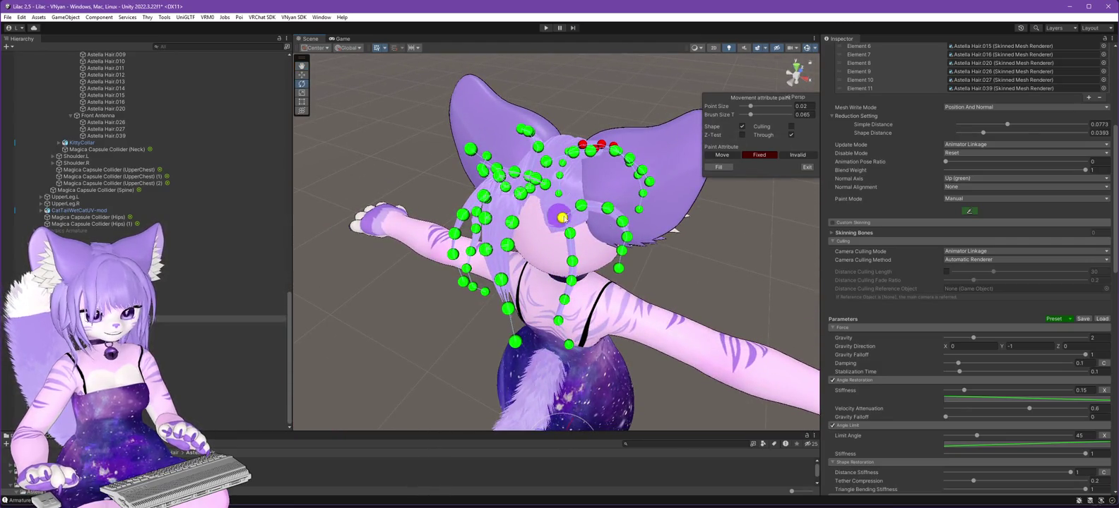
mouse_move(622, 221)
mouse_down()
mouse_move(606, 251)
mouse_move(617, 281)
mouse_move(670, 296)
mouse_move(598, 239)
mouse_up()
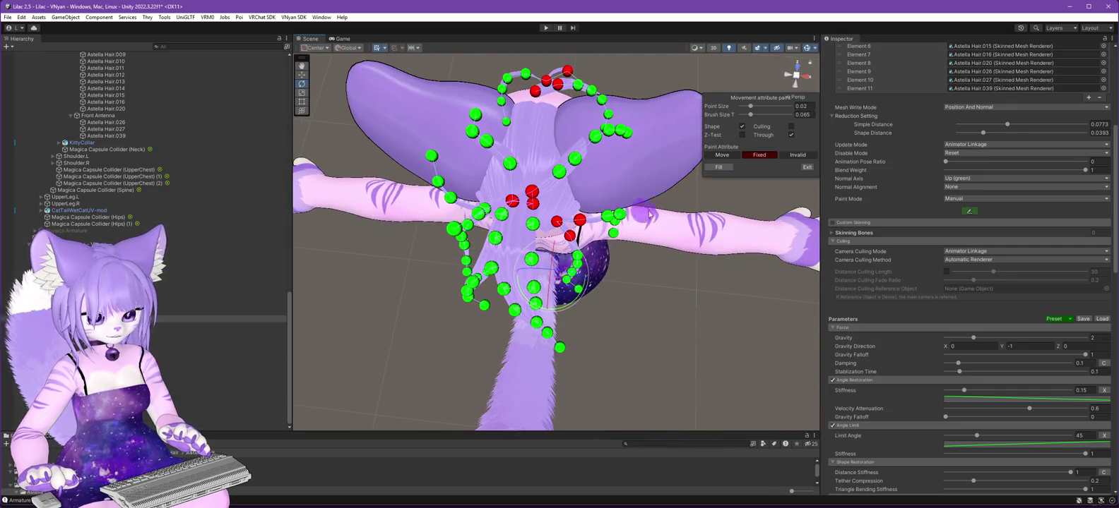
mouse_move(640, 272)
mouse_down()
mouse_move(709, 246)
mouse_move(545, 198)
mouse_up()
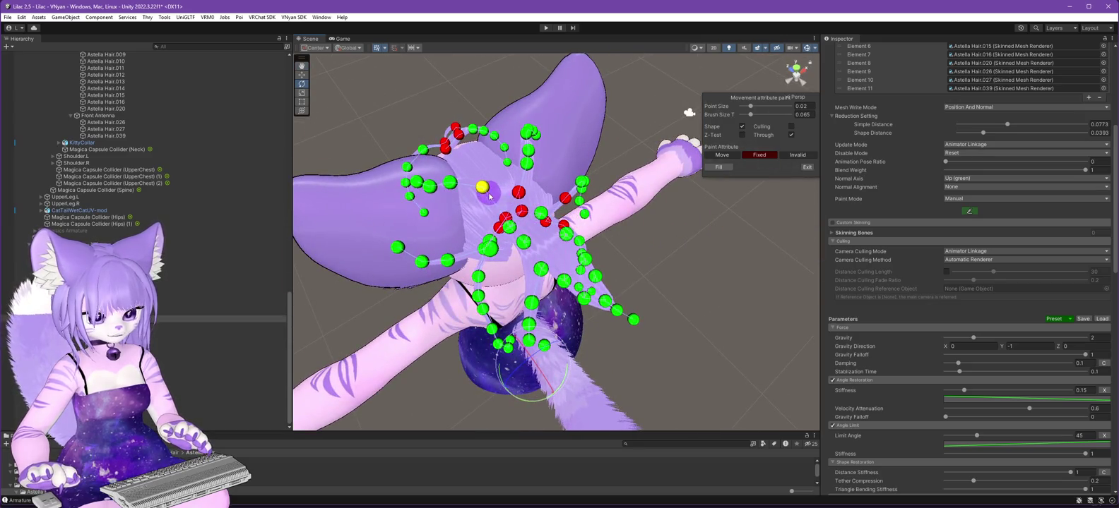
drag(690, 179, 536, 173)
mouse_move(670, 260)
mouse_down()
mouse_move(692, 309)
mouse_move(594, 284)
mouse_up()
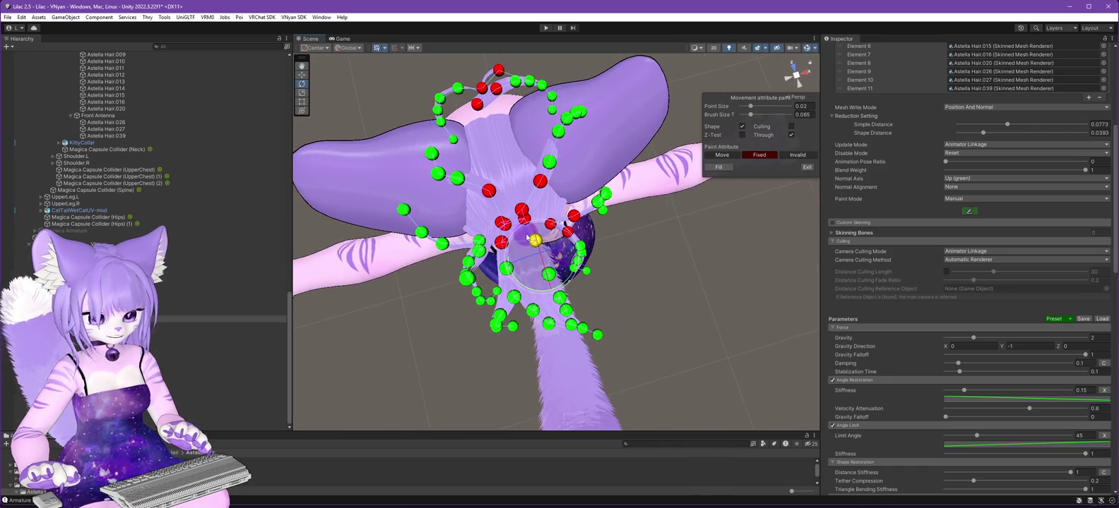
mouse_move(682, 287)
mouse_down()
mouse_move(706, 294)
mouse_move(382, 217)
mouse_move(339, 233)
mouse_up()
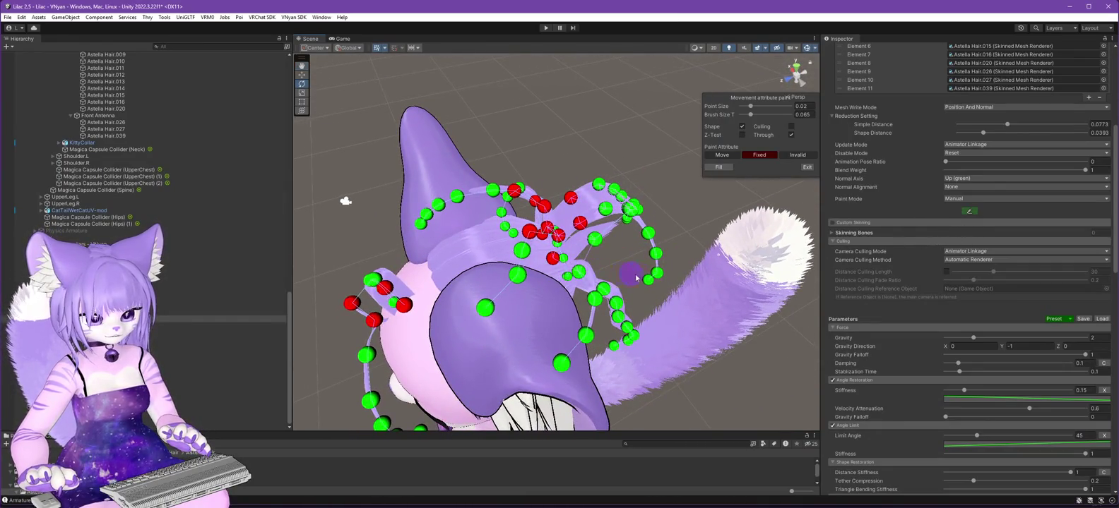
click(748, 116)
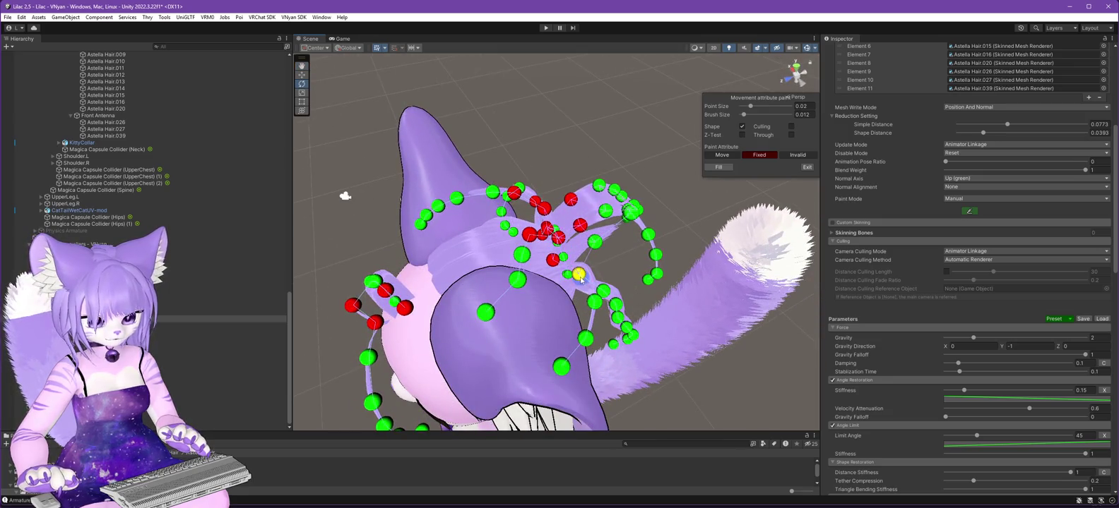
mouse_move(719, 290)
mouse_down()
mouse_move(344, 303)
mouse_move(307, 268)
mouse_move(296, 226)
mouse_move(217, 310)
mouse_move(237, 330)
mouse_move(332, 332)
mouse_move(436, 296)
mouse_move(492, 257)
mouse_move(519, 286)
mouse_move(589, 271)
mouse_move(635, 305)
mouse_up()
scroll(85, 182, up, 10)
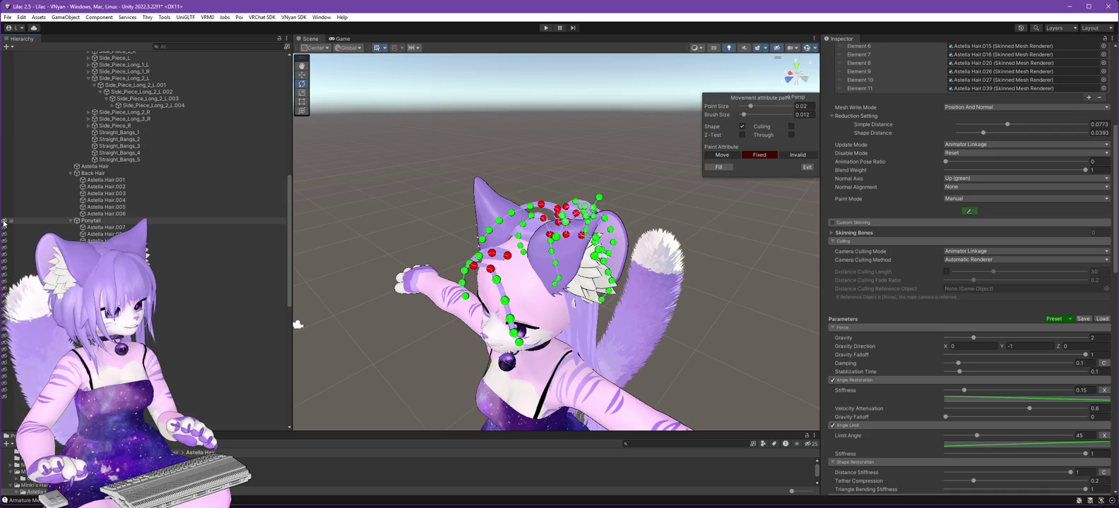
Unhide Astella Hair.005 and the hidden hair groups, then inspect Astella Hair.029.
scroll(45, 213, down, 6)
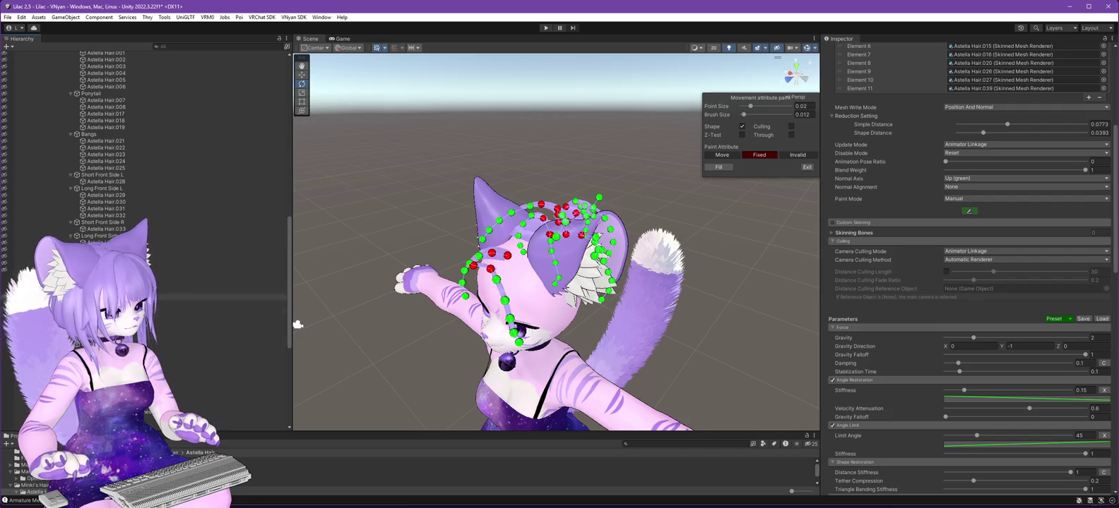
mouse_move(298, 324)
mouse_down()
mouse_move(355, 367)
mouse_move(313, 317)
mouse_move(316, 346)
mouse_move(426, 347)
mouse_up()
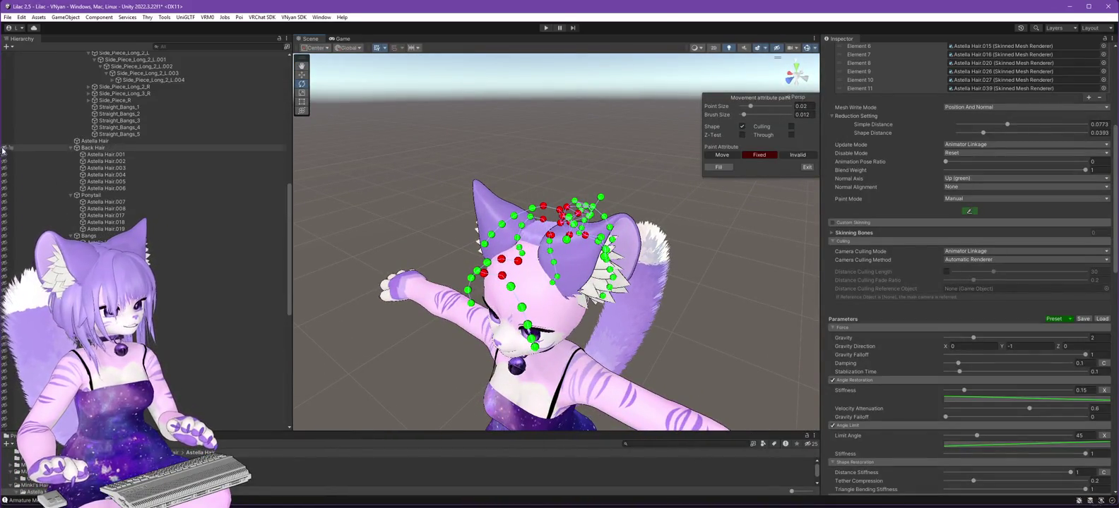
click(10, 181)
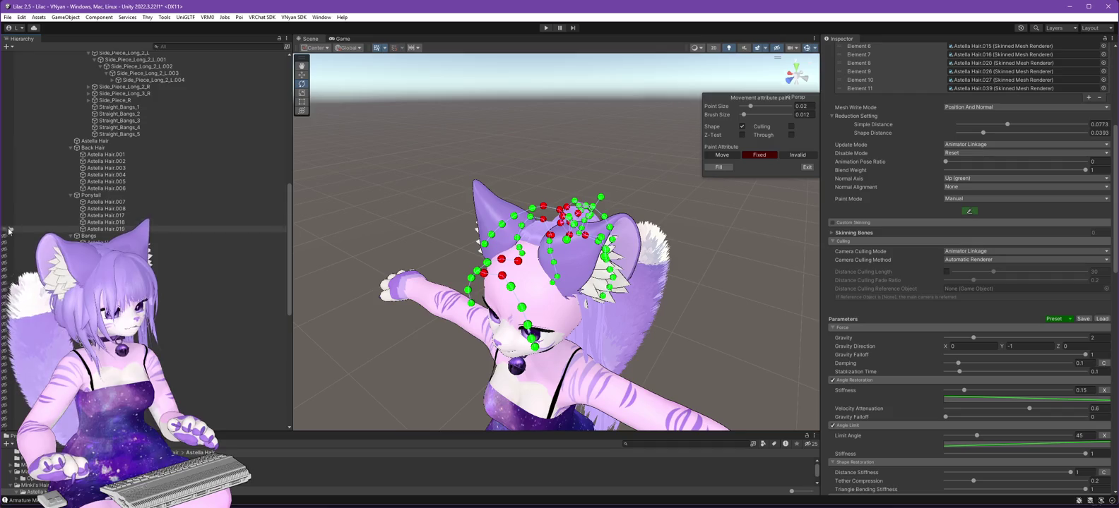
click(4, 265)
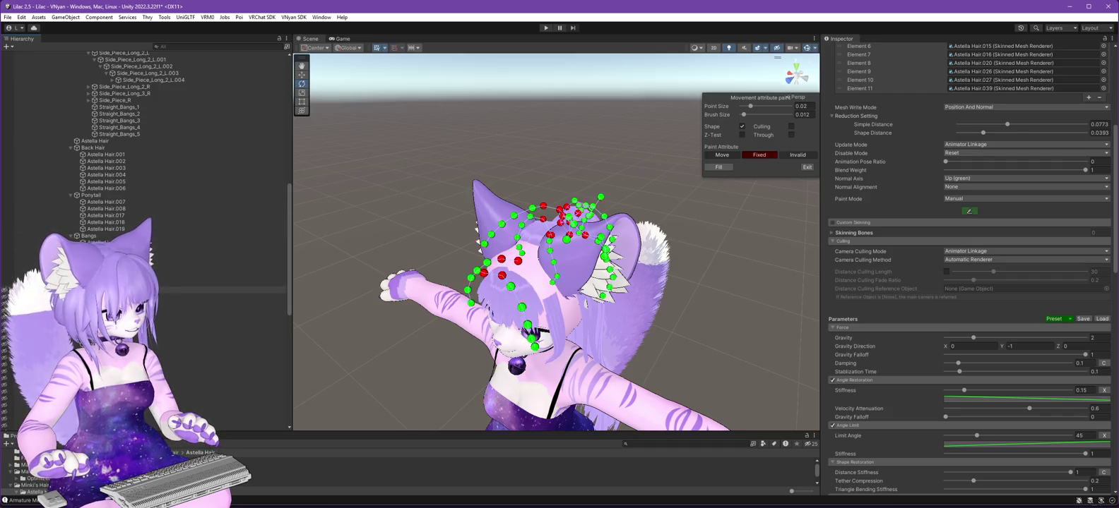
click(3, 292)
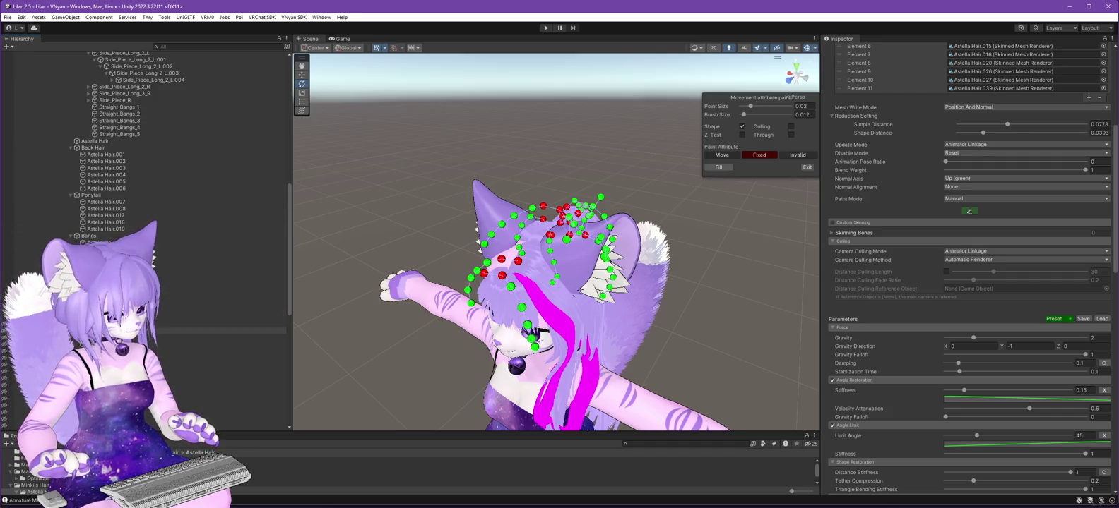
click(4, 340)
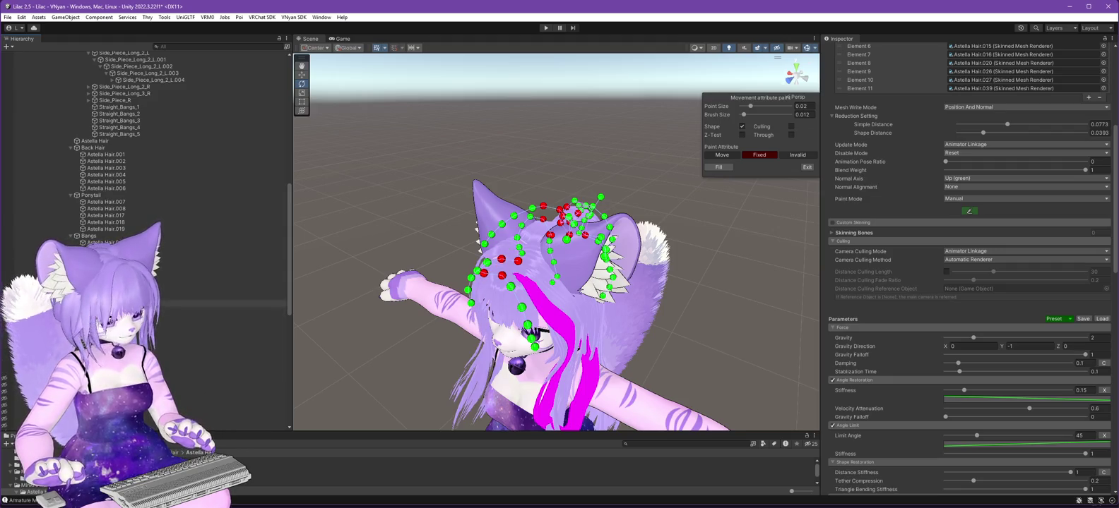
click(113, 296)
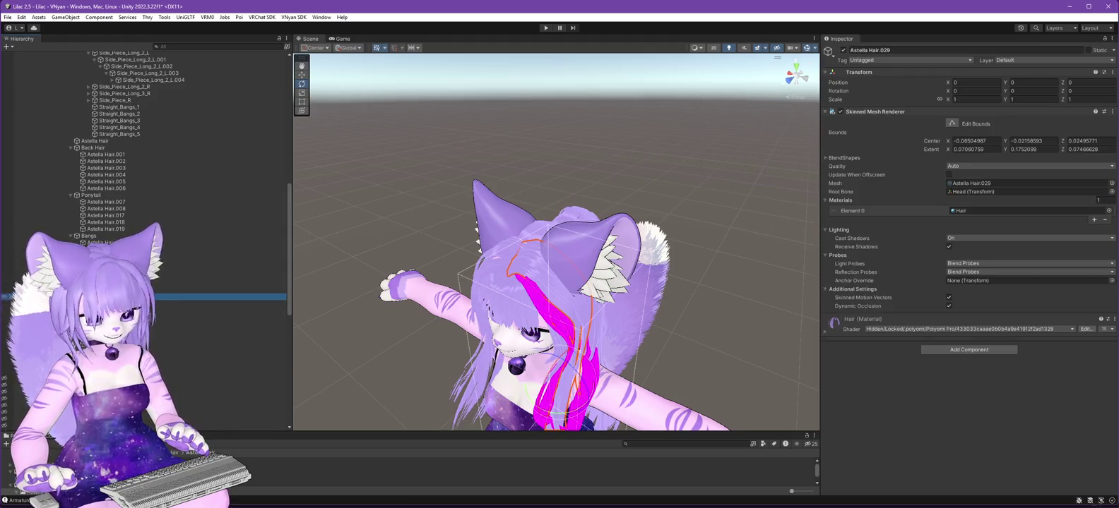
Assign the Hair material to Astella Hair.030 and unhide the Rear Antenna hair group.
click(212, 304)
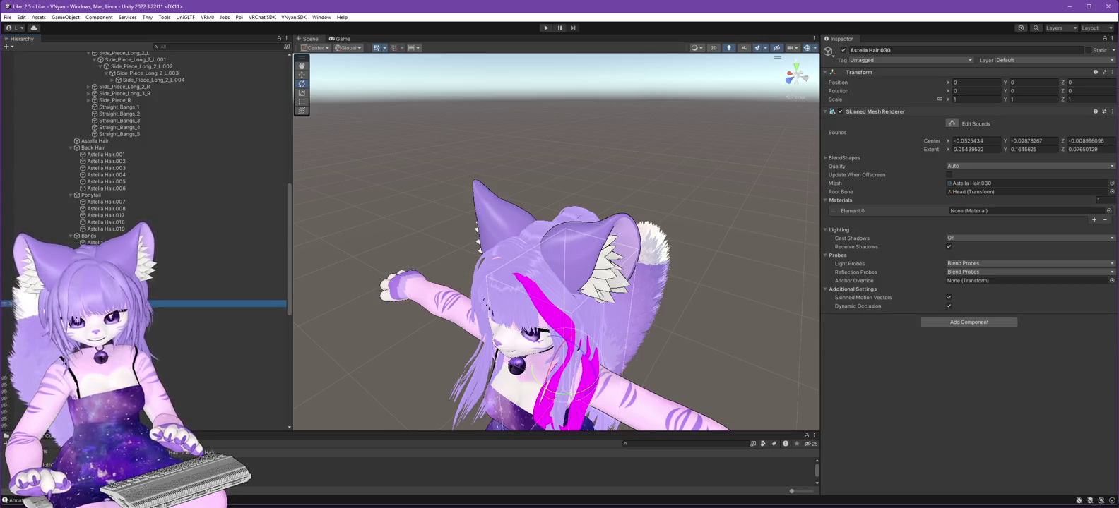
mouse_move(213, 433)
mouse_down()
mouse_move(198, 309)
mouse_move(811, 201)
mouse_up()
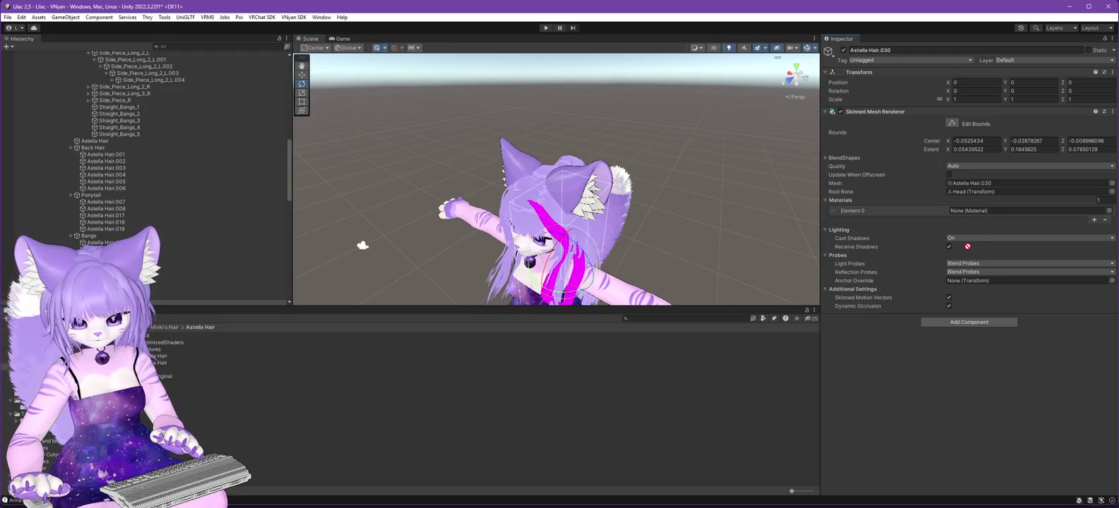
drag(958, 215, 958, 216)
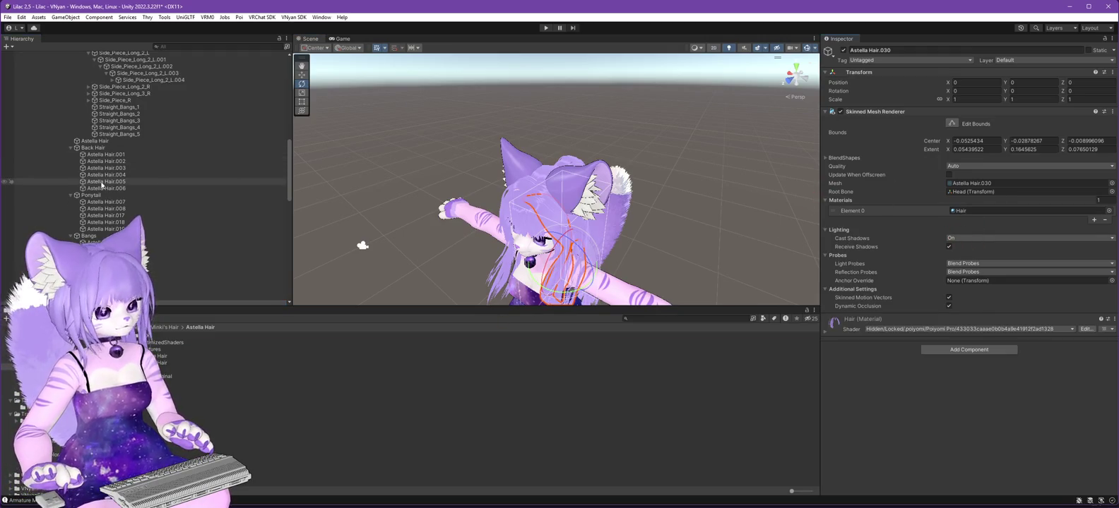
scroll(75, 180, down, 10)
click(3, 125)
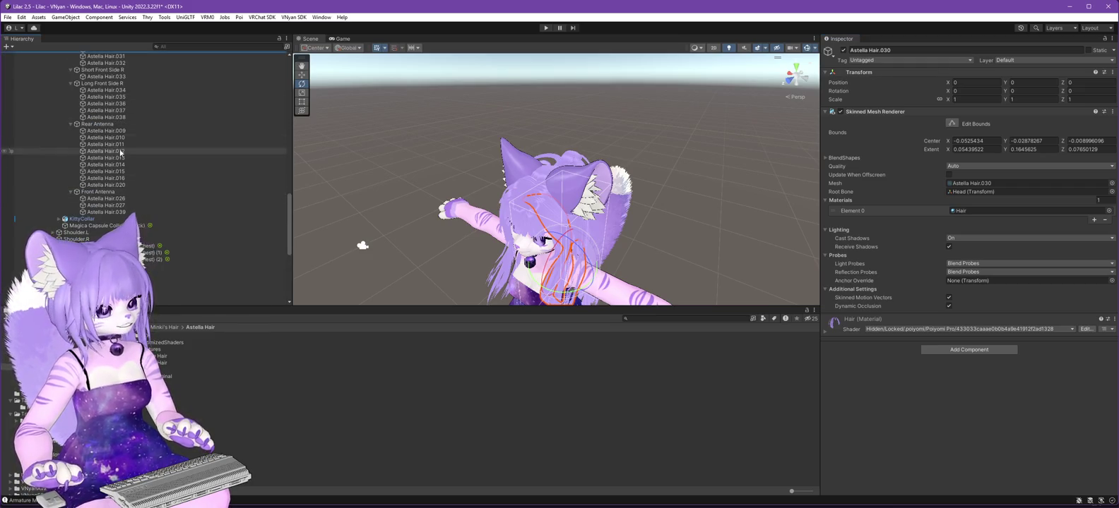
scroll(108, 170, up, 15)
click(7, 17)
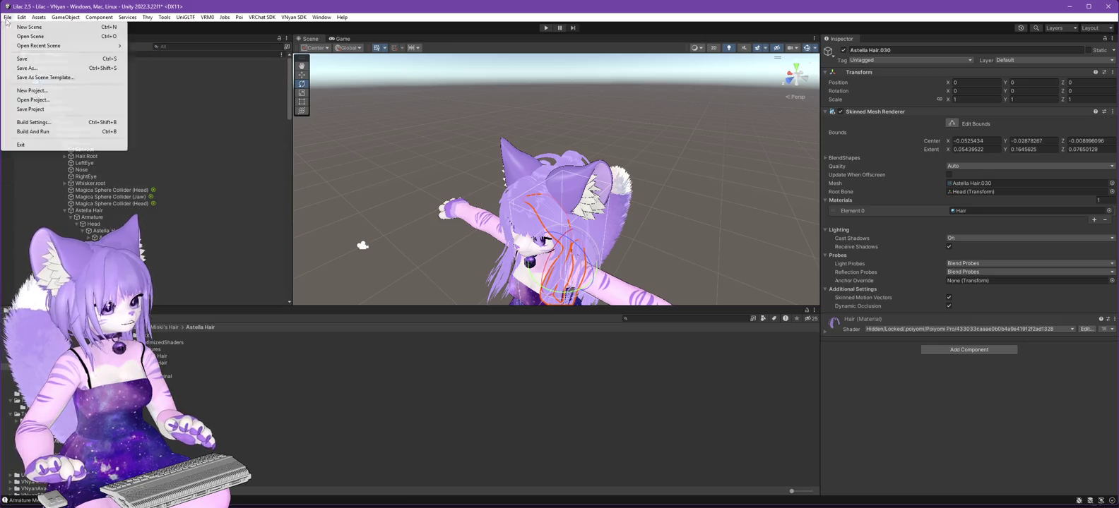
Save the scene and export Lilac 2.5.3 as a VSFAvatar, overwriting Lilac 2.6.0.vsfavatar.
click(37, 58)
click(62, 75)
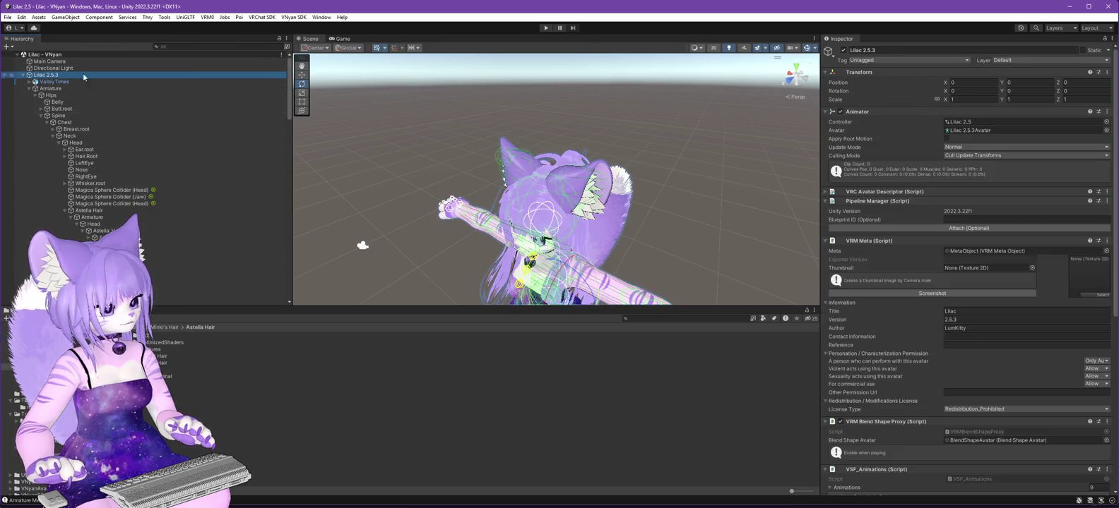
click(294, 18)
mouse_move(308, 38)
click(432, 46)
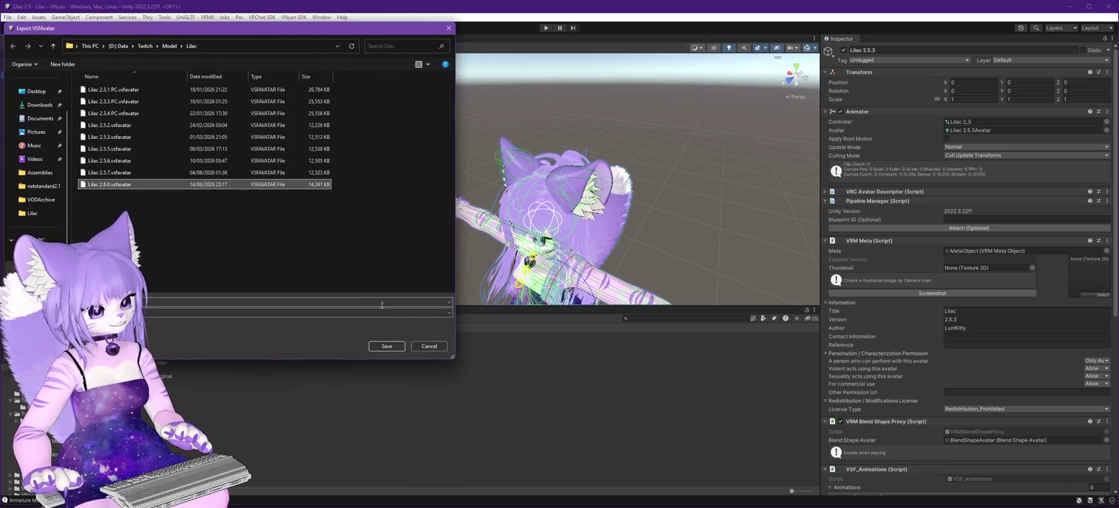
click(393, 346)
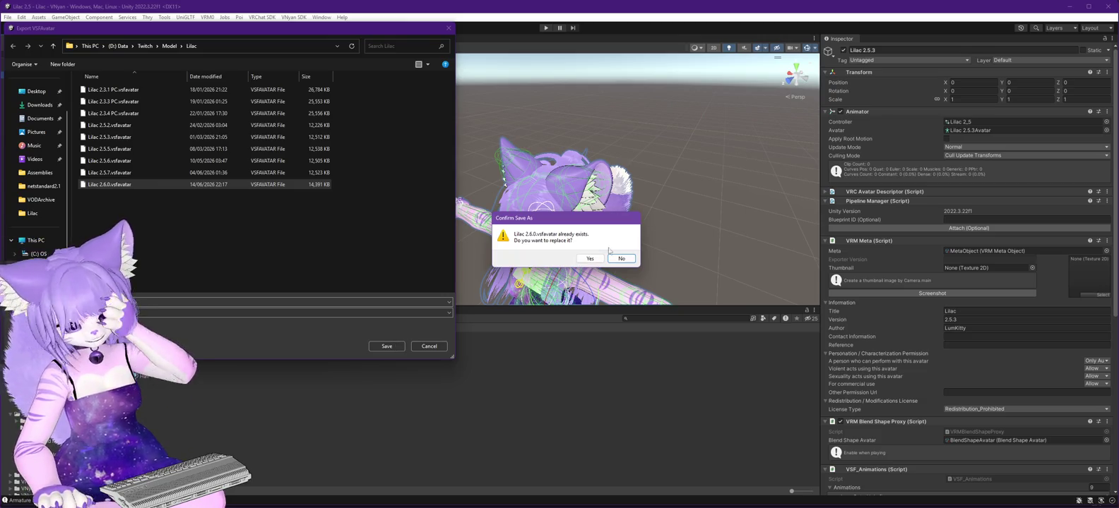
click(589, 259)
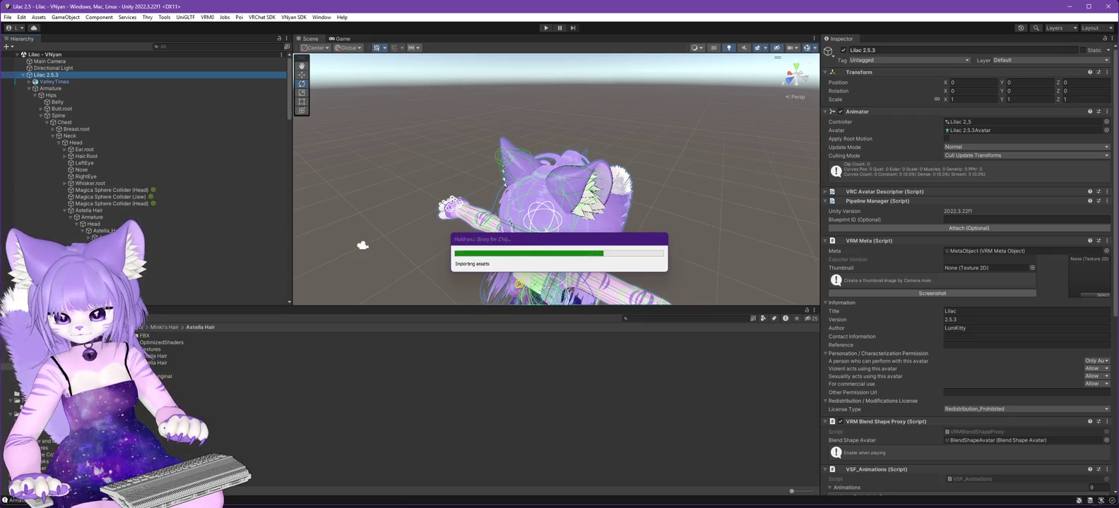
click(617, 276)
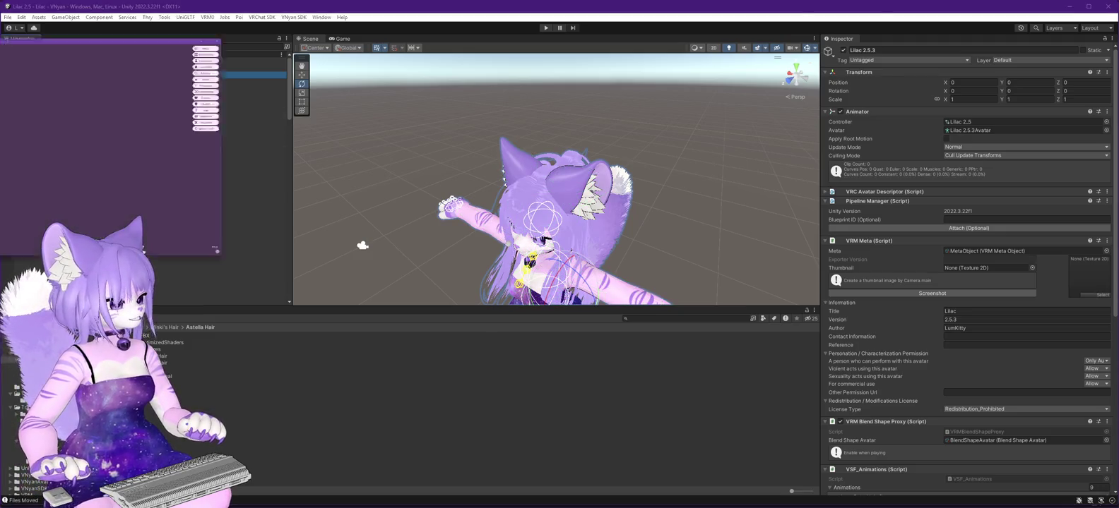
Restore the VNyan window and load a world file to test the updated avatar.
key(alt+Tab)
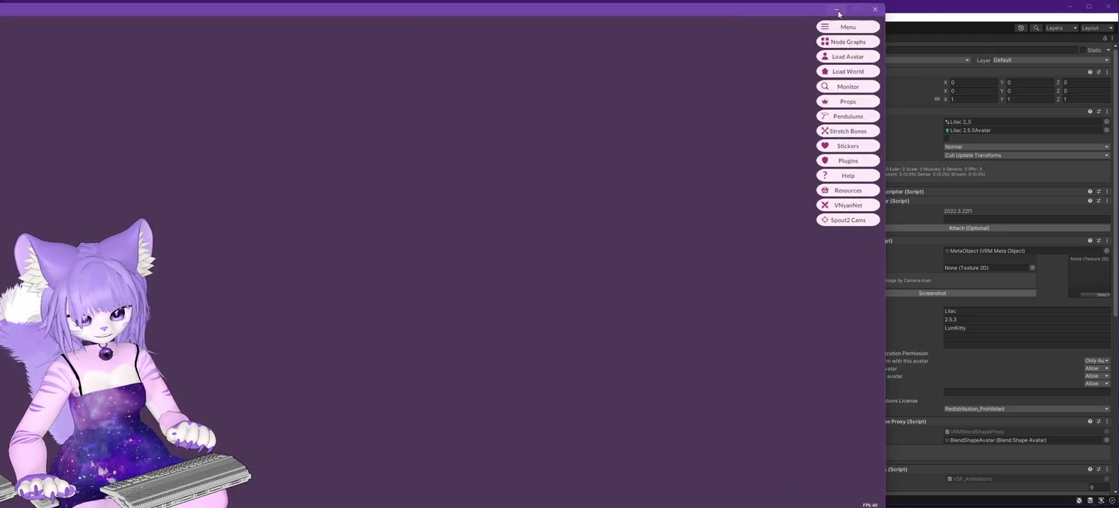
click(837, 10)
key(alt+Tab)
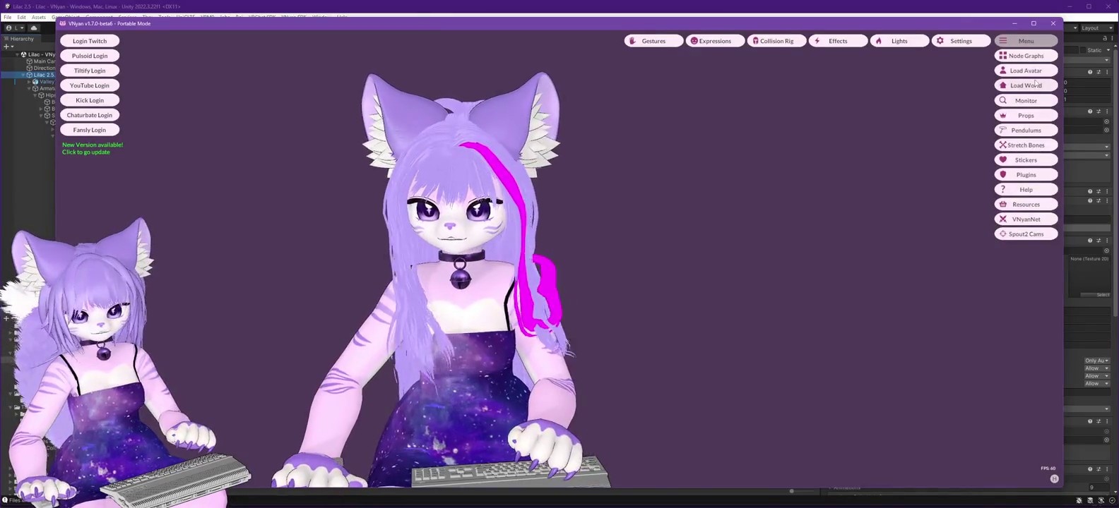
click(1036, 86)
click(159, 195)
double_click(159, 194)
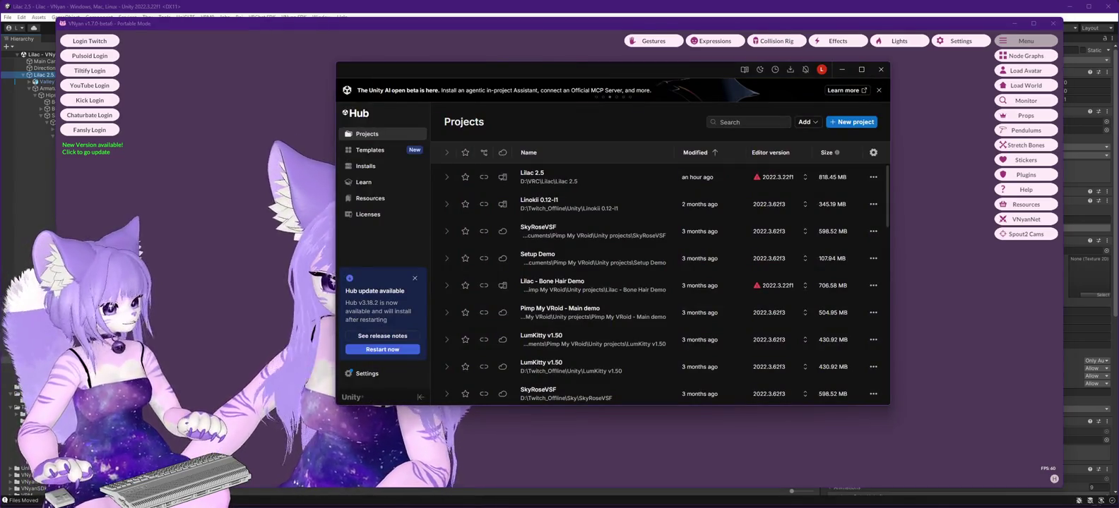
scroll(207, 260, down, 5)
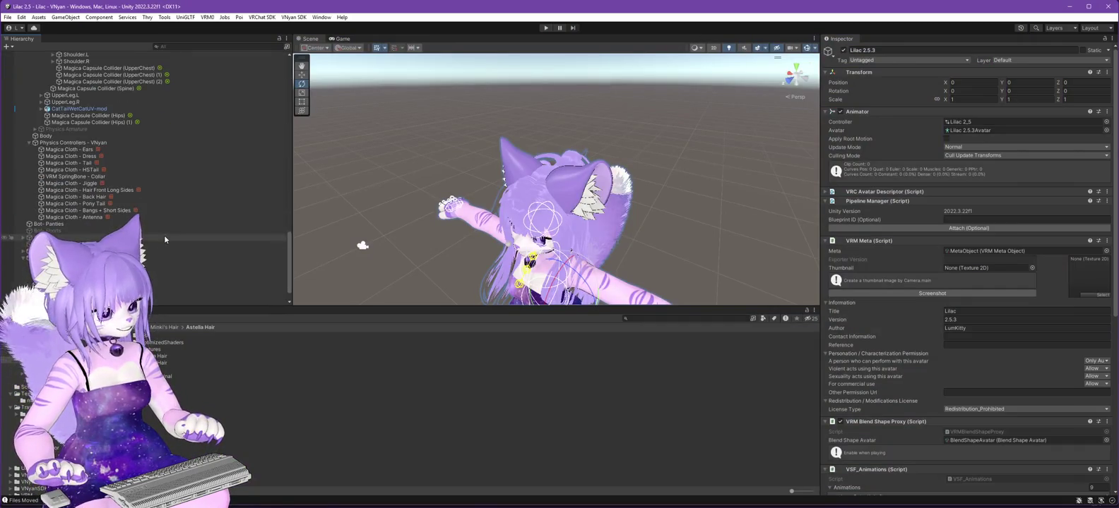
Run and stop Play mode with Magica Cloth - Bangs + Short Sides selected to rebuild it.
scroll(163, 236, down, 2)
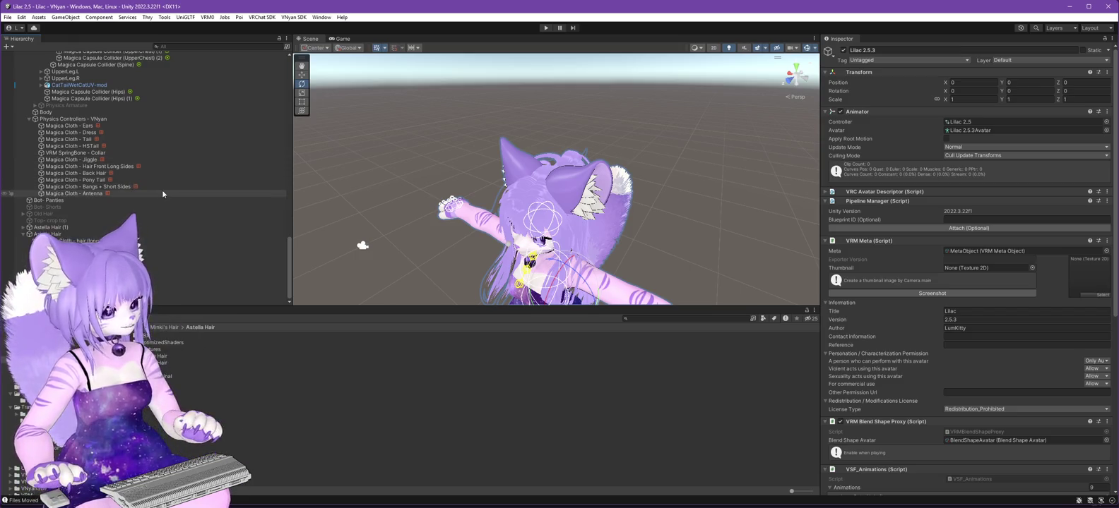
click(141, 187)
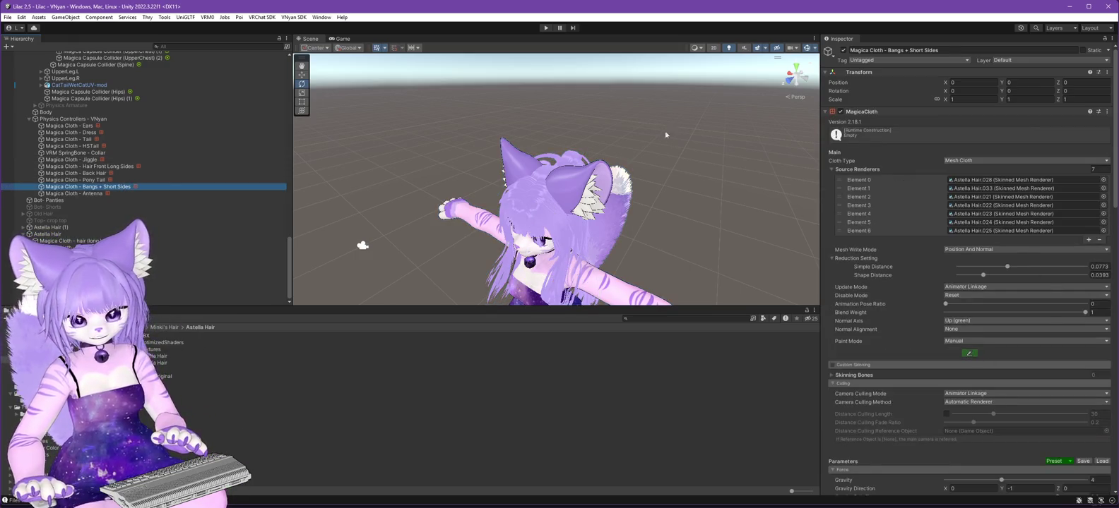
click(546, 28)
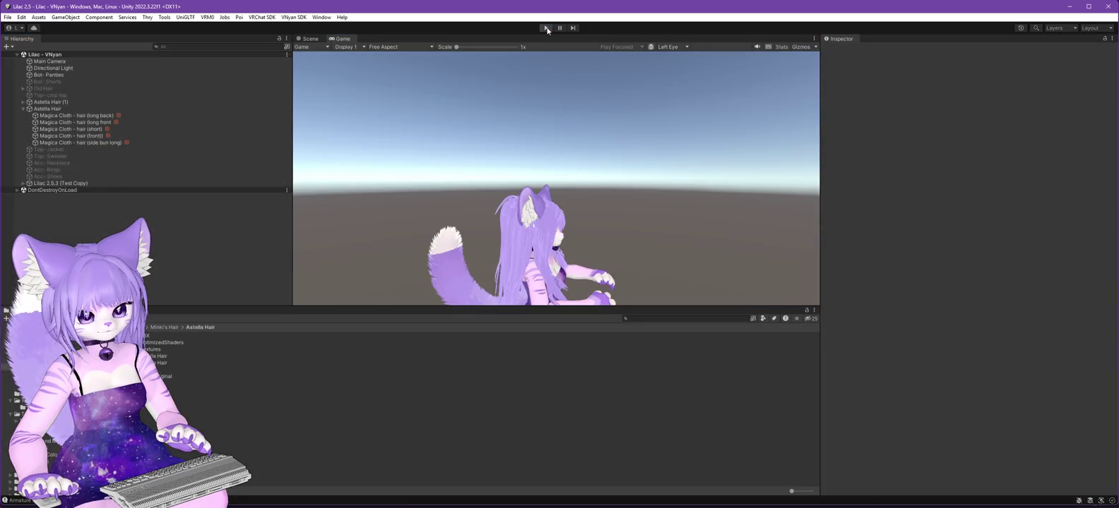
click(546, 28)
scroll(179, 227, down, 5)
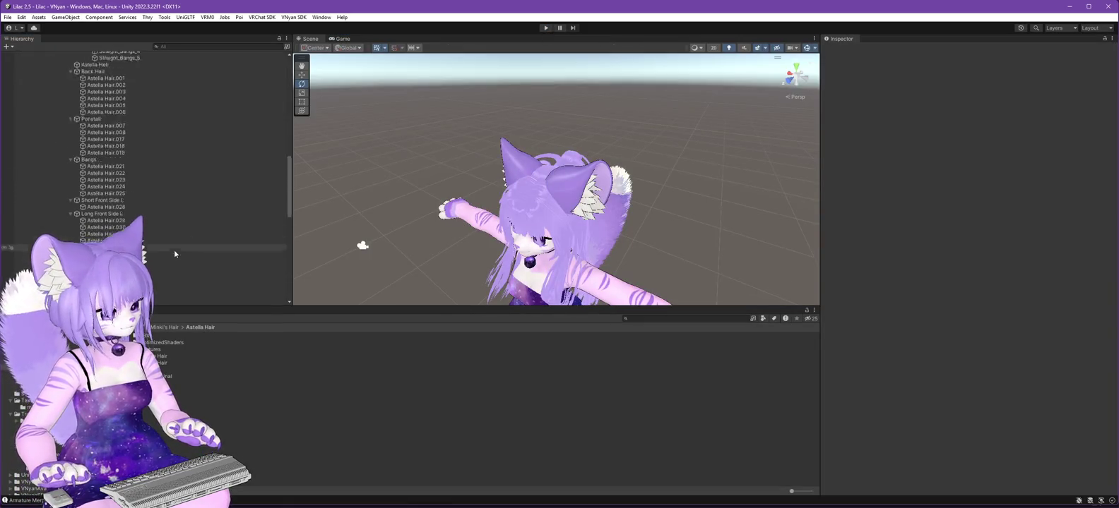
scroll(177, 254, down, 5)
scroll(222, 260, down, 5)
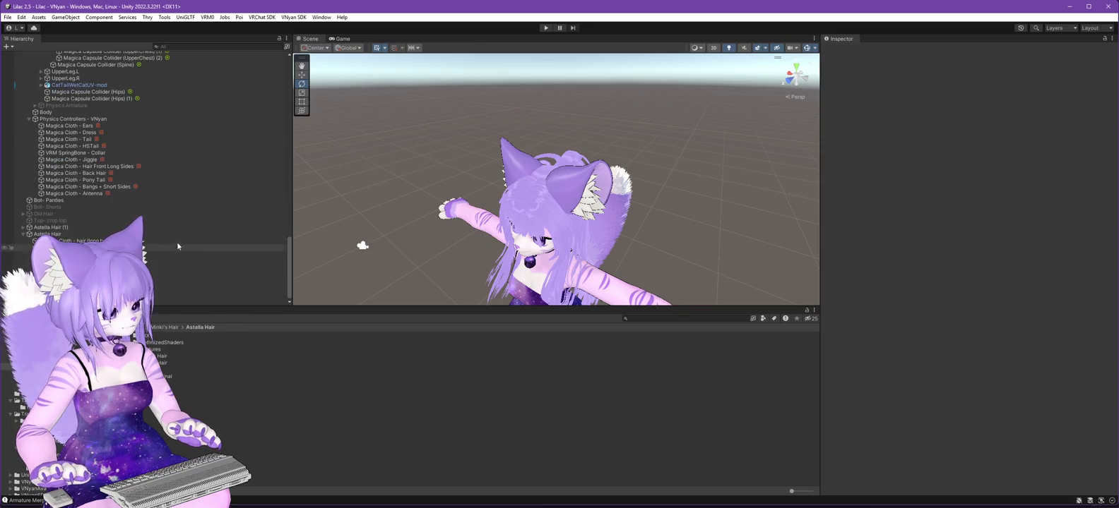
click(183, 187)
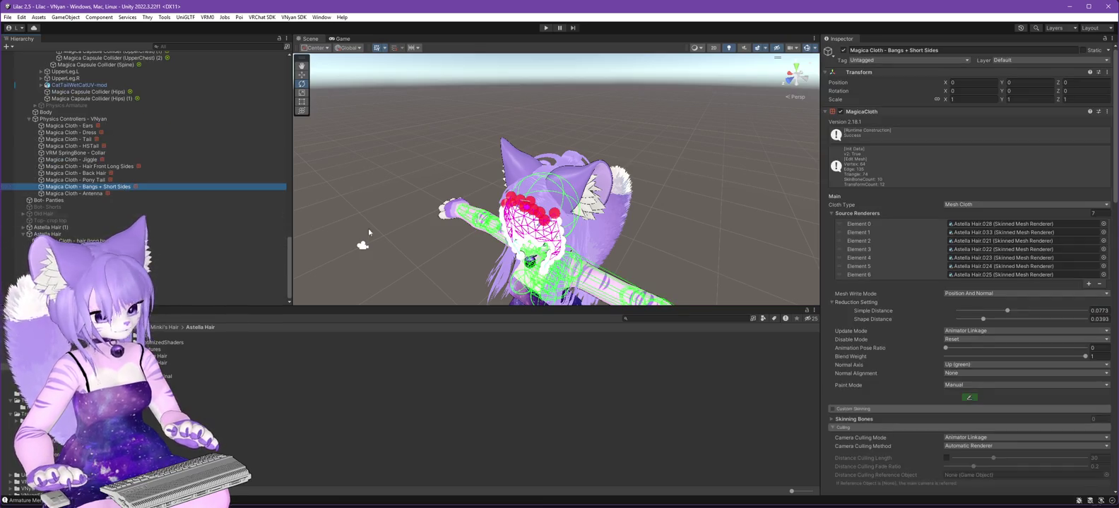
Paint the Bangs + Short Sides cloth with brush size 0.025 and Through enabled.
click(969, 398)
mouse_move(688, 242)
mouse_down()
mouse_move(657, 203)
mouse_move(716, 237)
mouse_up()
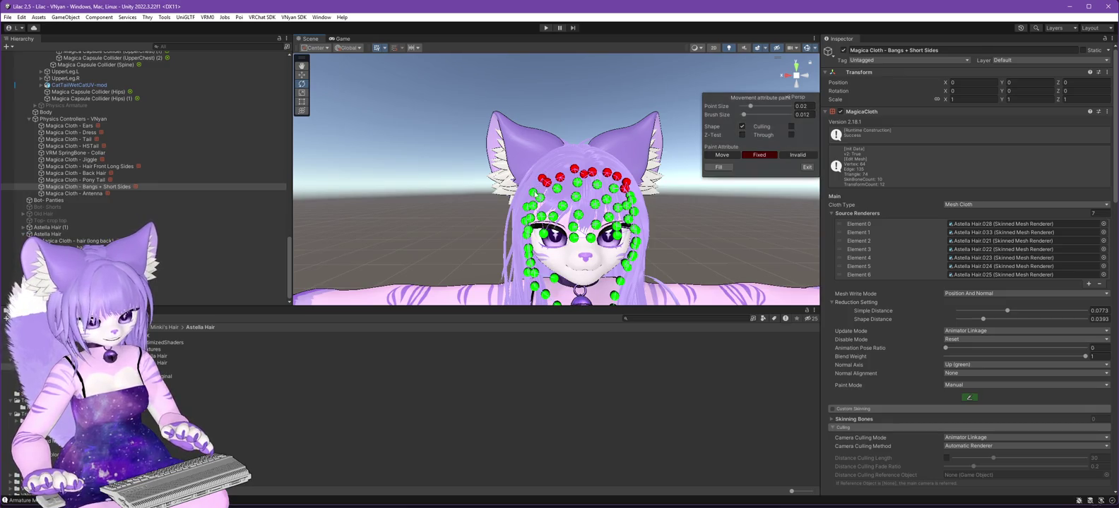
click(791, 134)
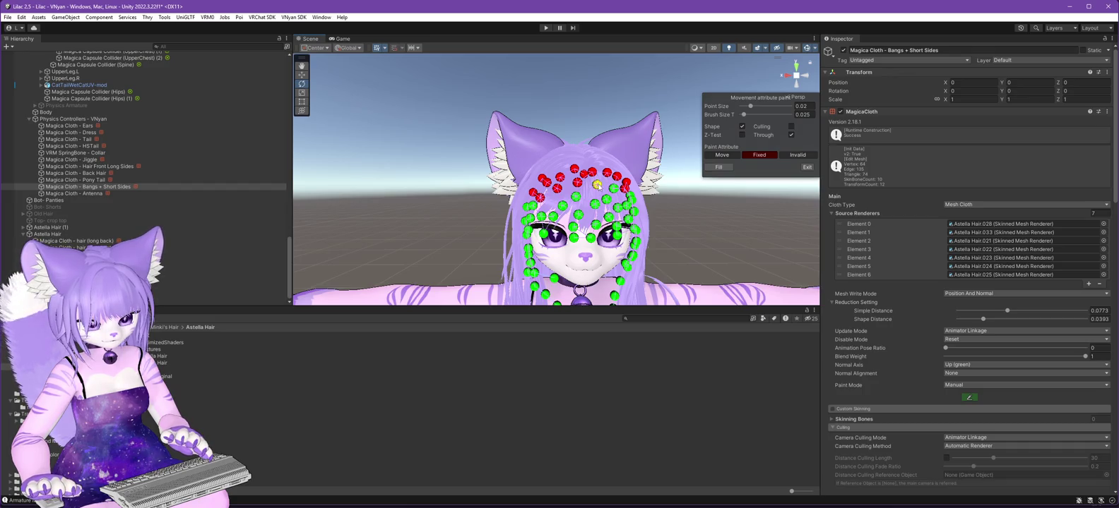
mouse_move(684, 227)
mouse_down()
mouse_move(604, 203)
mouse_move(719, 243)
mouse_move(239, 298)
mouse_up()
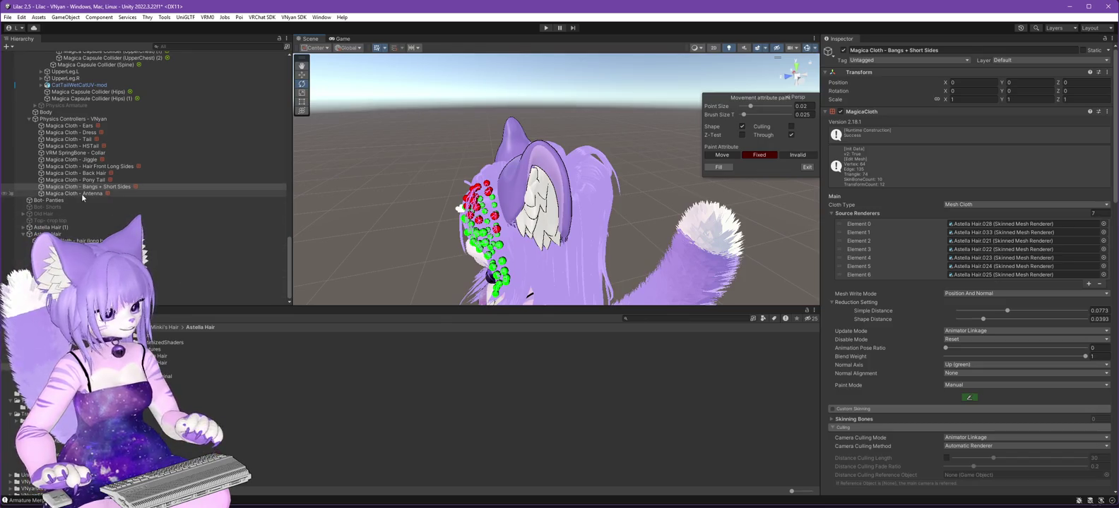
Duplicate Magica Cloth - Antenna into Magica Cloth - Antenna (1).
click(81, 193)
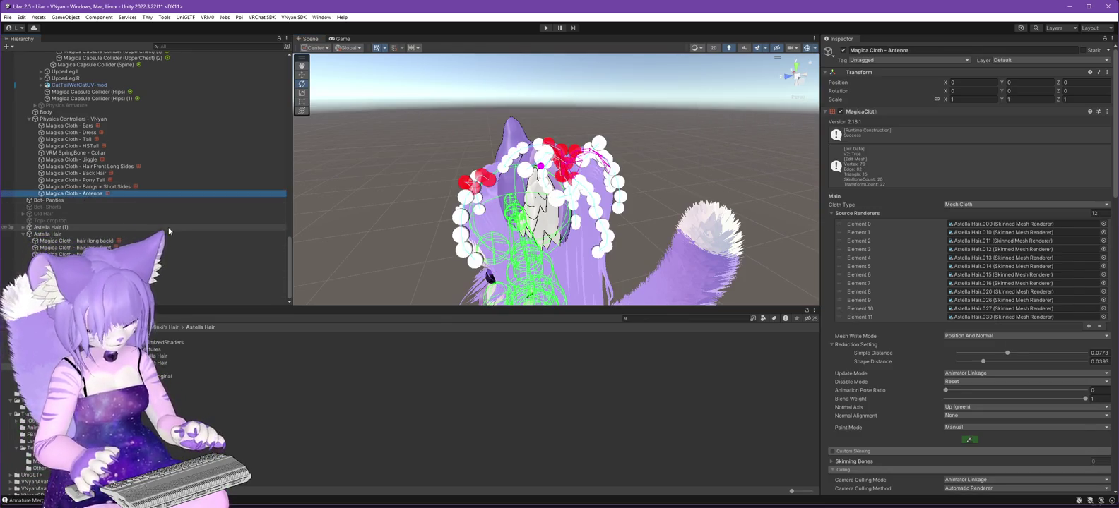
key(ctrl+d)
key(Up)
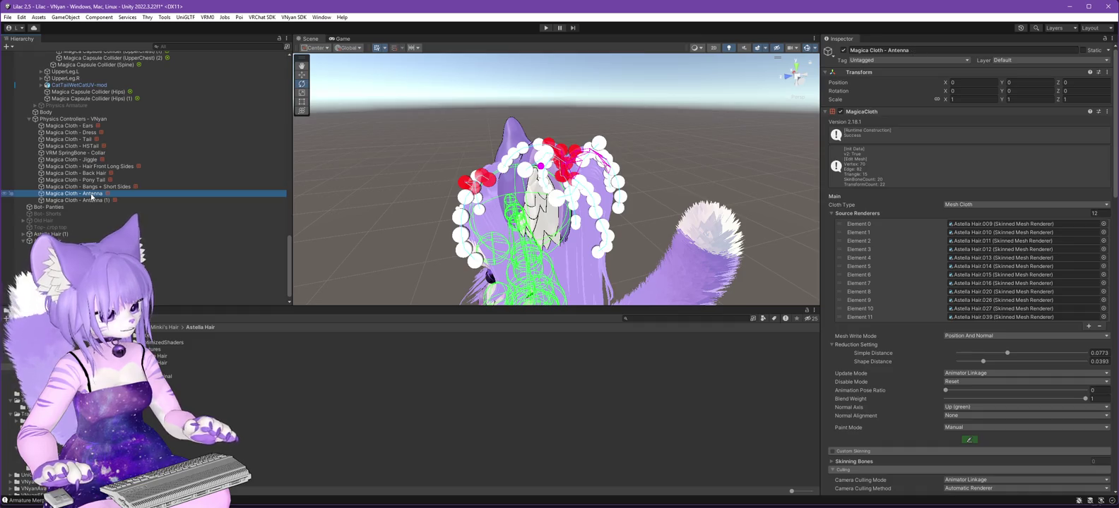
Rename the original Antenna cloth to Magica Cloth - Front Antenna.
key(F2)
key(Right)
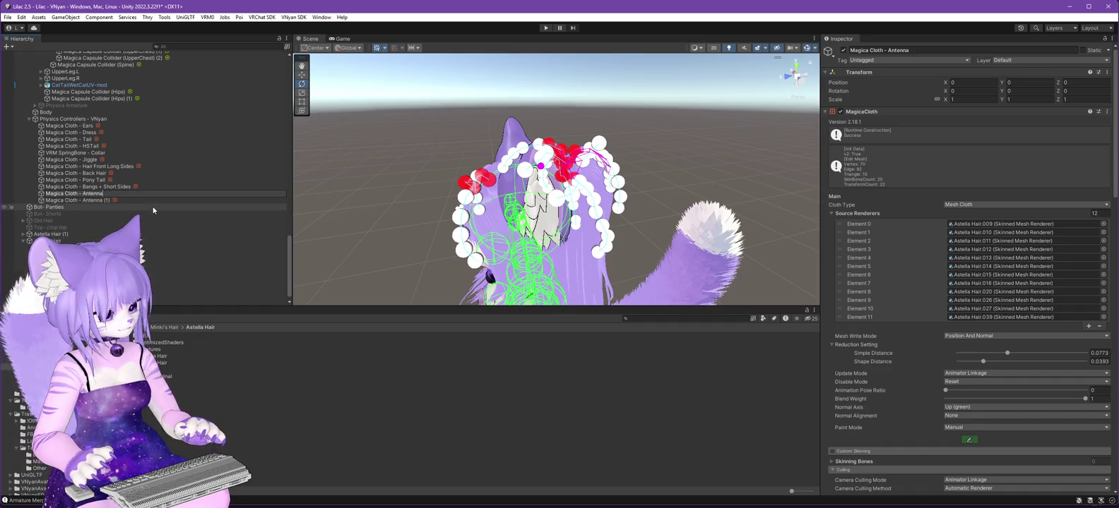
text(Front)
key(Return)
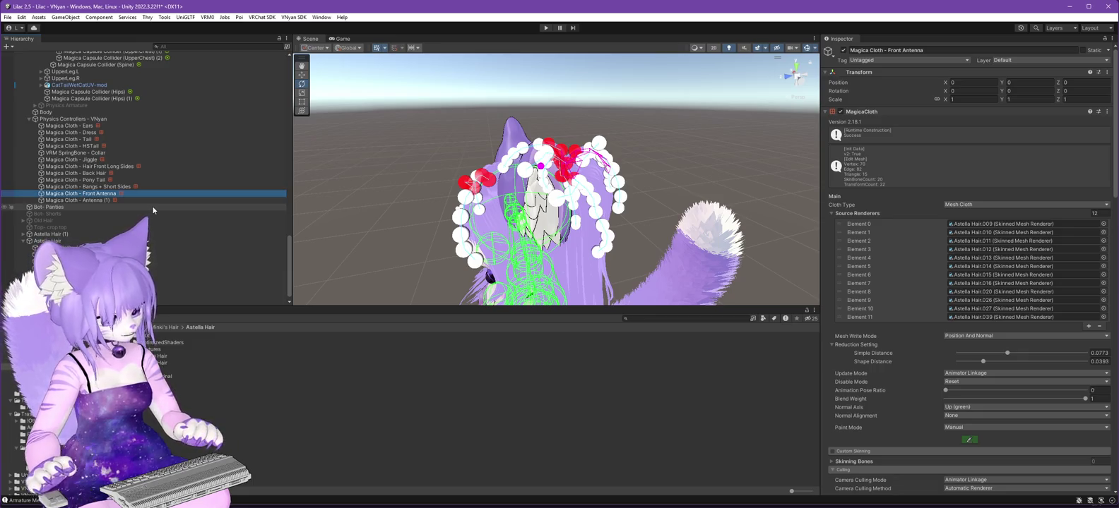
Move Astella Hair.026, .027 and .039 to the top of Source Renderers and set the count to 3.
scroll(210, 169, up, 10)
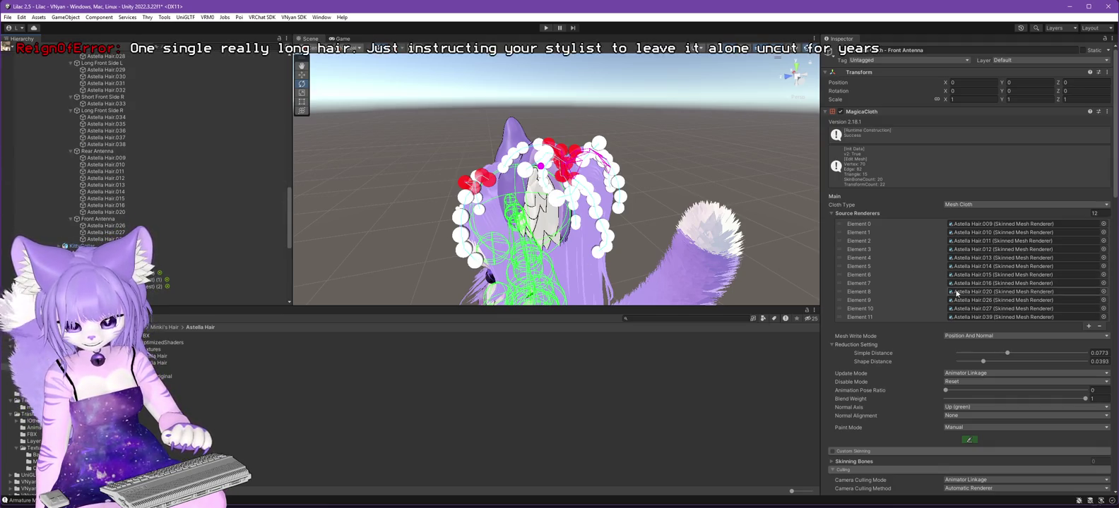
drag(864, 303, 878, 223)
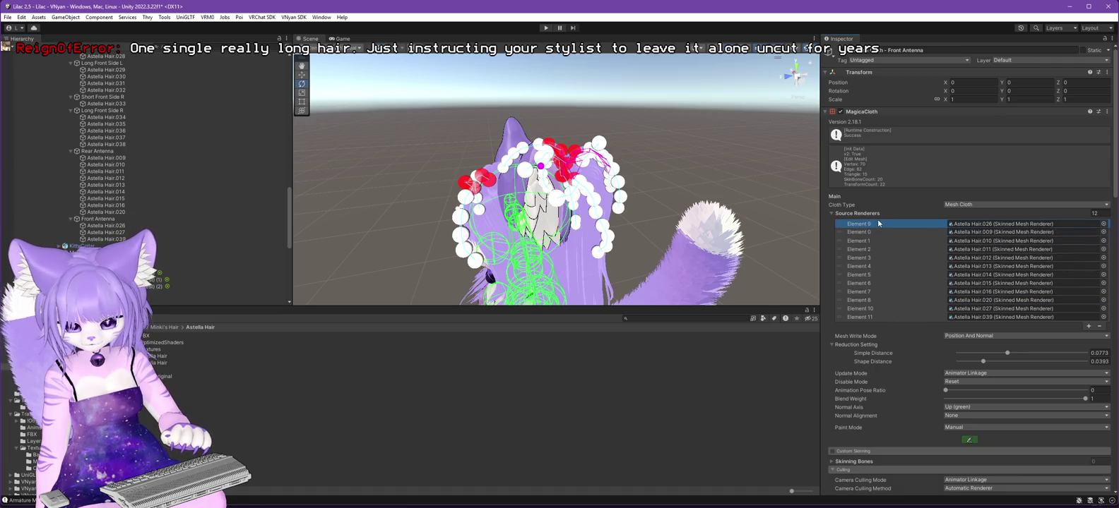
drag(856, 311, 871, 236)
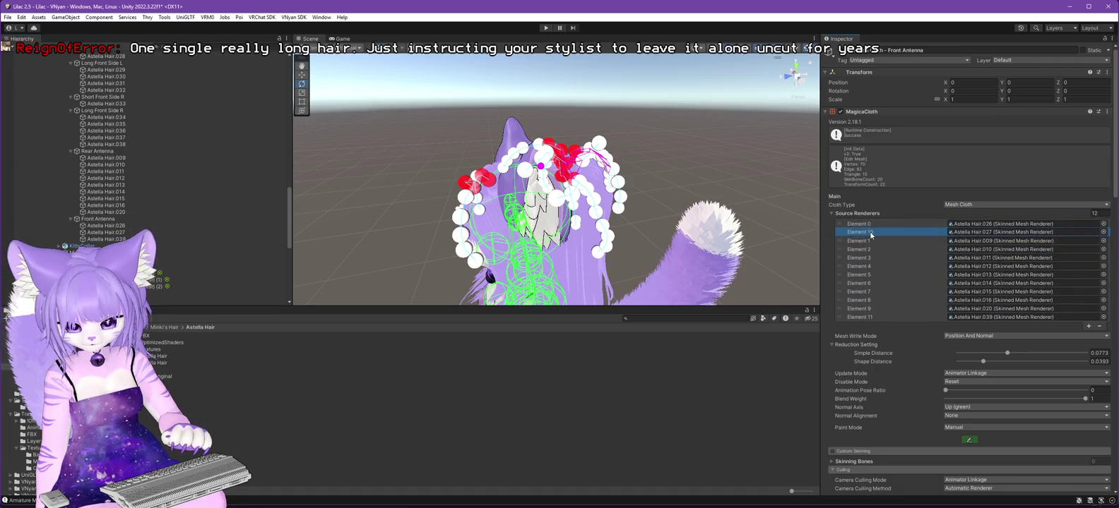
drag(861, 320, 870, 239)
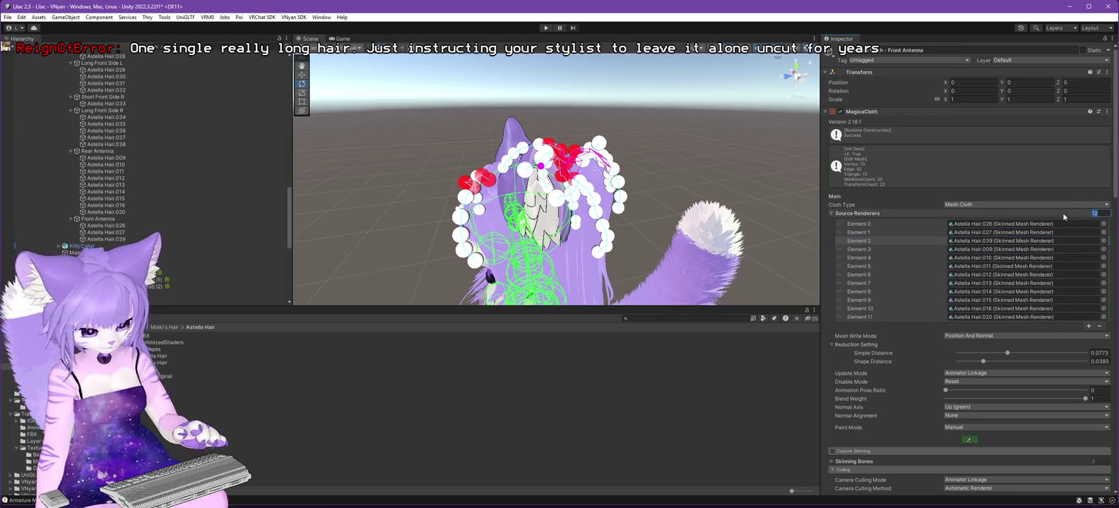
text(3)
key(Return)
mouse_move(600, 187)
mouse_down()
mouse_move(756, 187)
mouse_move(769, 253)
mouse_move(413, 237)
mouse_up()
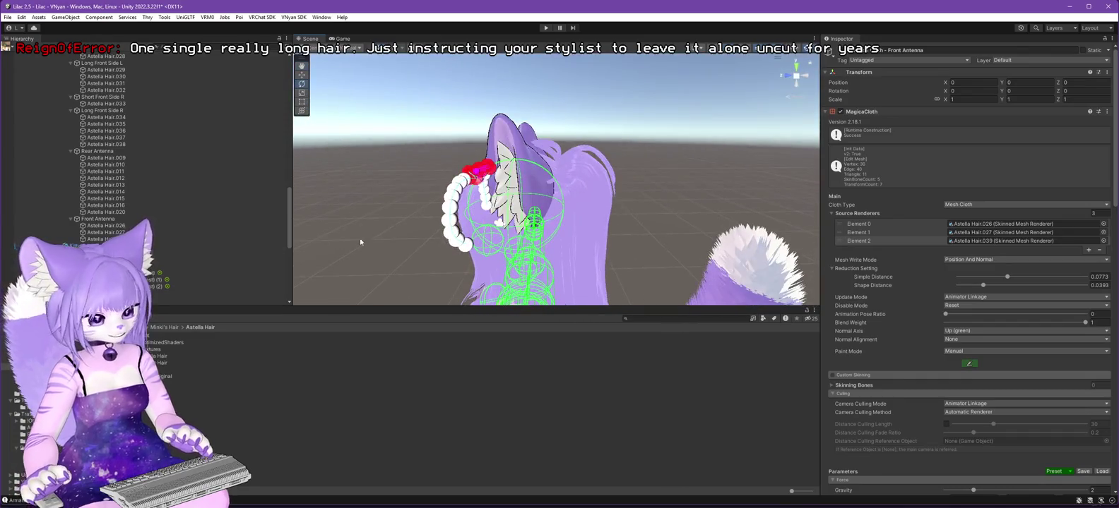
scroll(141, 142, up, 5)
click(74, 225)
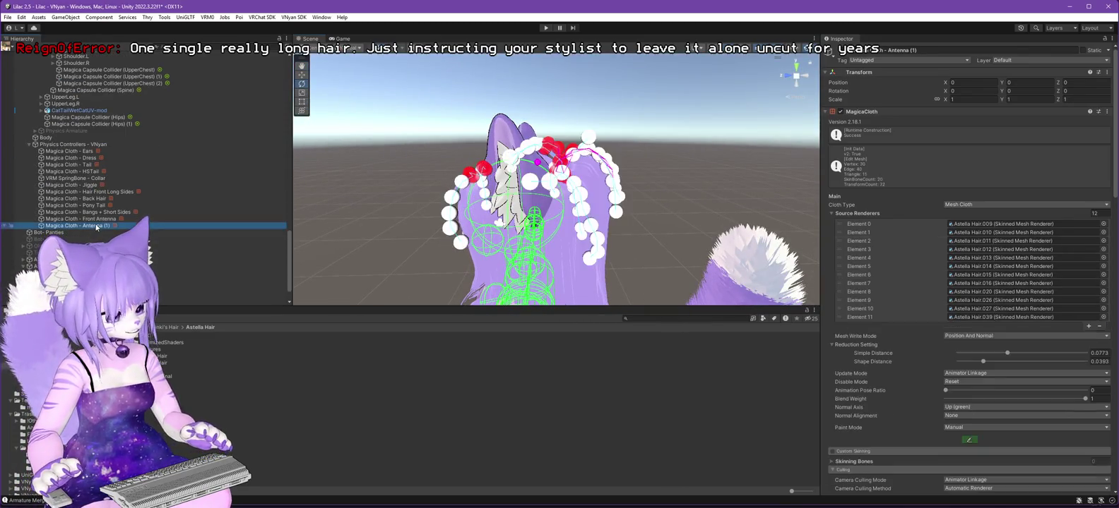
Rename Magica Cloth - Antenna (1) to Magica Cloth - Rear Antenna.
key(F2)
key(End)
key(BackSpace)
key(BackSpace)
key(BackSpace)
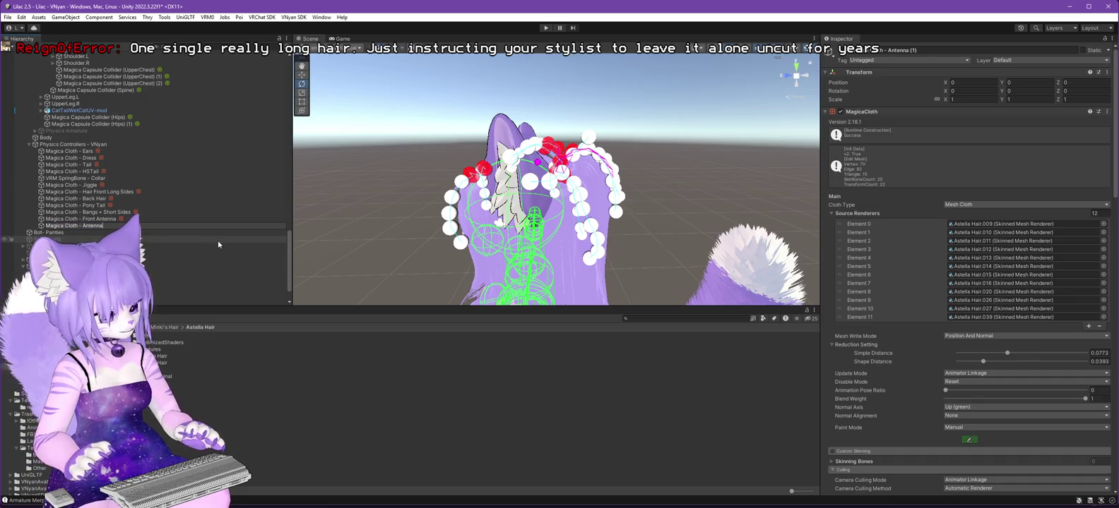
key(ctrl+Left)
text(Rear)
key(Return)
Set the Rear Antenna's Source Renderers count to 9 and view its painted hair from behind.
click(1049, 210)
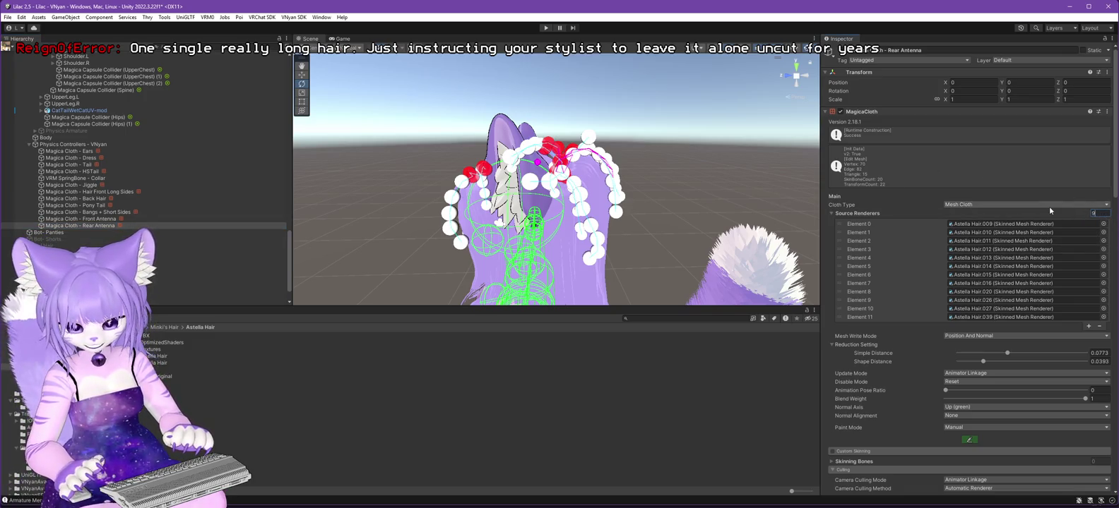
text(9)
key(Return)
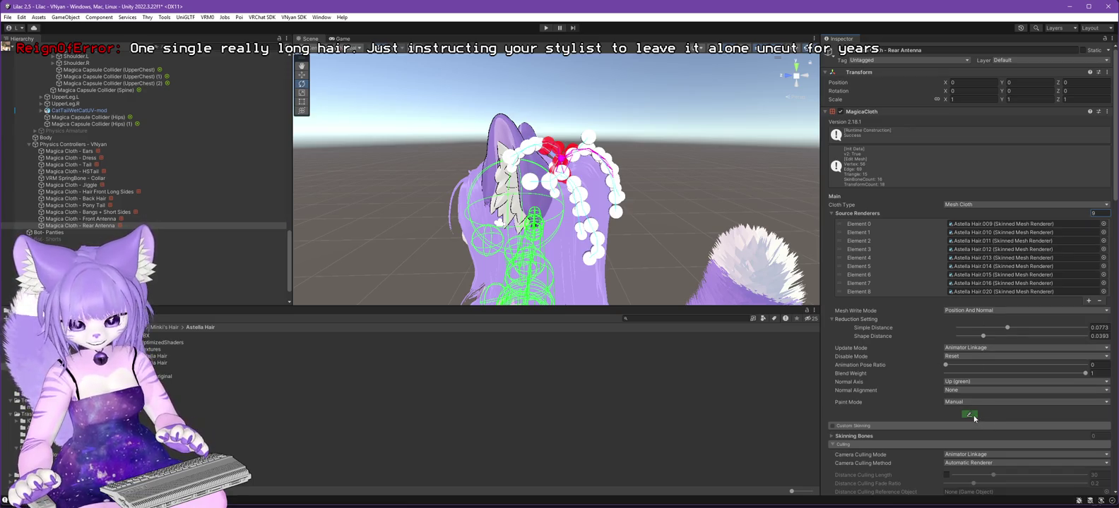
click(969, 415)
mouse_move(495, 176)
mouse_down()
mouse_move(409, 176)
mouse_move(745, 259)
mouse_move(749, 283)
mouse_move(706, 268)
mouse_move(671, 226)
mouse_move(728, 215)
mouse_move(739, 228)
mouse_up()
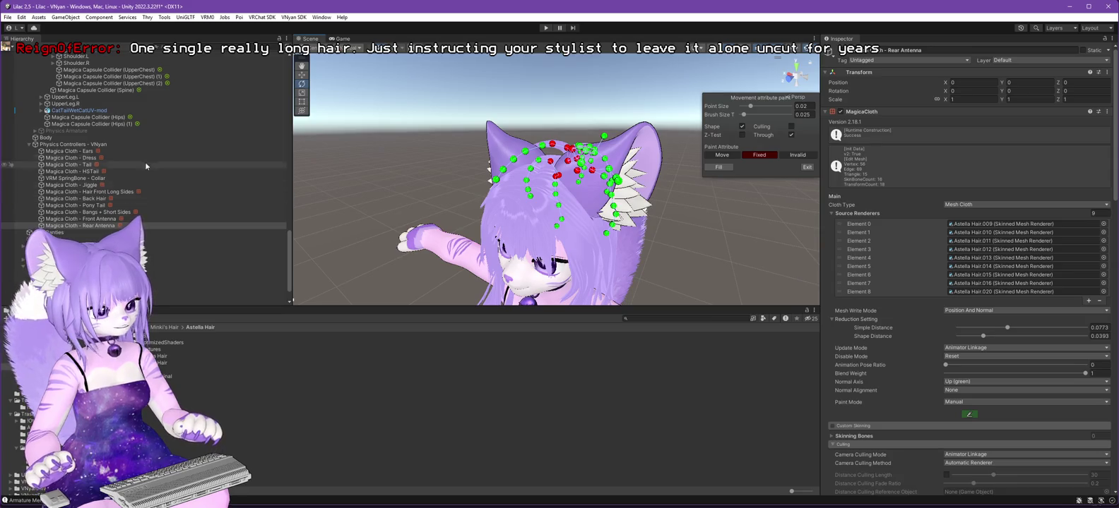
scroll(117, 166, up, 10)
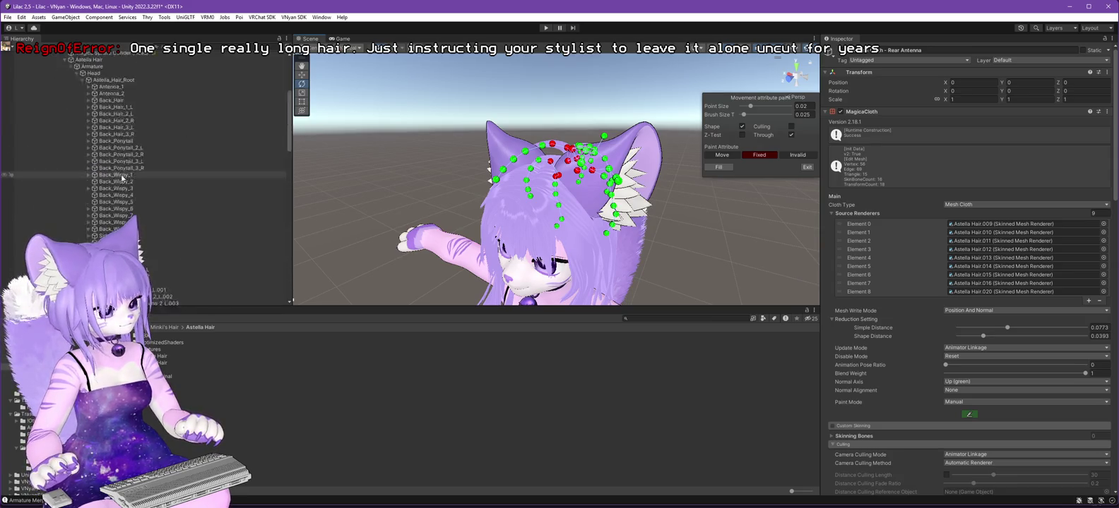
click(46, 75)
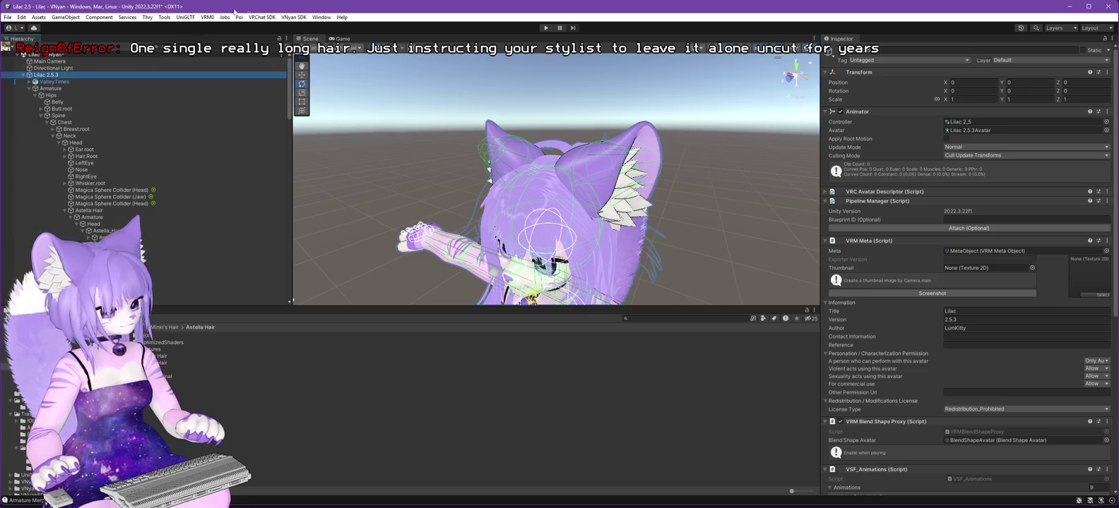
Export Lilac 2.5.3 as a VSFAvatar, overwriting the Lilac 2.6.0 file.
click(294, 17)
mouse_move(322, 37)
click(414, 45)
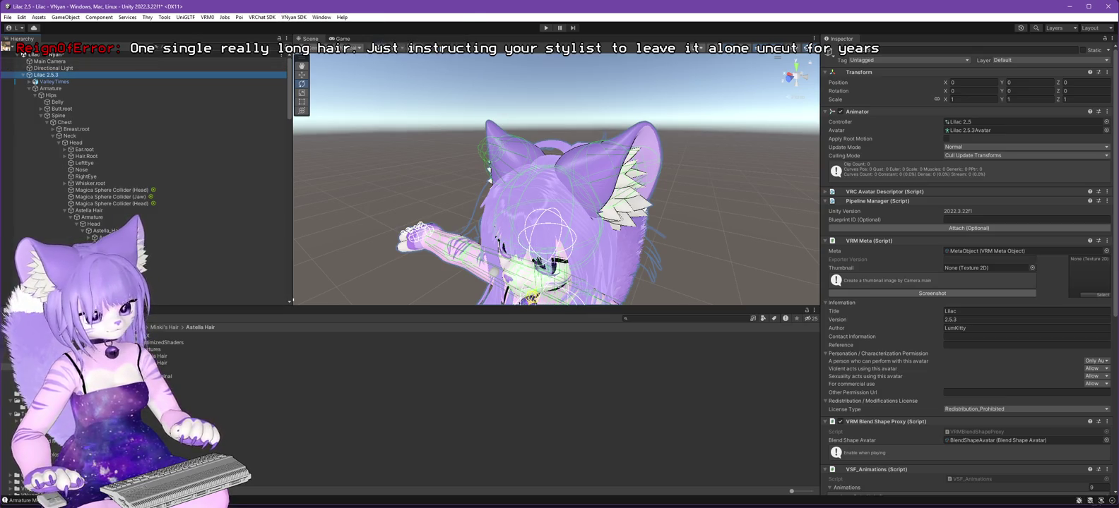
click(297, 184)
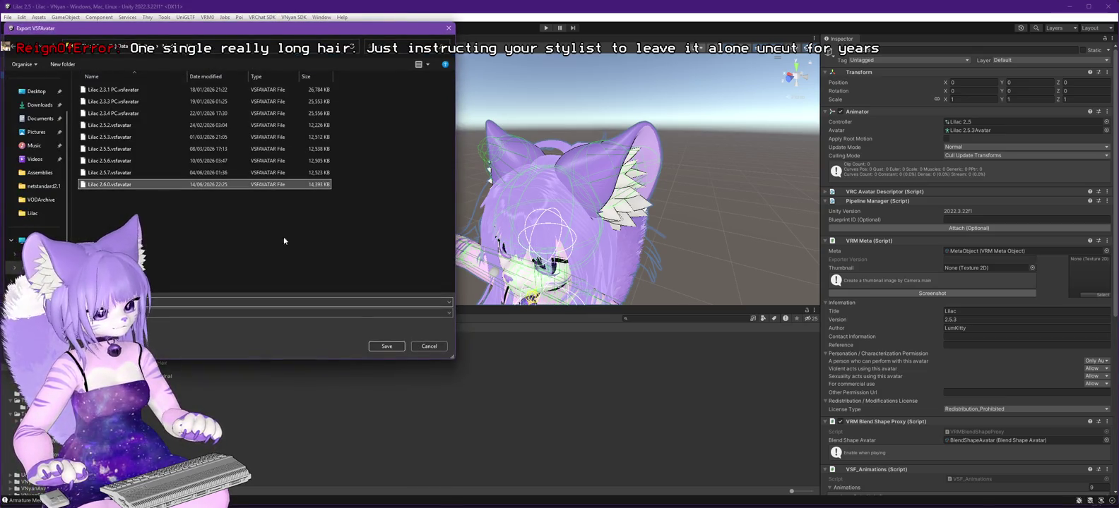
click(386, 347)
click(591, 259)
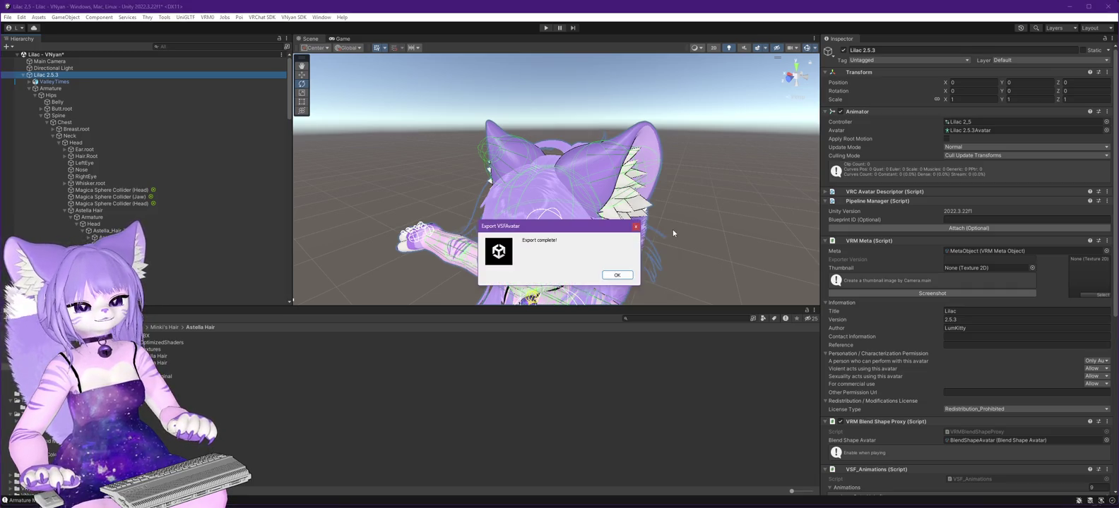
click(620, 277)
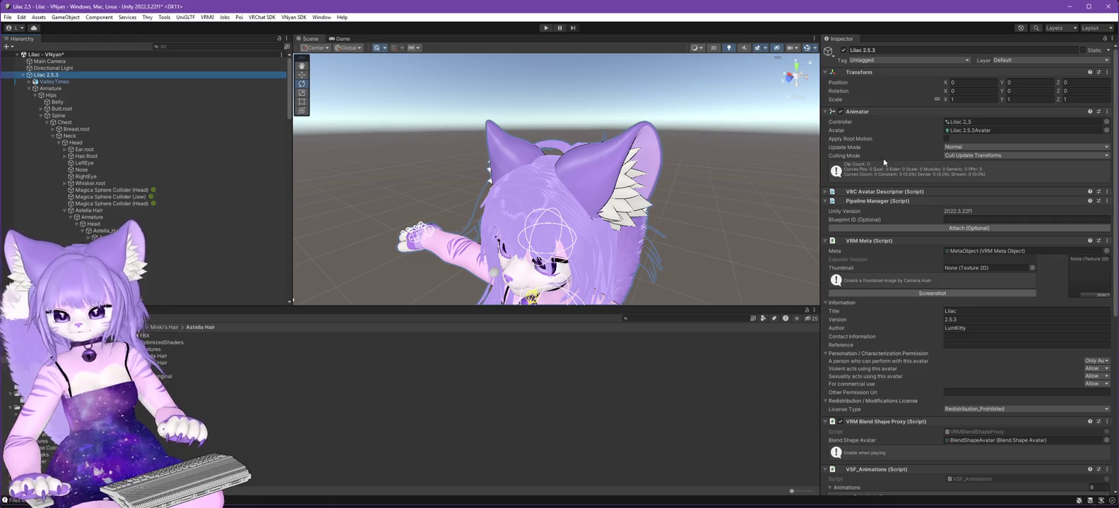
key(alt+Tab)
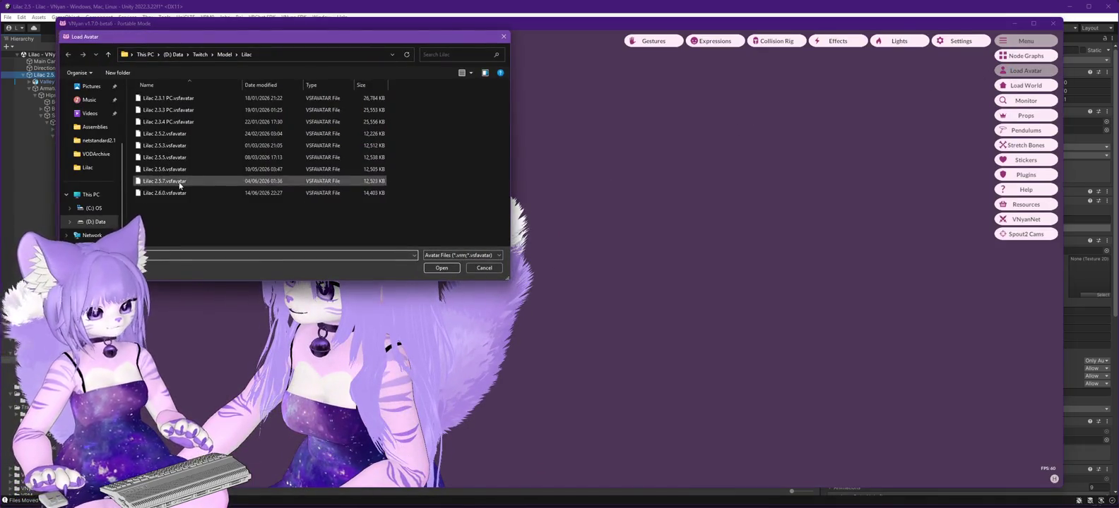
Load the newly exported Lilac .vsfavatar in VNyan, then return to Unity.
double_click(180, 181)
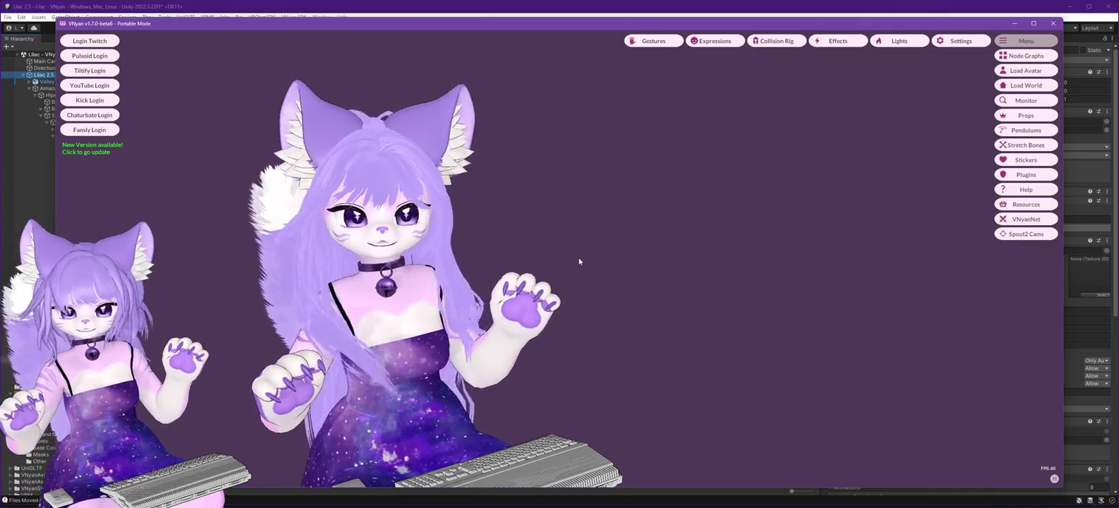
click(290, 4)
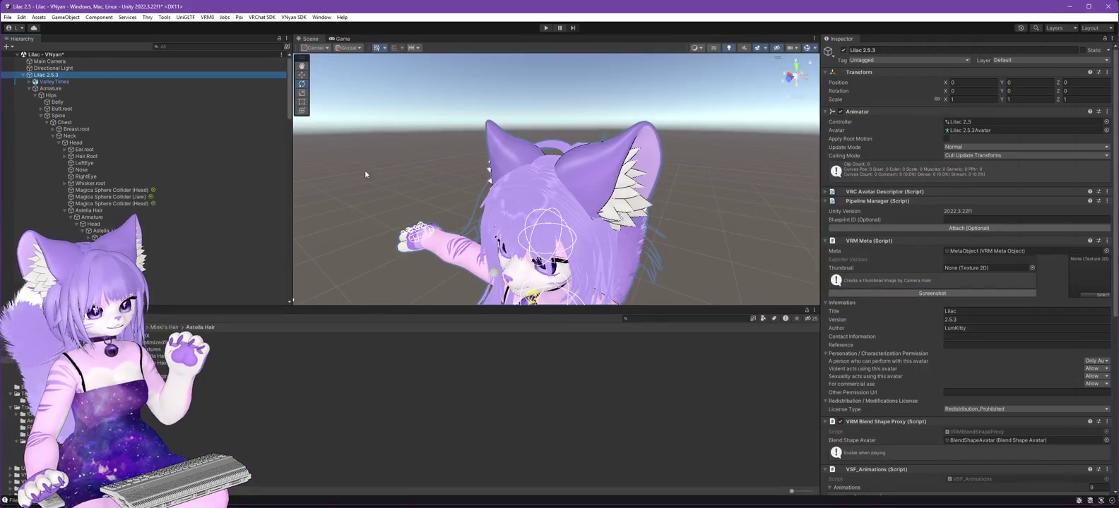
Unlock the Hair material's Poiyomi shader and expand its Outlines settings.
click(177, 369)
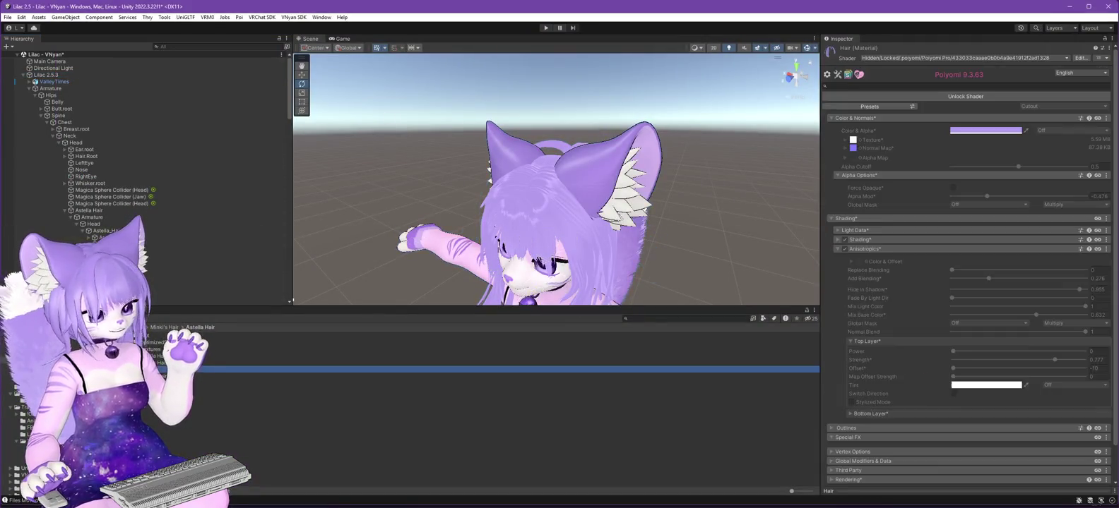
click(962, 96)
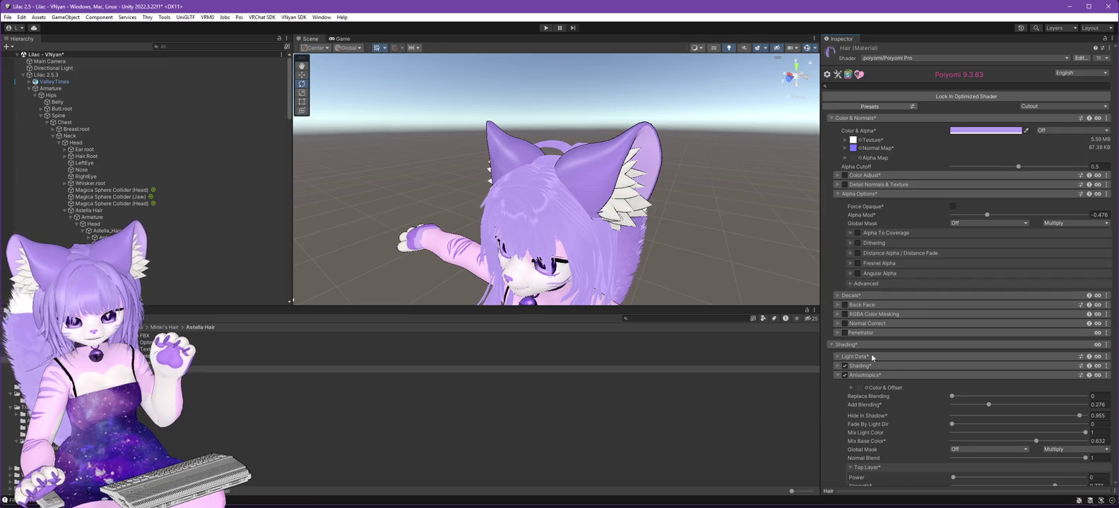
click(8, 17)
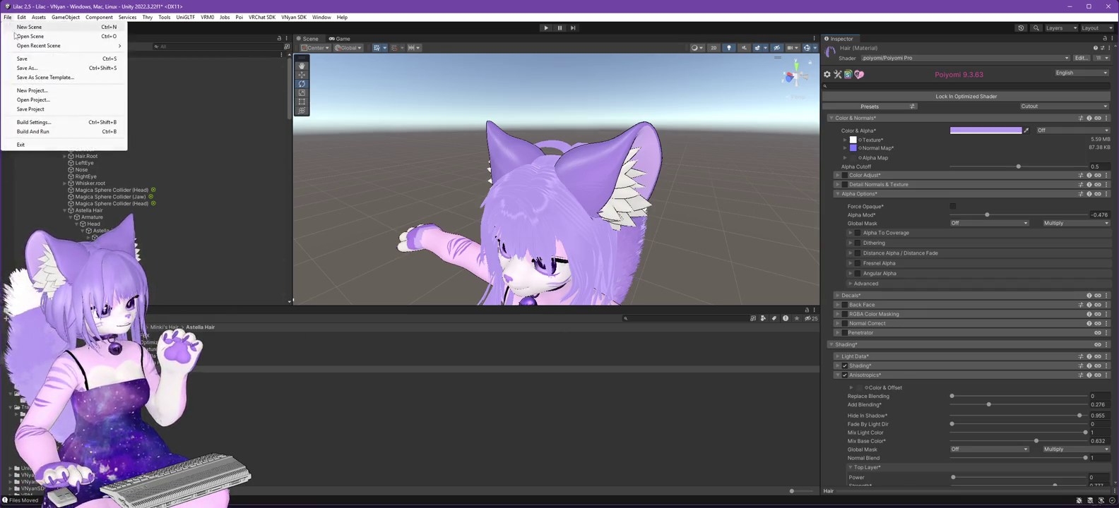
key(Escape)
click(177, 362)
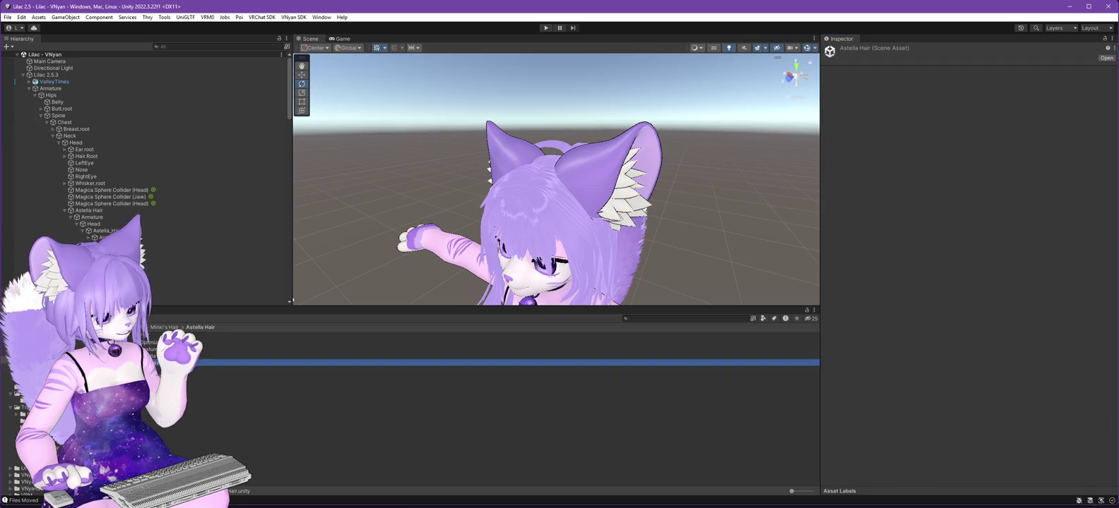
click(331, 371)
scroll(995, 330, down, 10)
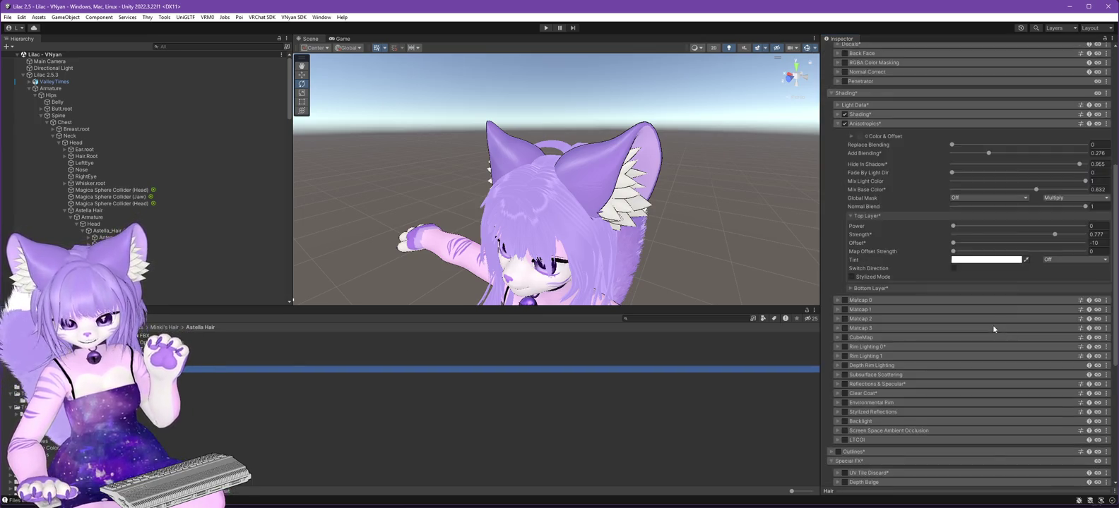
scroll(995, 330, down, 2)
click(842, 385)
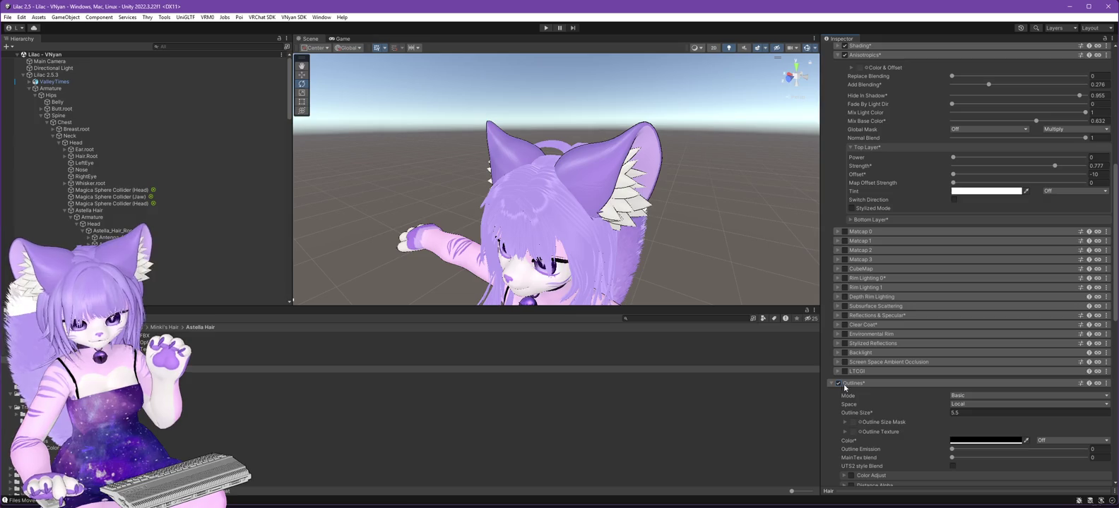
scroll(851, 302, down, 4)
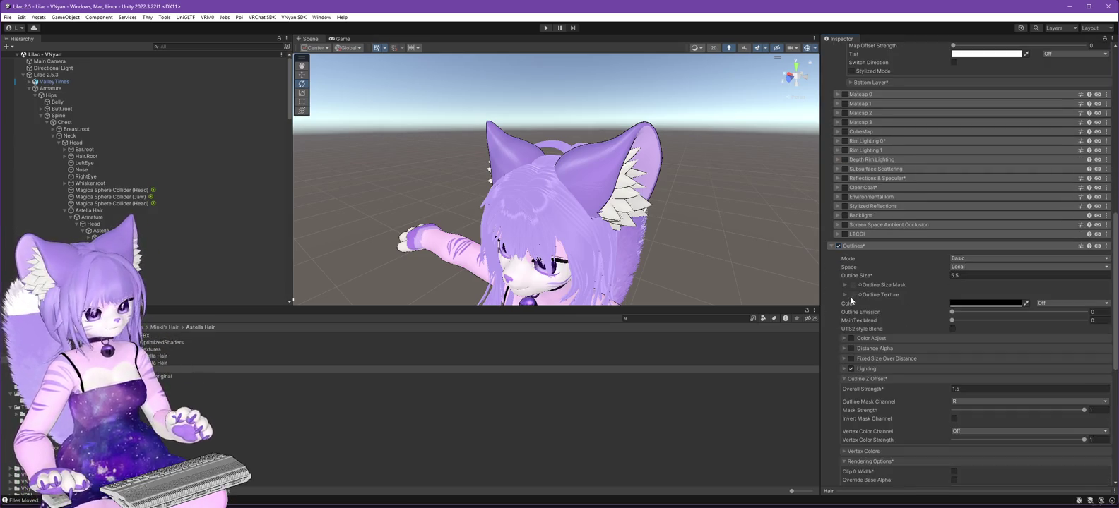
mouse_move(695, 202)
mouse_down()
mouse_move(698, 140)
mouse_move(666, 195)
mouse_move(814, 205)
mouse_move(735, 181)
mouse_up()
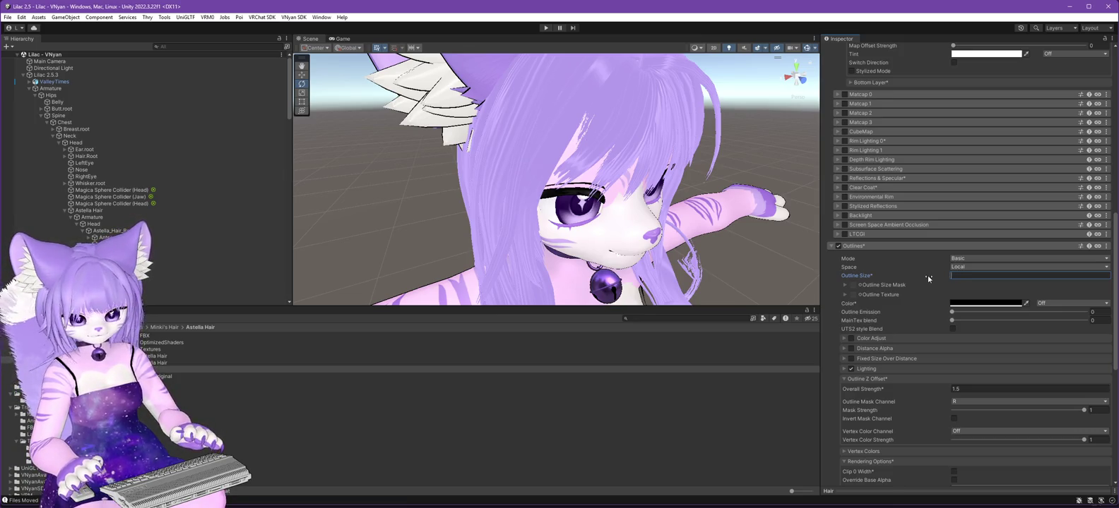
Try Outline Size values like 500 and 300, settle on 400, and lock in the optimized shader.
text(100)
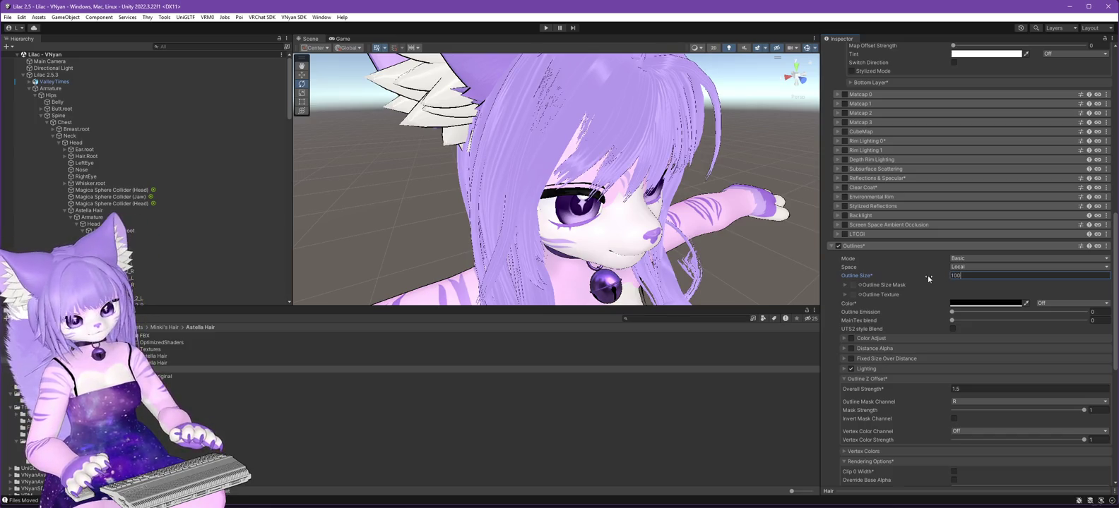
key(BackSpace)
key(BackSpace)
text(50)
key(BackSpace)
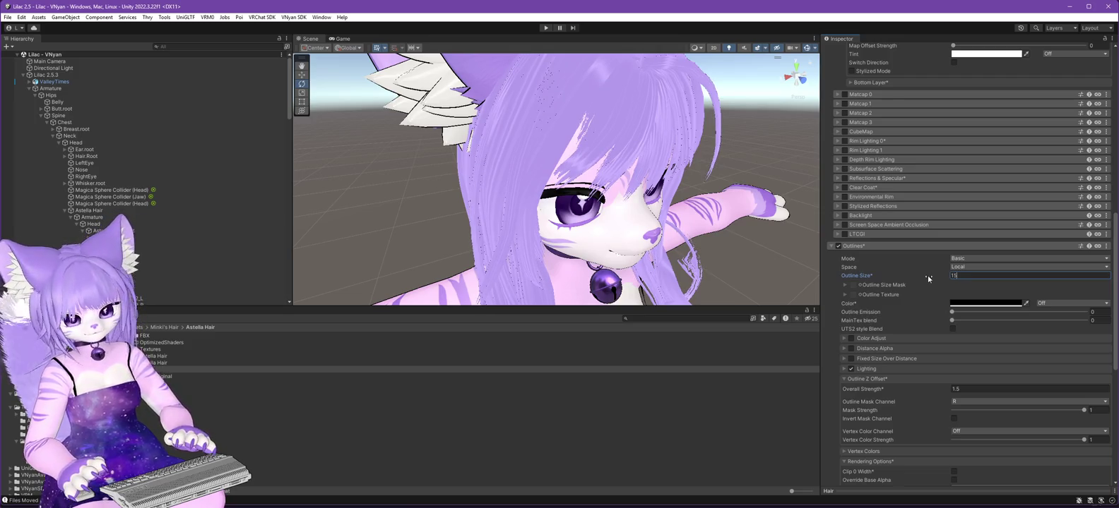
text(00)
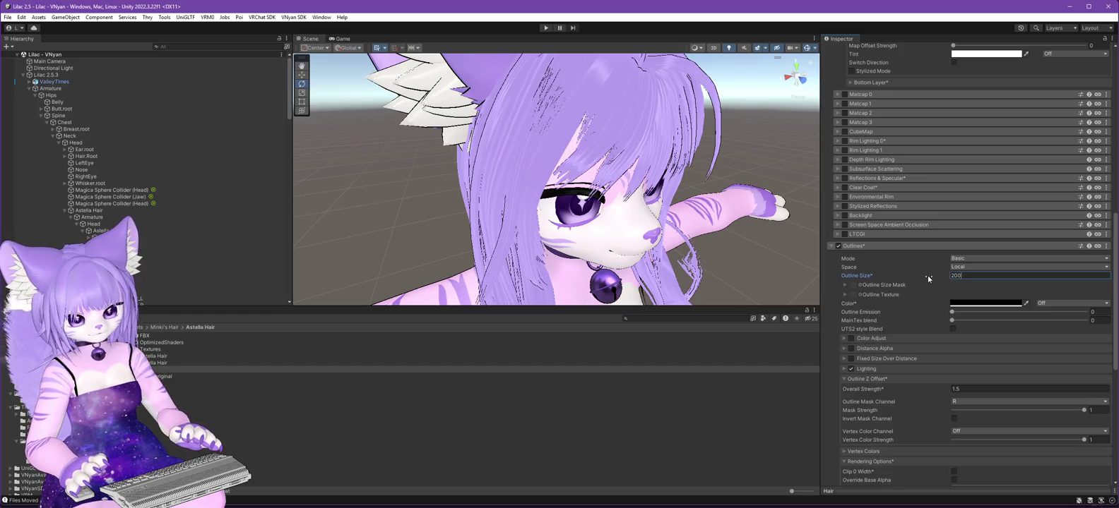
key(BackSpace)
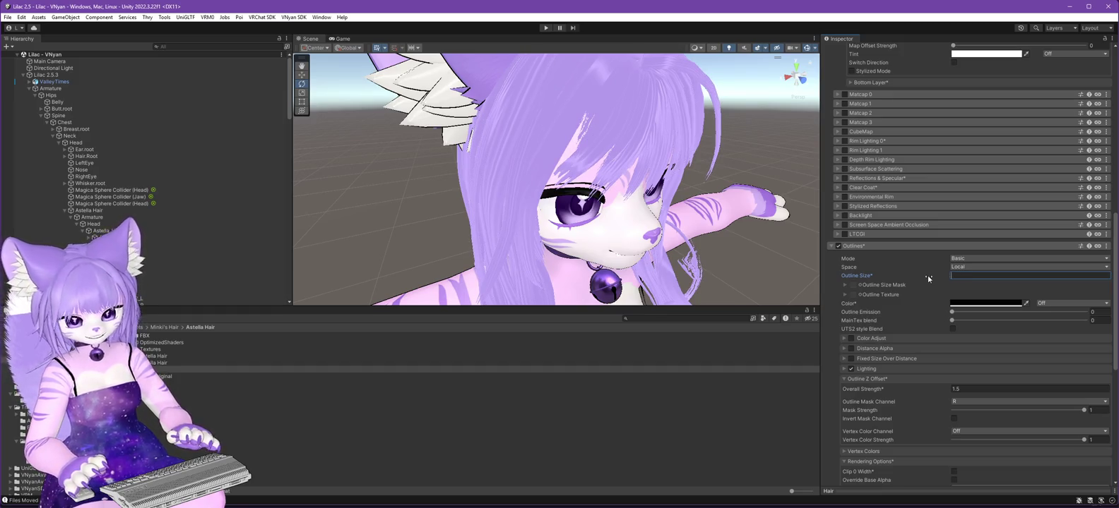
text(100)
key(BackSpace)
key(BackSpace)
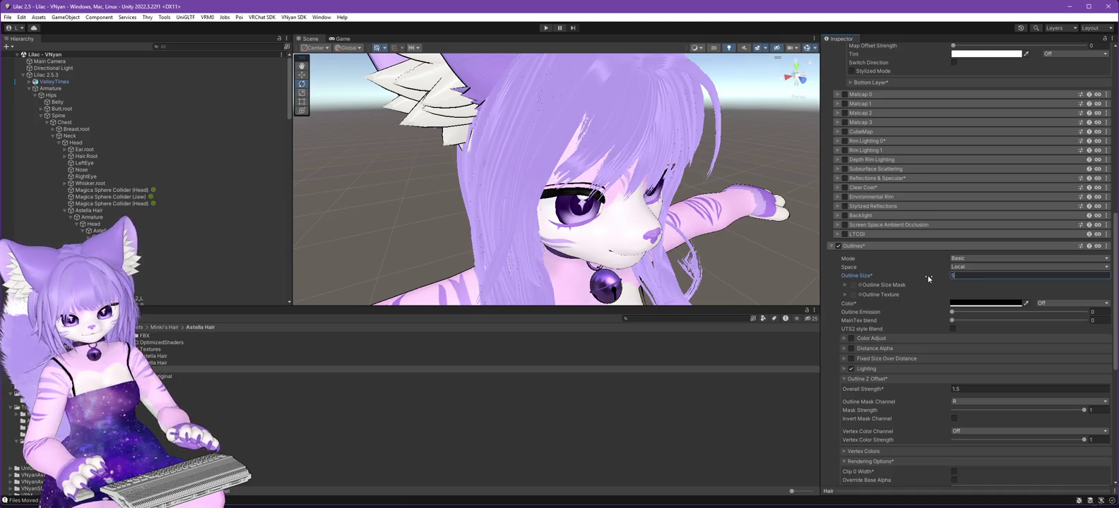
text(00)
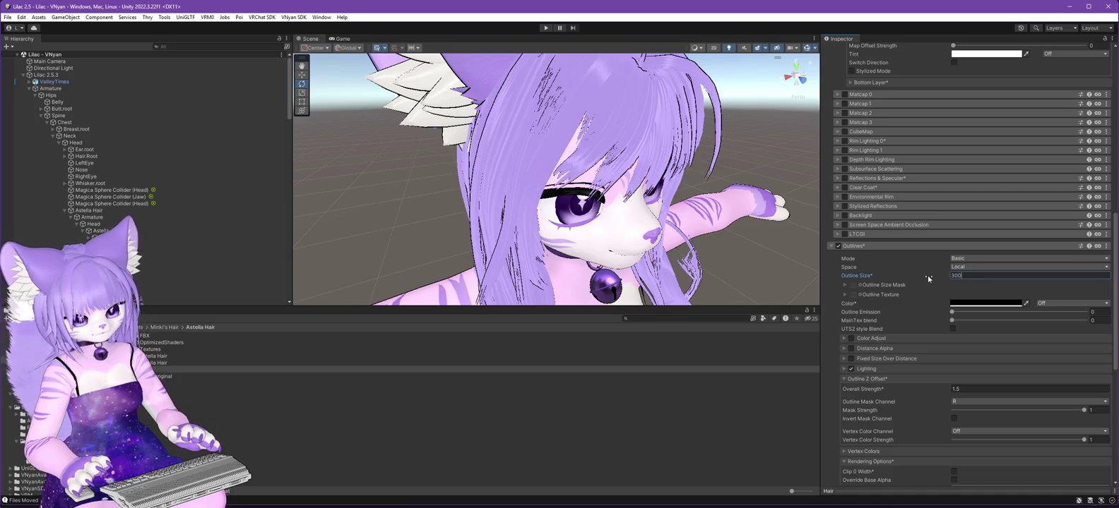
key(BackSpace)
key(BackSpace)
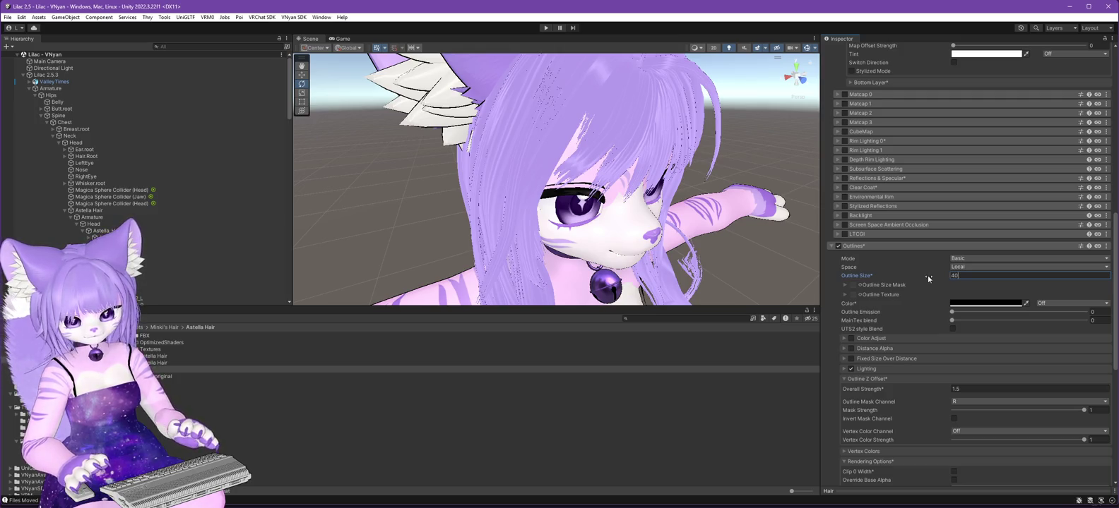
text(0)
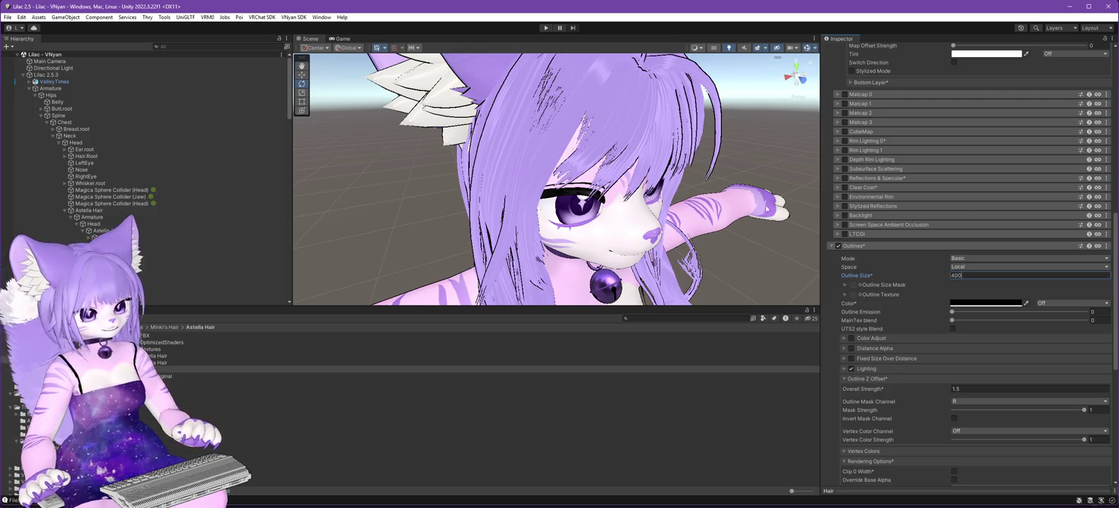
scroll(1014, 219, up, 15)
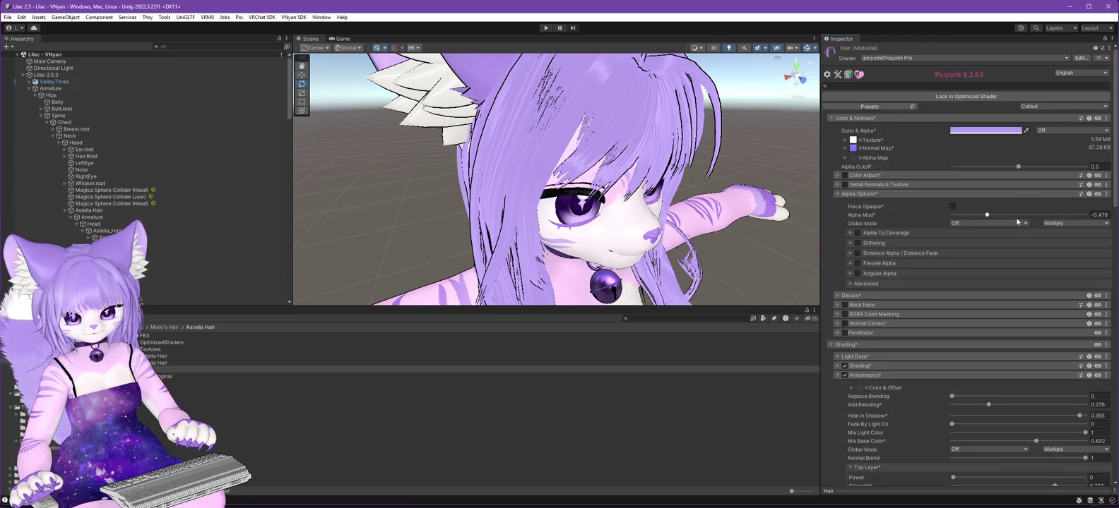
click(979, 96)
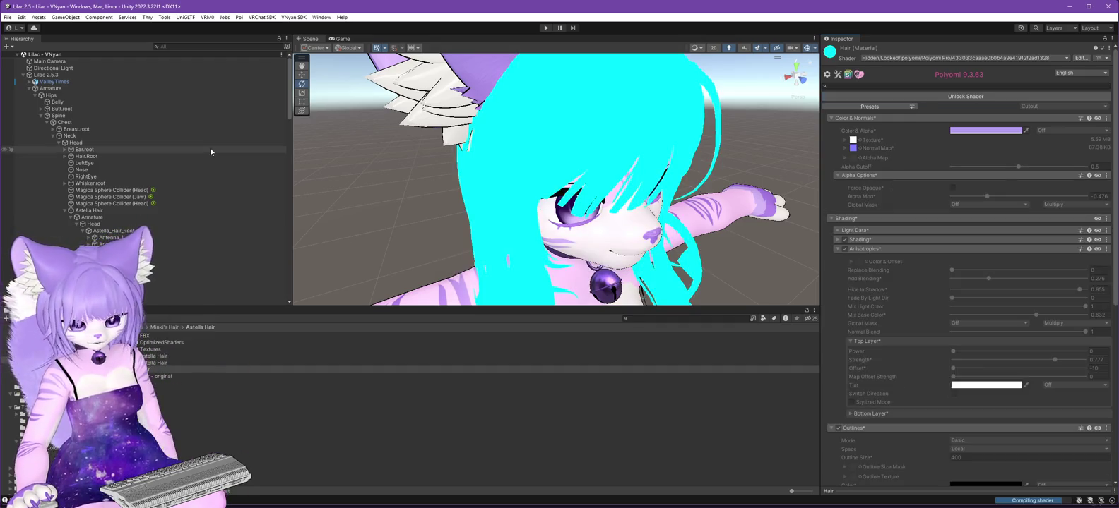
Export Lilac 2.5.3 as a VSFAvatar, overwriting Lilac 2.6.0.vsfavatar.
click(47, 74)
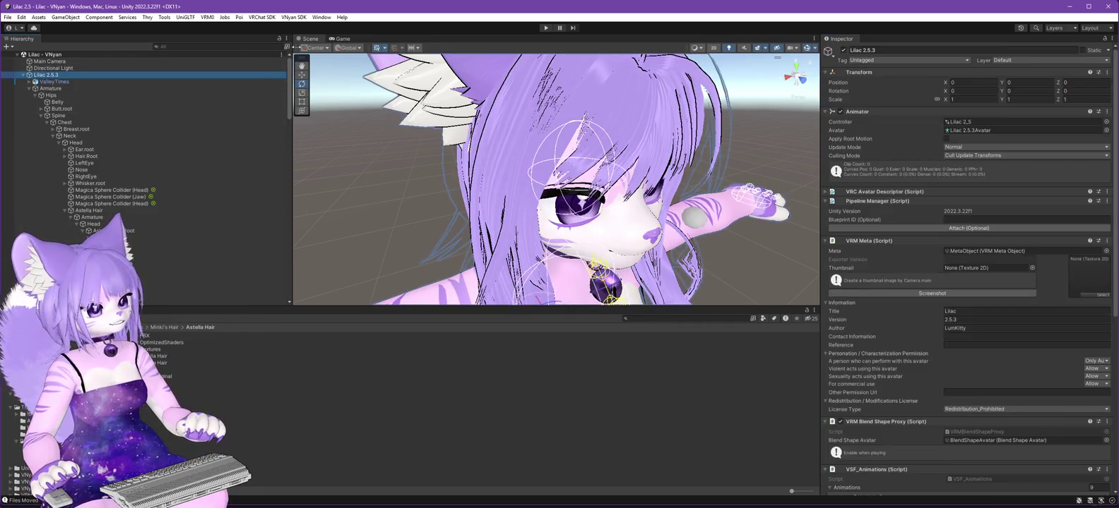
click(262, 17)
mouse_move(311, 33)
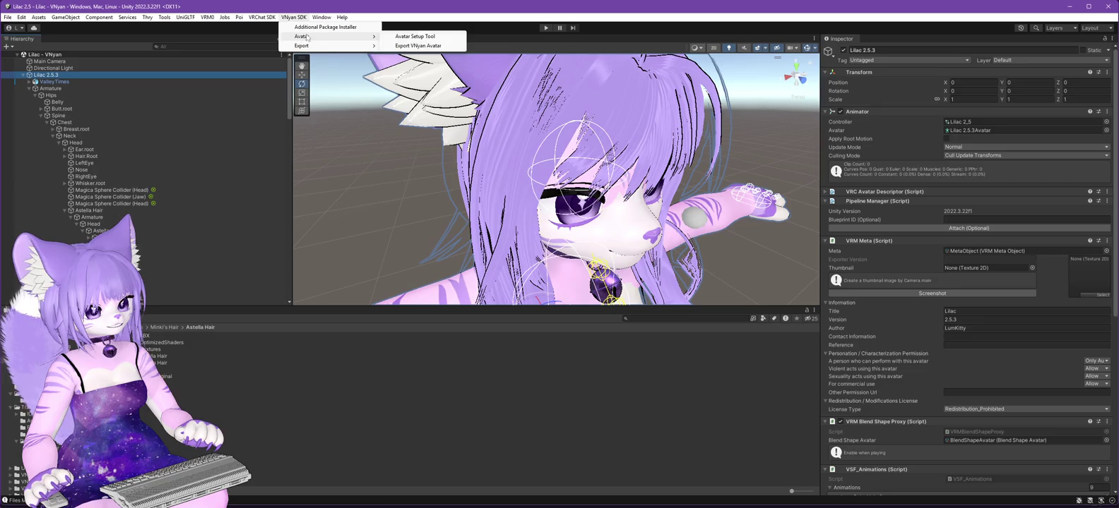
click(426, 45)
click(113, 185)
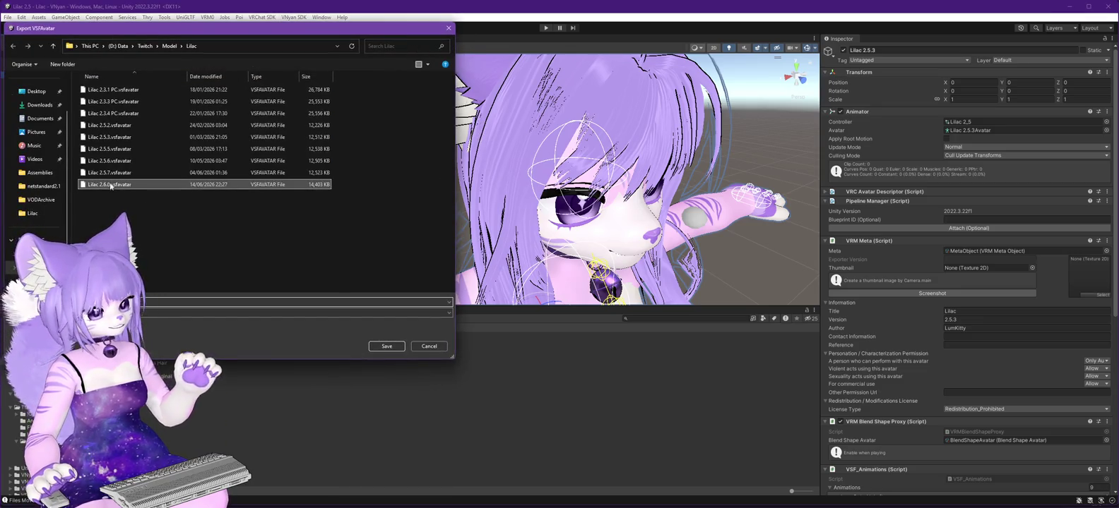
click(371, 347)
click(590, 260)
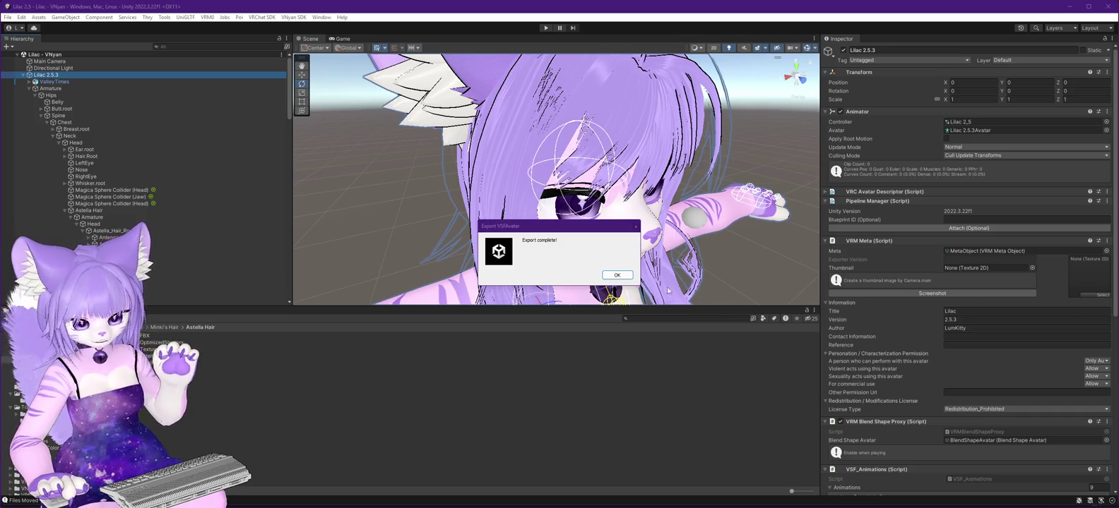
click(617, 274)
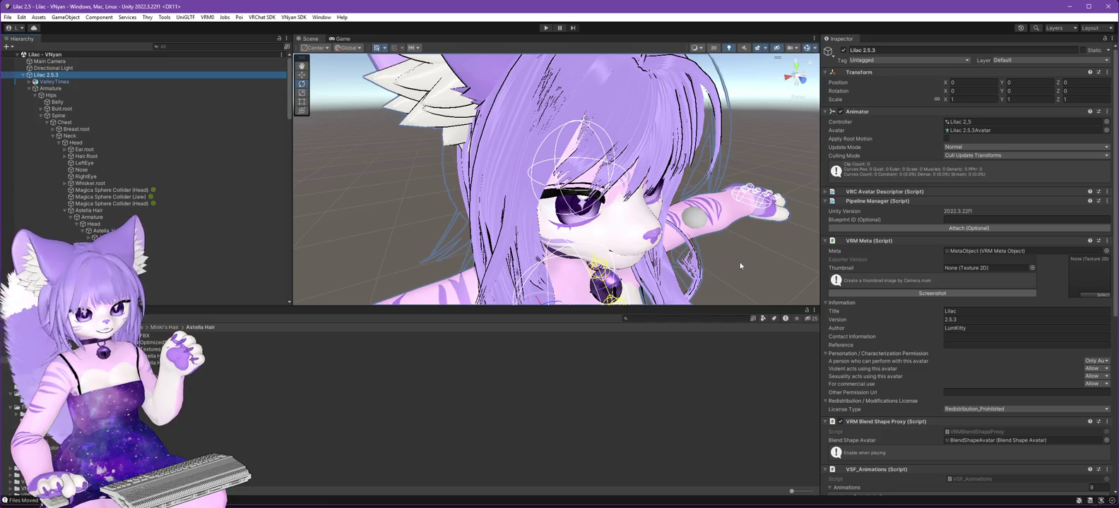
Switch to VNyan and open its avatar file picker.
scroll(739, 262, down, 2)
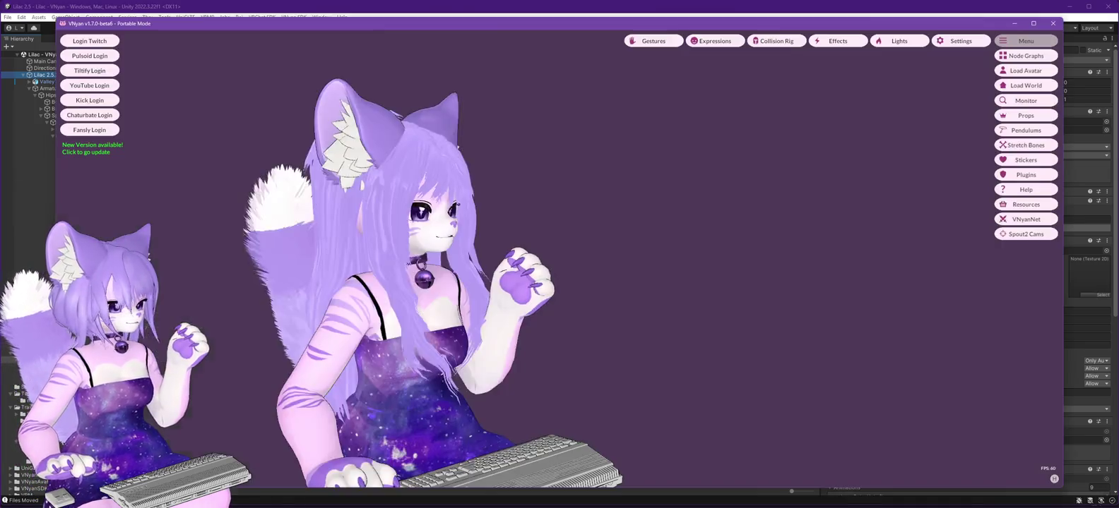
key(alt+Tab)
click(1024, 71)
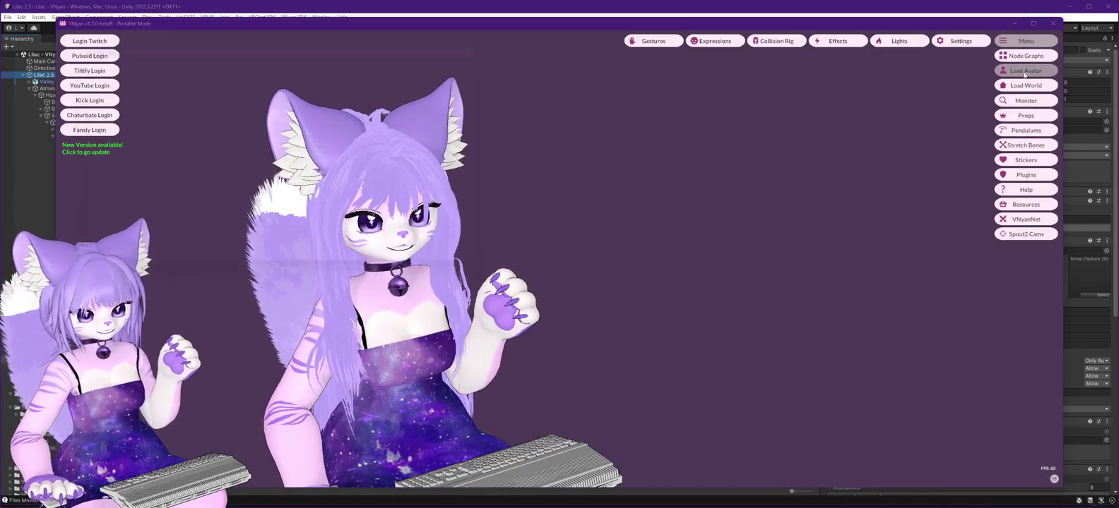
Load Lilac 2.6.0.vsfavatar in VNyan, then bring the Unity editor back to the front.
click(167, 193)
double_click(167, 193)
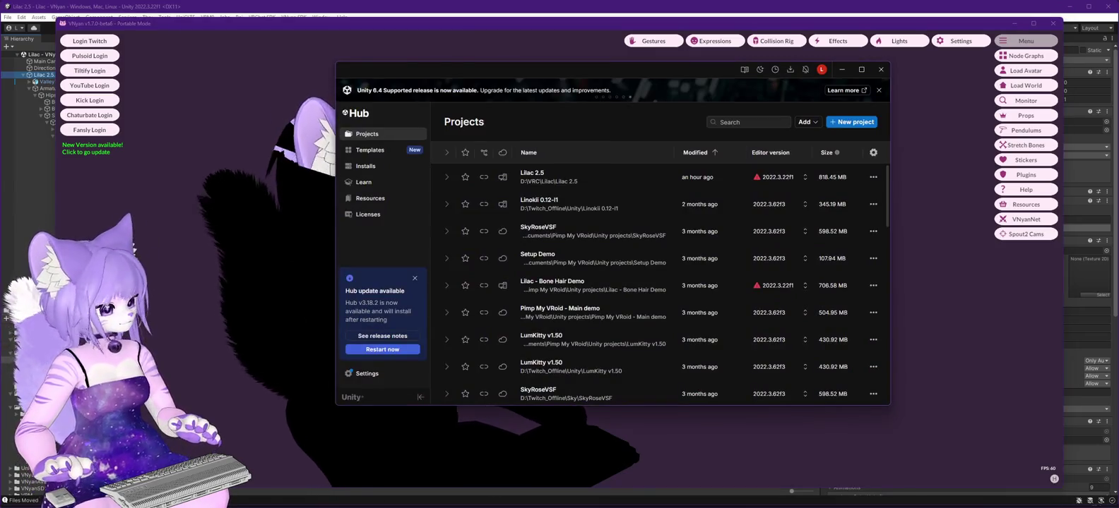
click(6, 216)
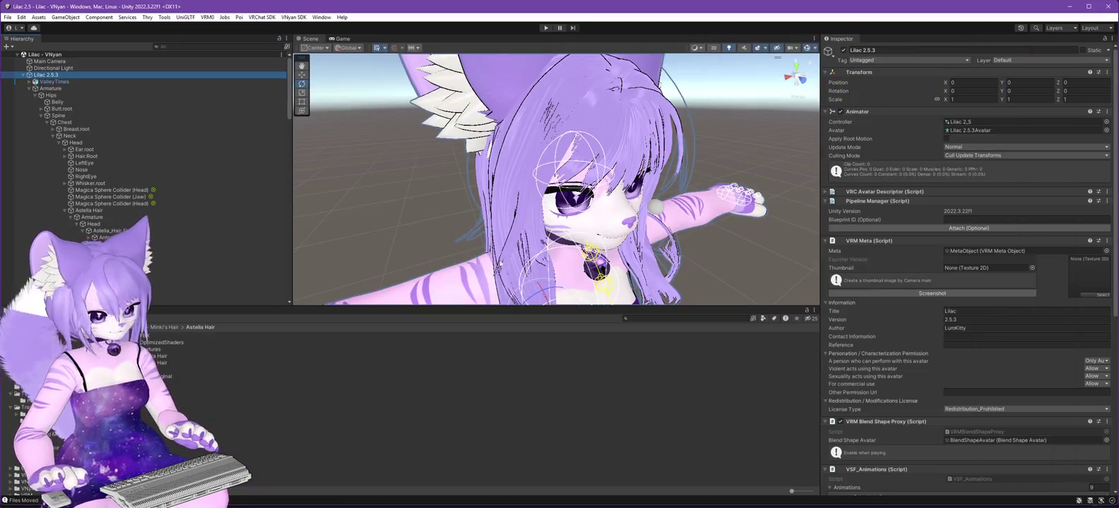
Open the Astella Hair FBX's import settings from its FBX folder.
click(162, 357)
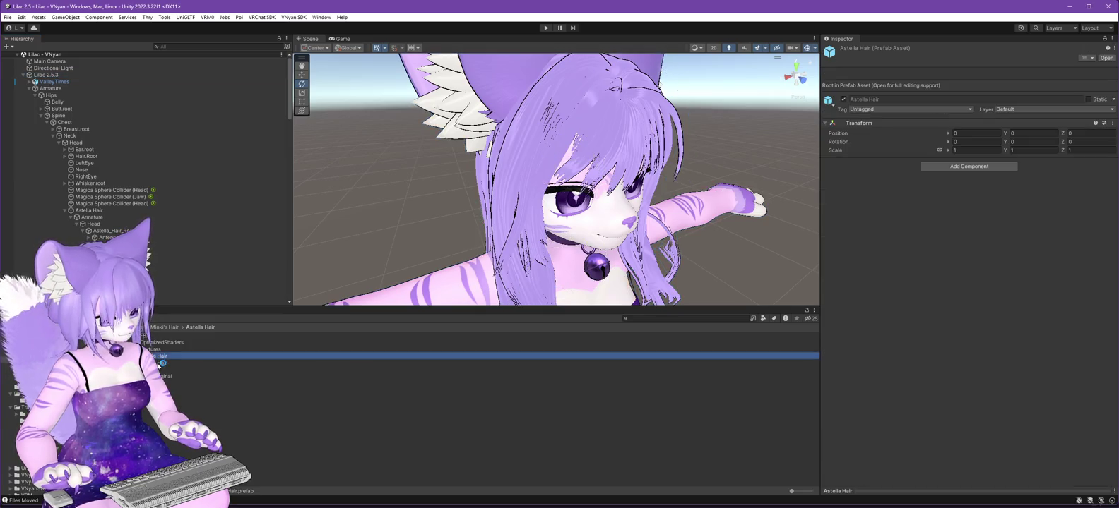
click(158, 364)
double_click(154, 336)
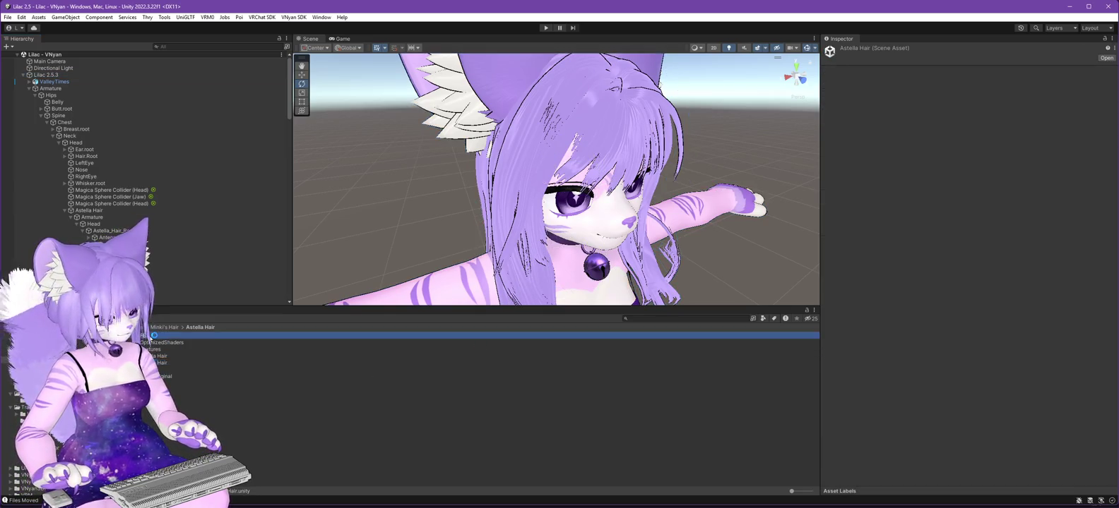
click(154, 336)
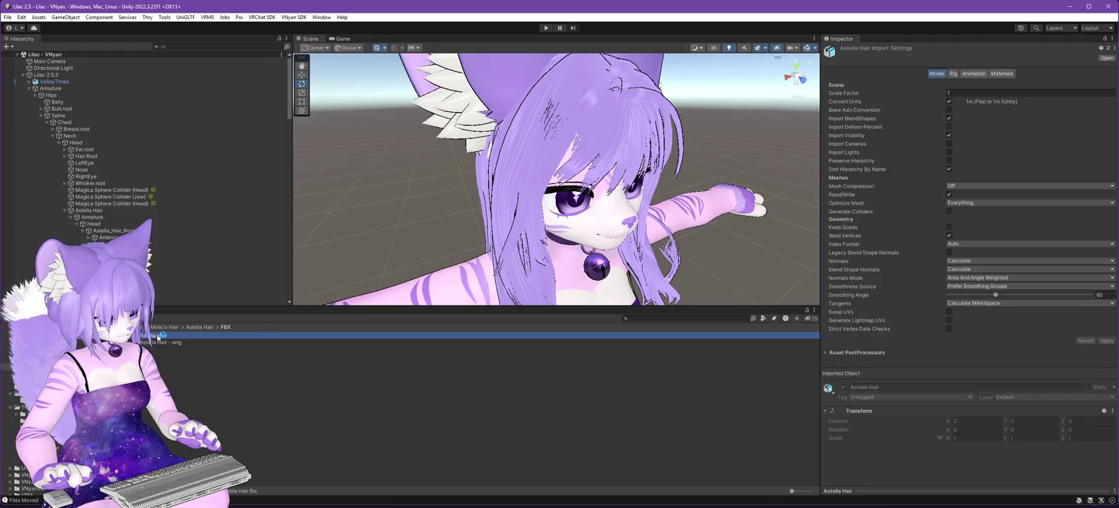
Switch the hair FBX Normals to Import and apply the import settings.
click(971, 262)
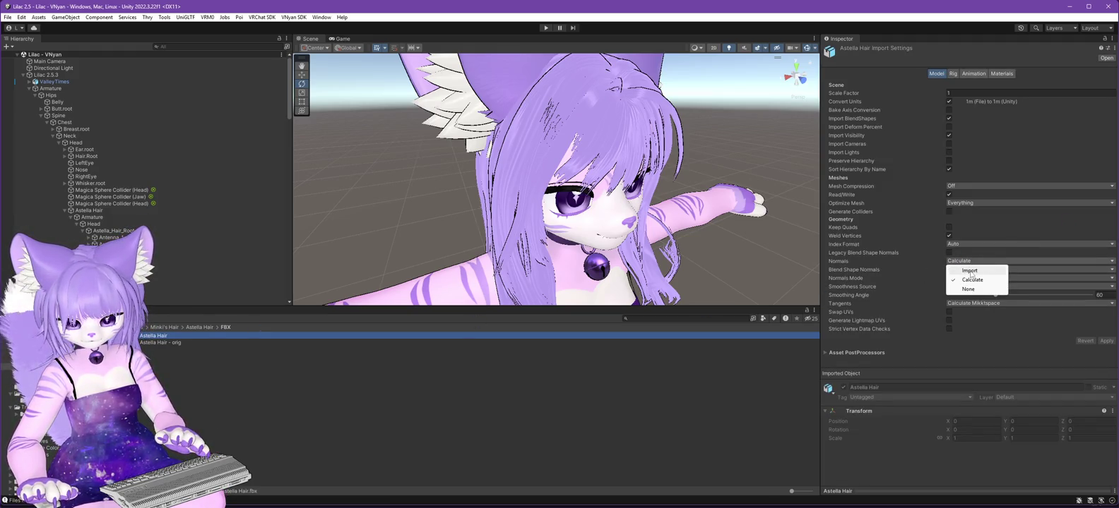
click(971, 271)
click(974, 262)
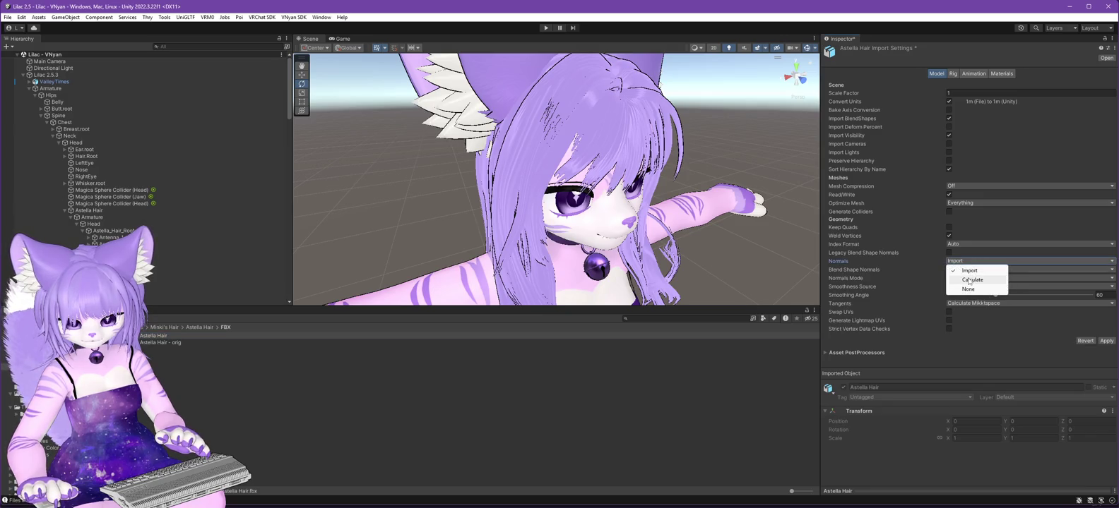
click(985, 280)
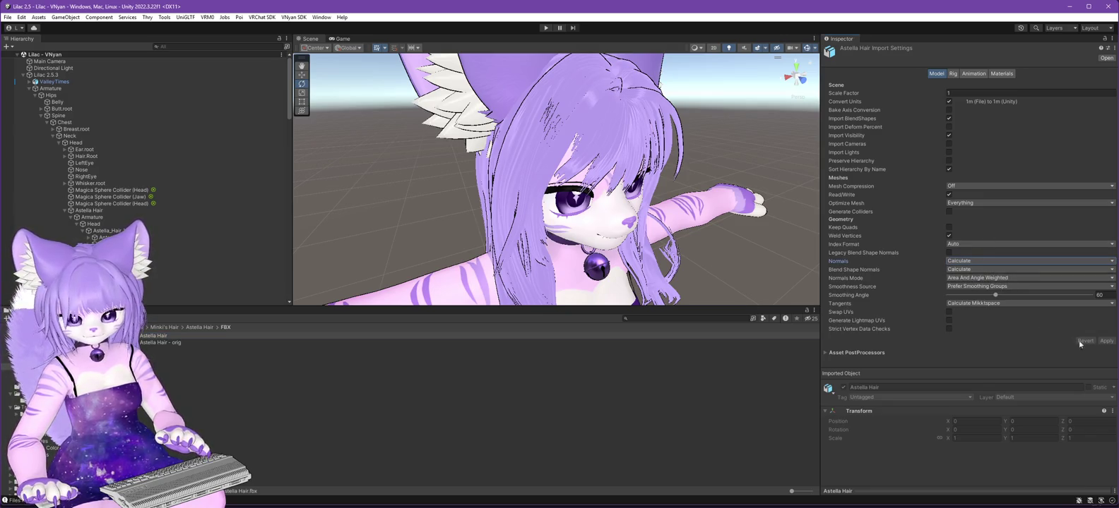
click(969, 265)
click(970, 271)
click(973, 270)
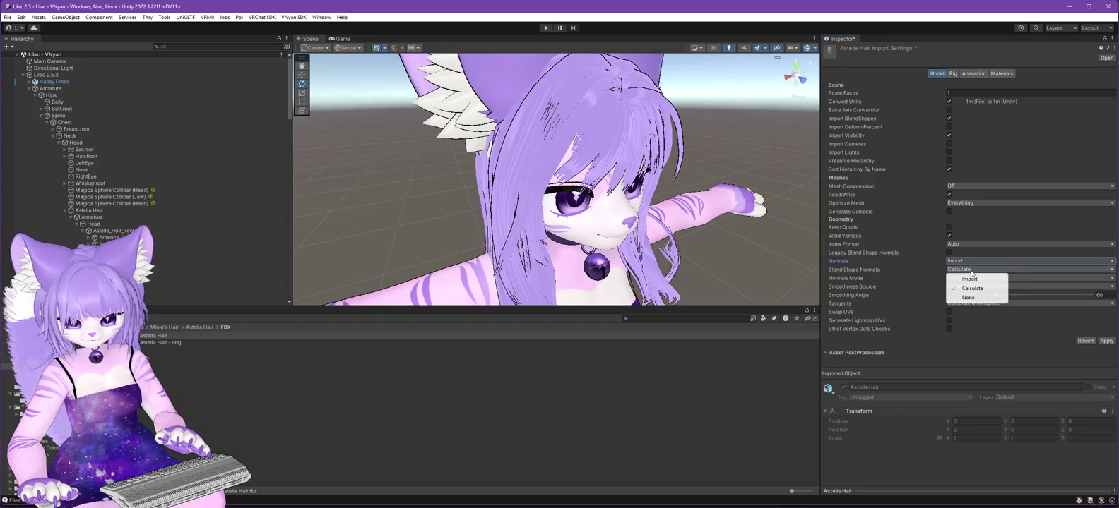
click(1105, 342)
click(964, 261)
click(1106, 342)
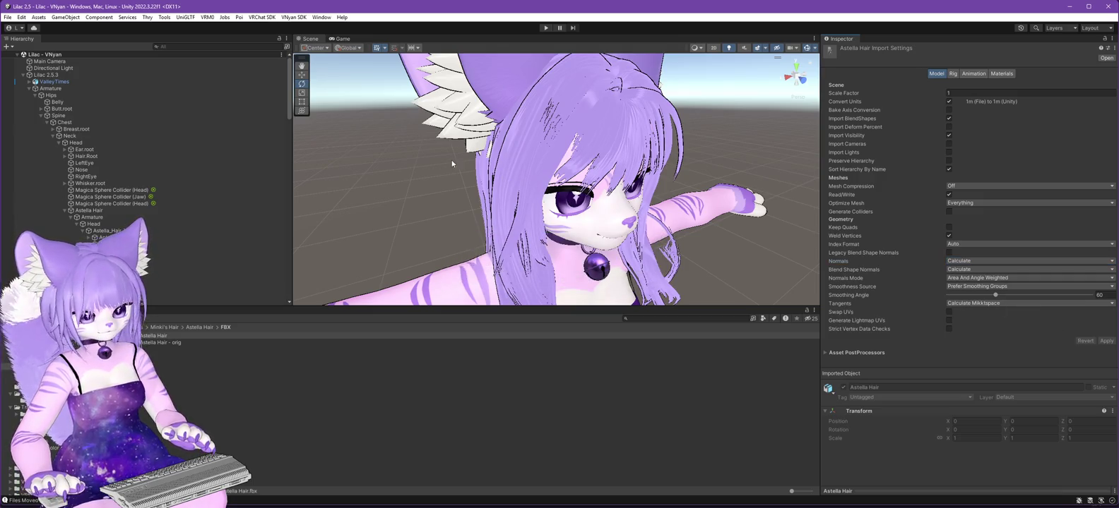
Set the hair FBX Normals and Blend Shape Normals both to Import, applying each.
click(46, 75)
click(294, 17)
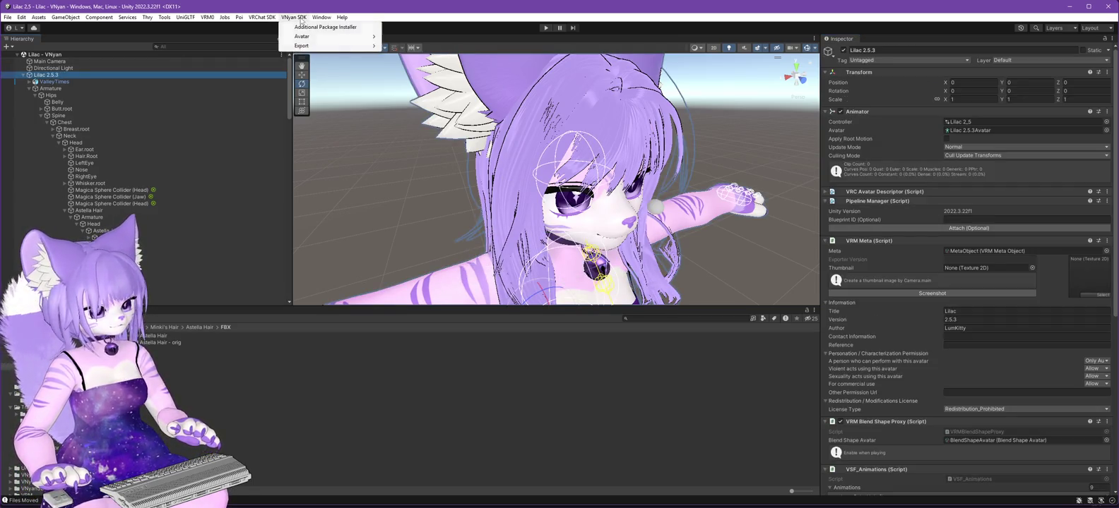
mouse_move(304, 37)
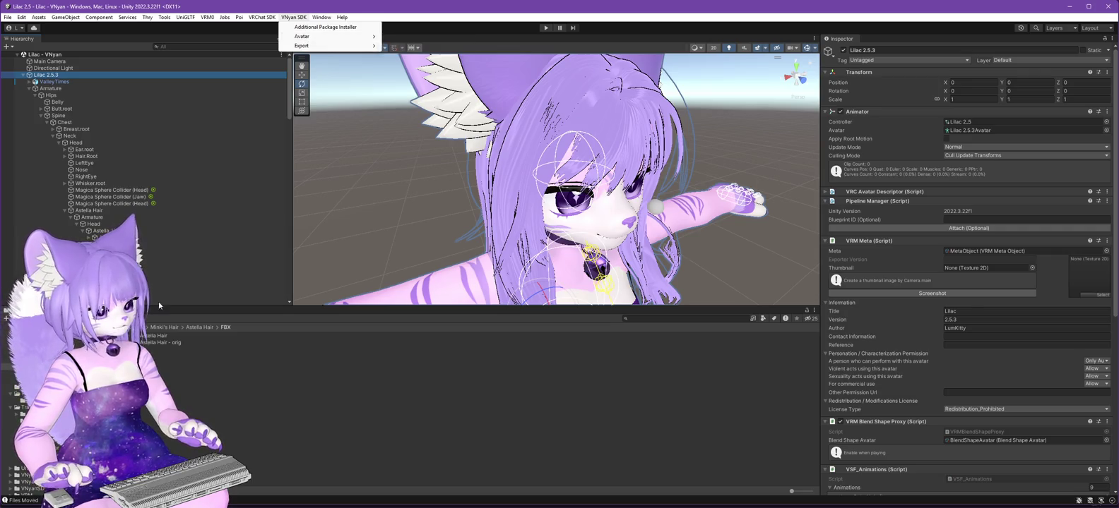
click(440, 339)
click(967, 269)
click(967, 279)
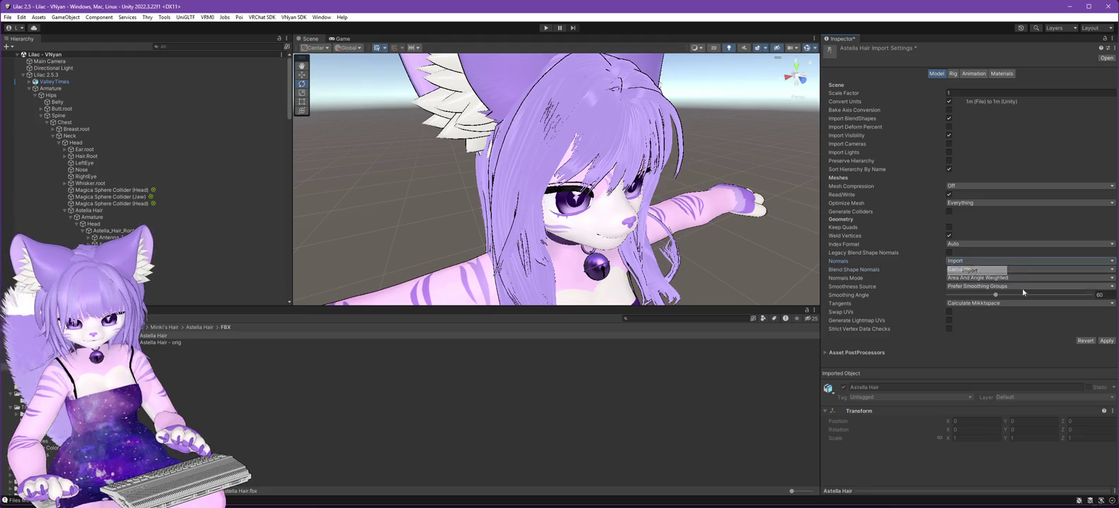
click(1106, 341)
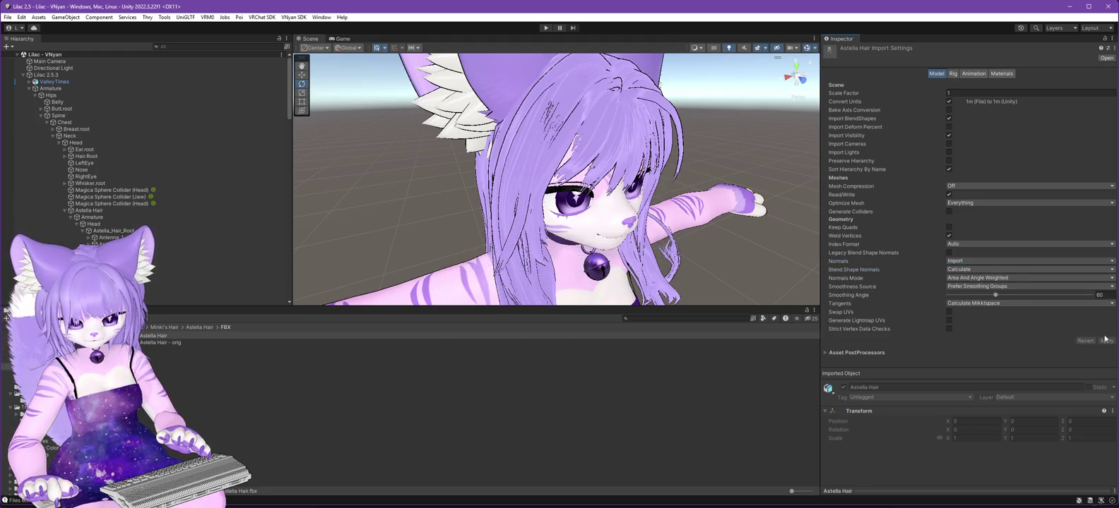
click(959, 270)
click(967, 279)
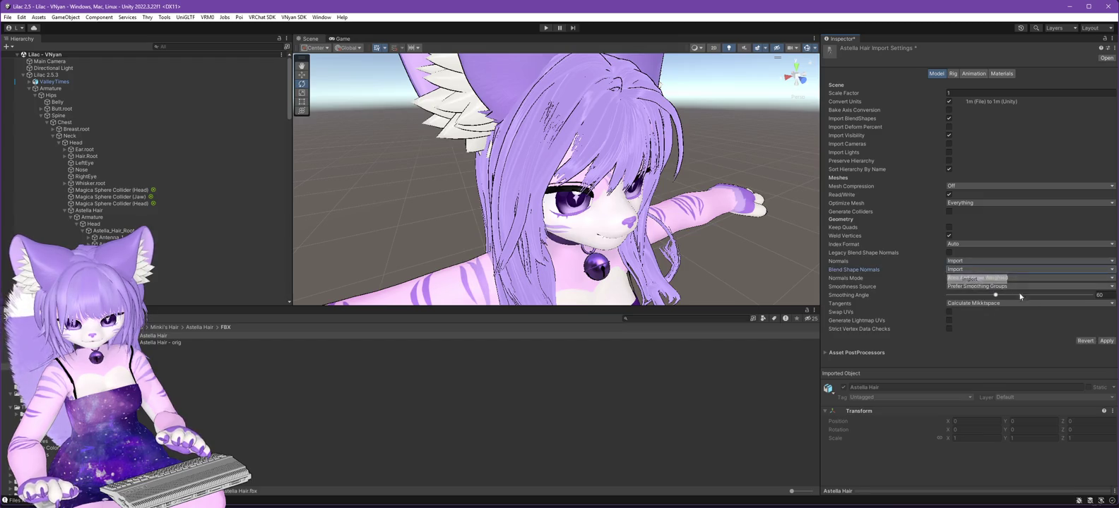
click(1106, 341)
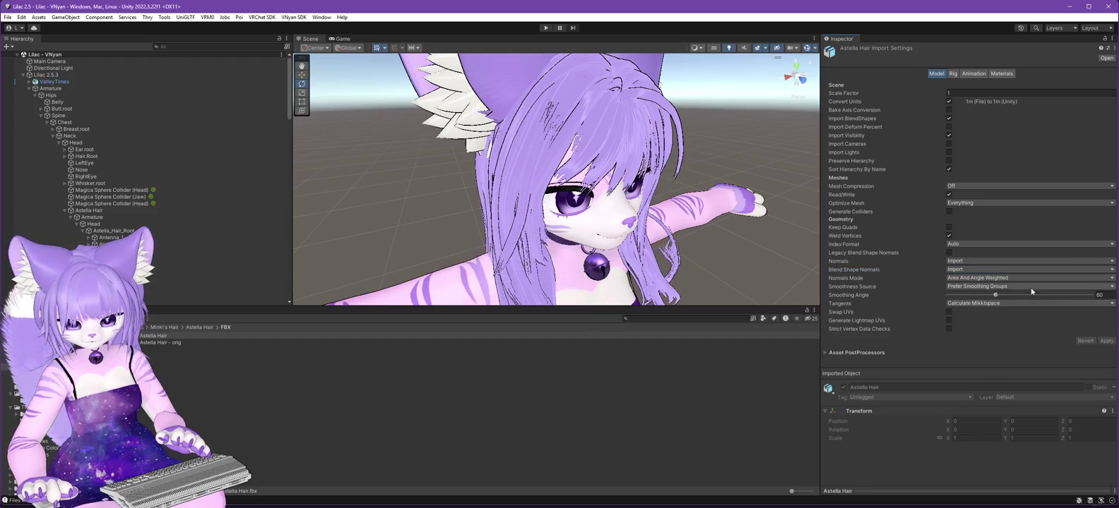
Revert hair Normals and Blend Shape Normals to Calculate and apply.
click(971, 278)
click(975, 270)
click(982, 288)
click(1106, 340)
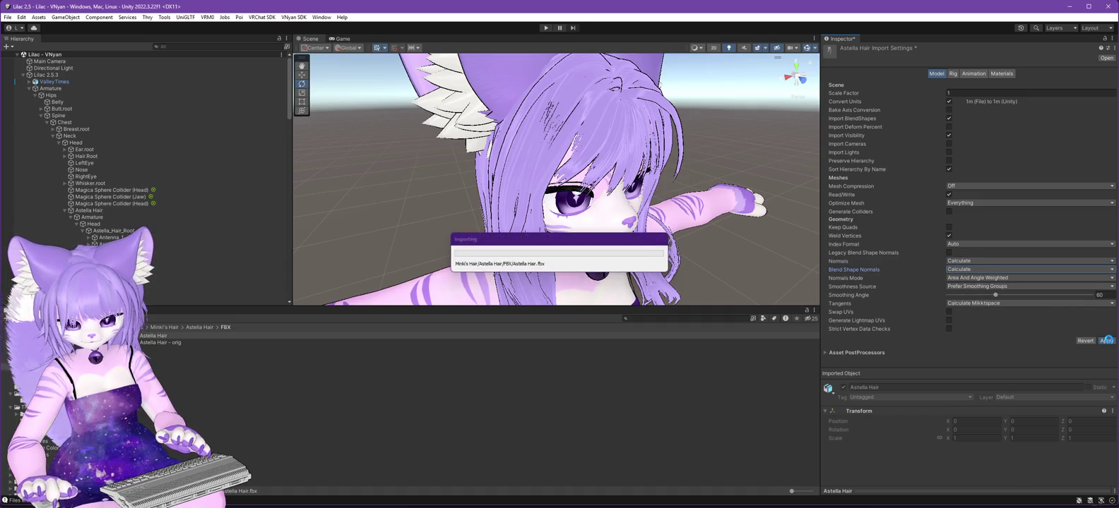
Keep the hair Tangents on Calculate Mikktspace and reselect the Lilac 2.5.3 avatar.
click(1022, 304)
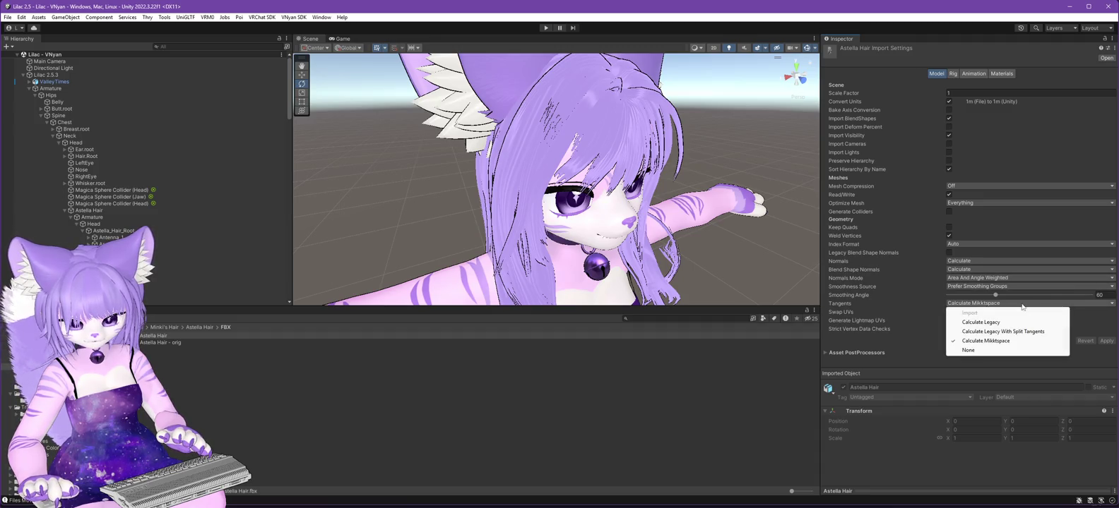
click(1019, 365)
click(46, 75)
click(293, 17)
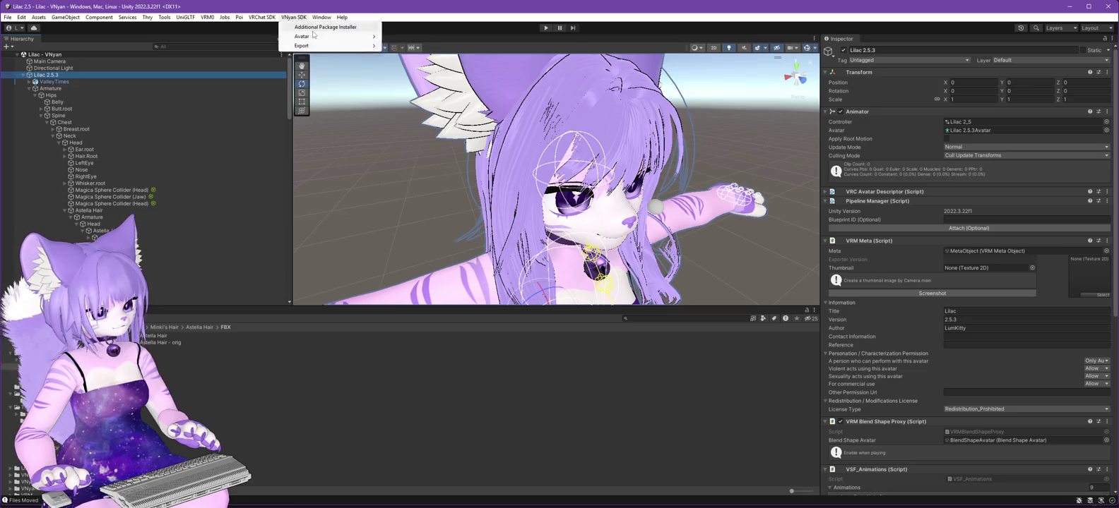
Export Lilac as VSFAvatar over Lilac 2.6.0.vsfavatar, confirm the replace, then switch to VNyan.
click(418, 47)
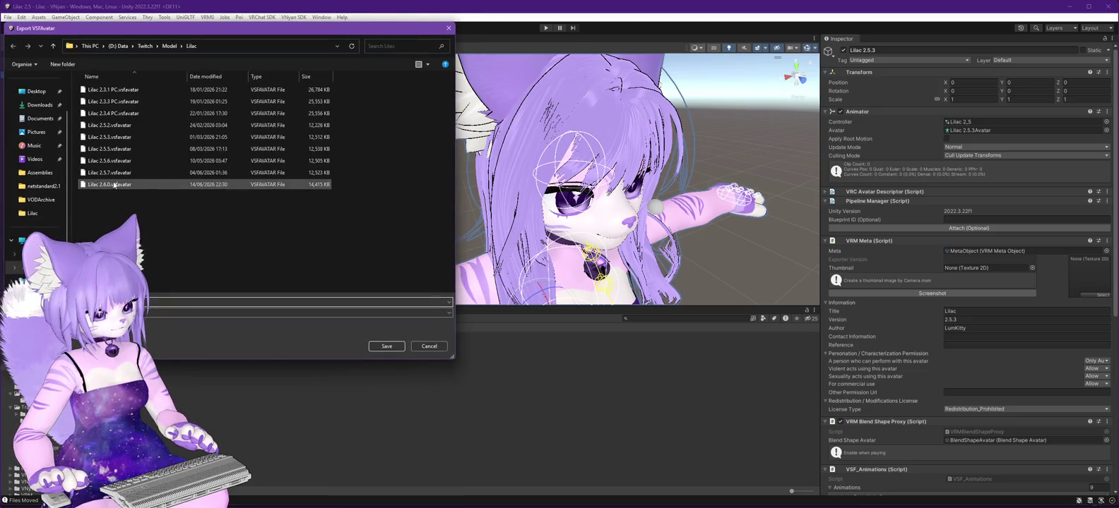
double_click(118, 185)
click(590, 258)
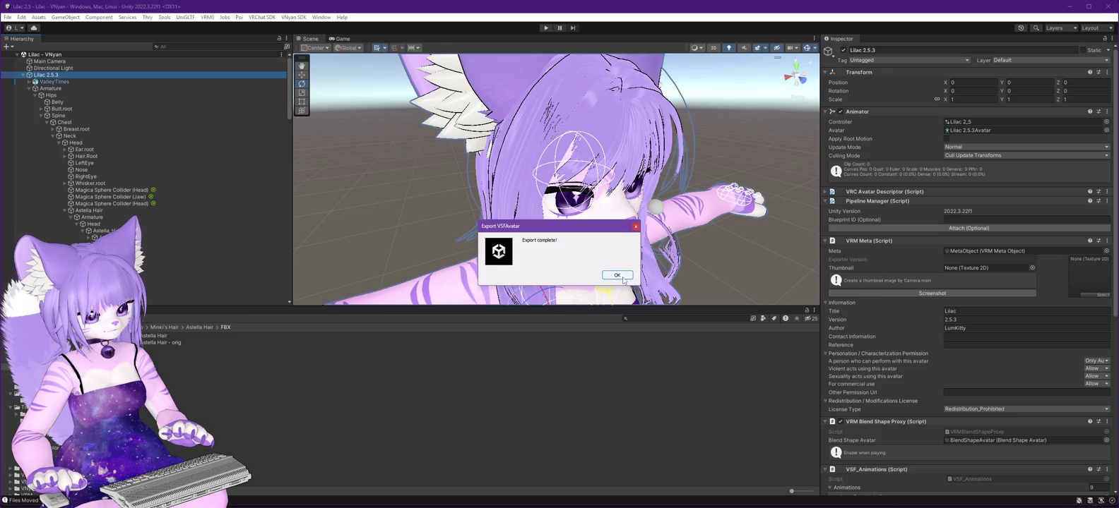
click(617, 276)
key(alt+Tab)
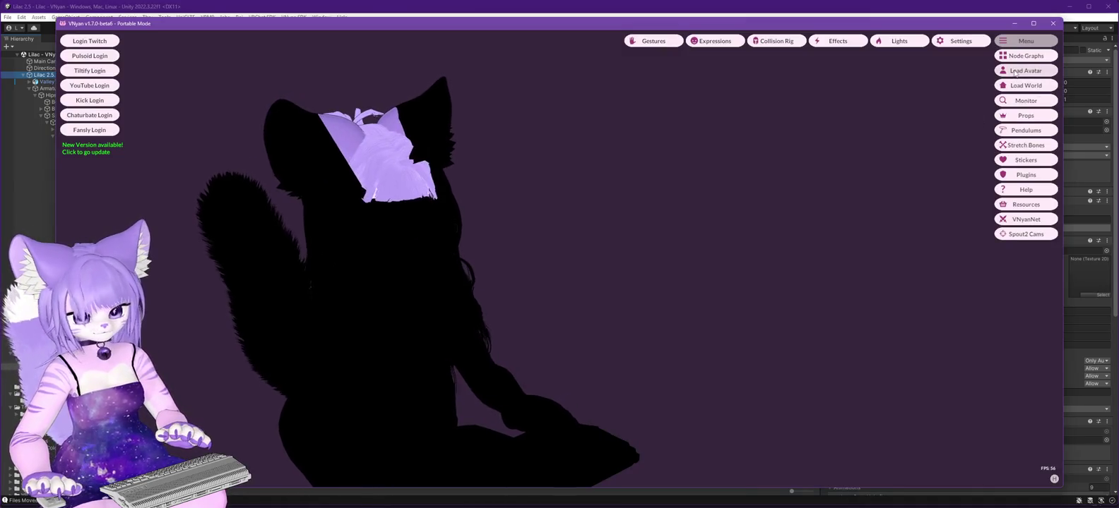
Reload the exported Lilac 2.6.0 avatar in VNyan, then return to the Unity editor.
click(1016, 71)
double_click(164, 194)
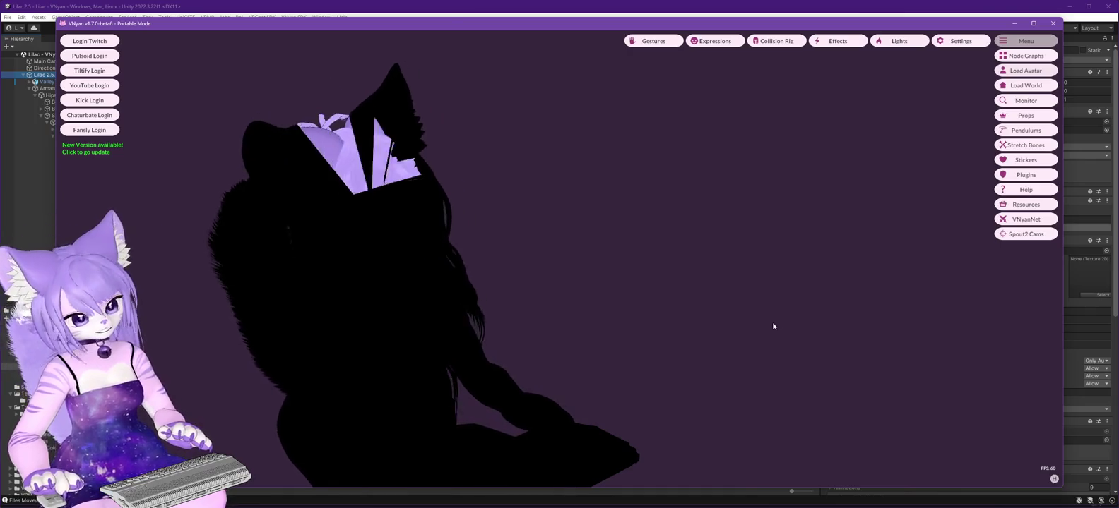
click(257, 9)
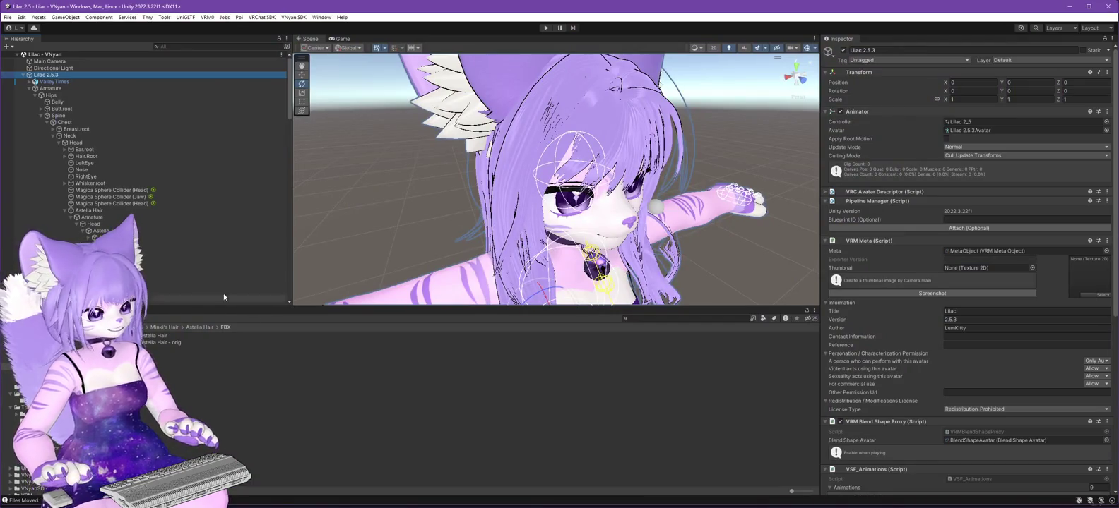
Select the Hair material and unlock its Poiyomi shader for editing.
scroll(212, 268, down, 15)
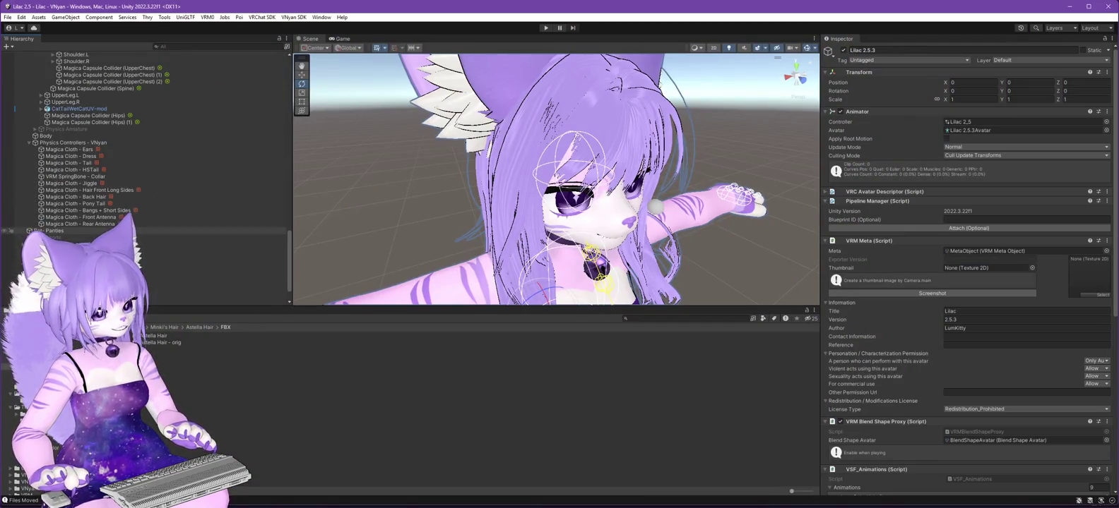
scroll(212, 268, down, 2)
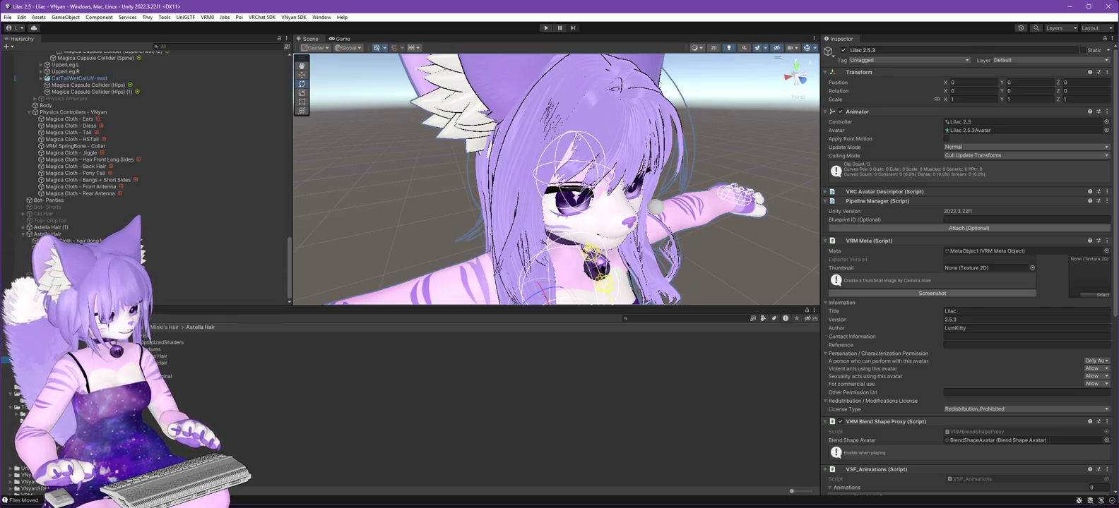
click(163, 369)
click(971, 97)
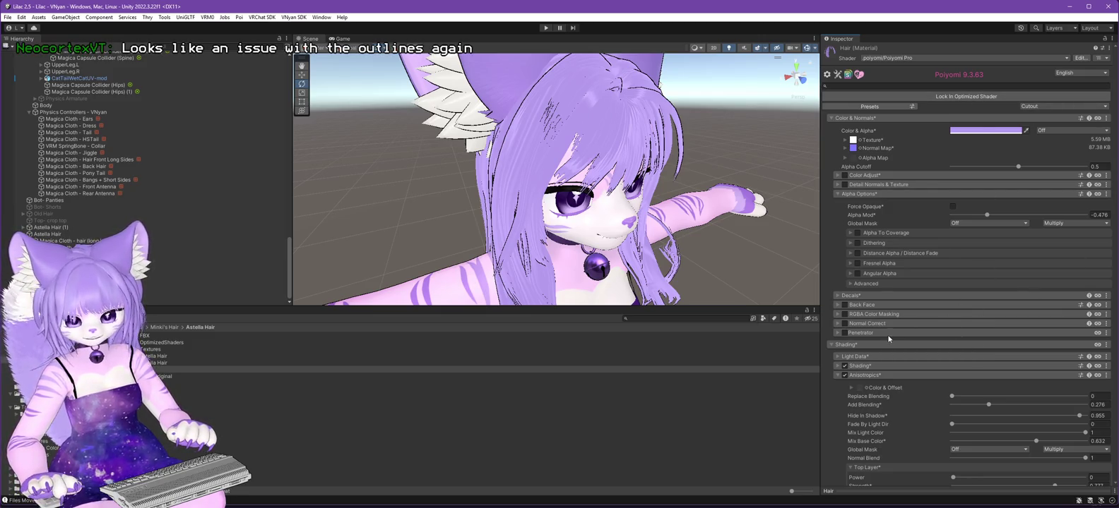
Set the hair Outlines Space to World and Outline Size to 0.1.
click(494, 369)
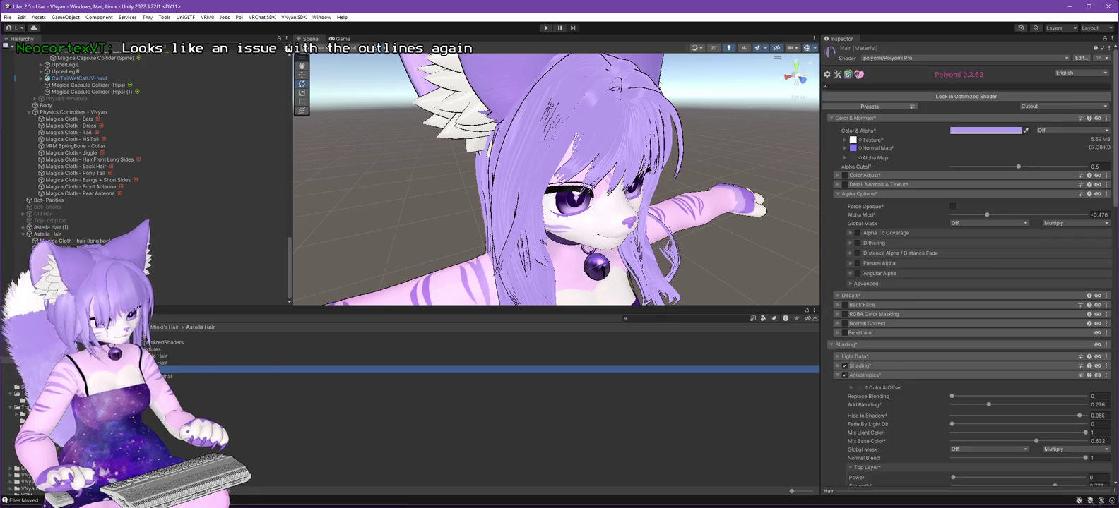
scroll(1071, 237, down, 20)
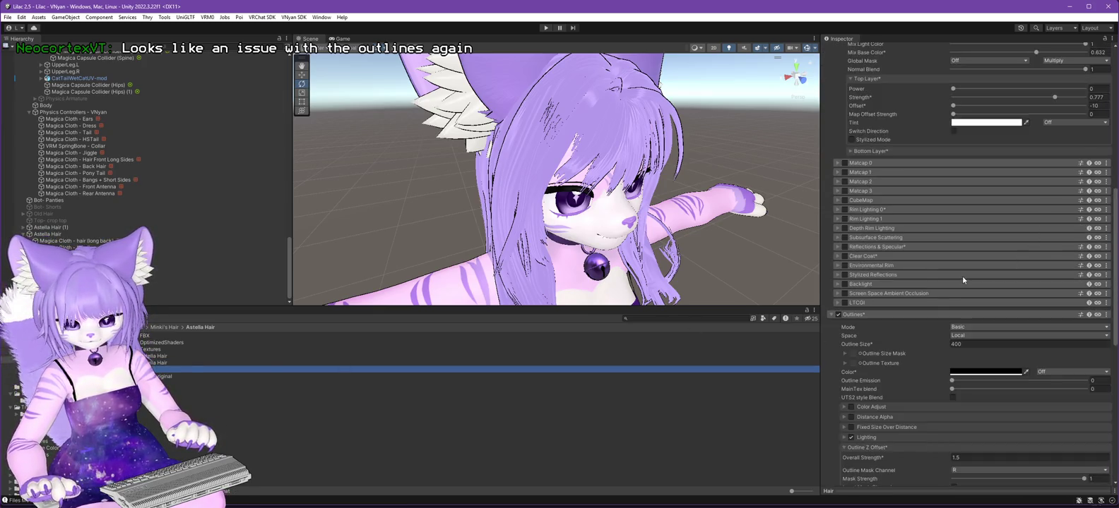
click(969, 253)
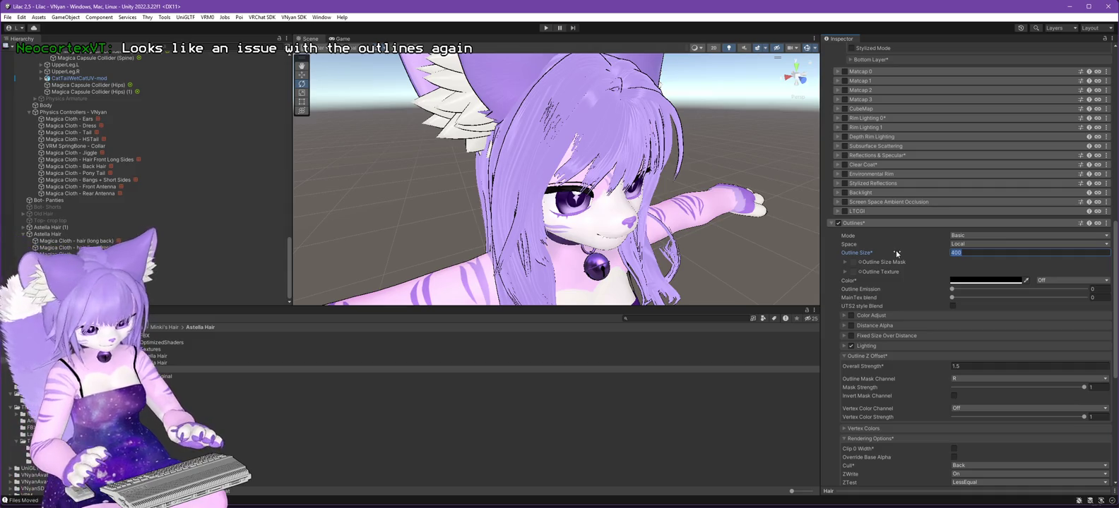
text(5)
click(982, 244)
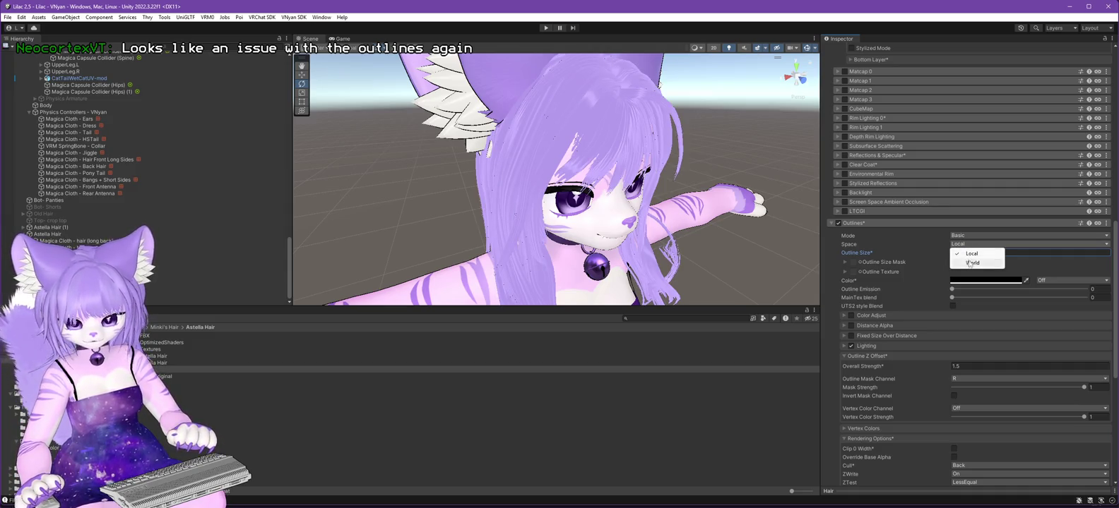
click(991, 266)
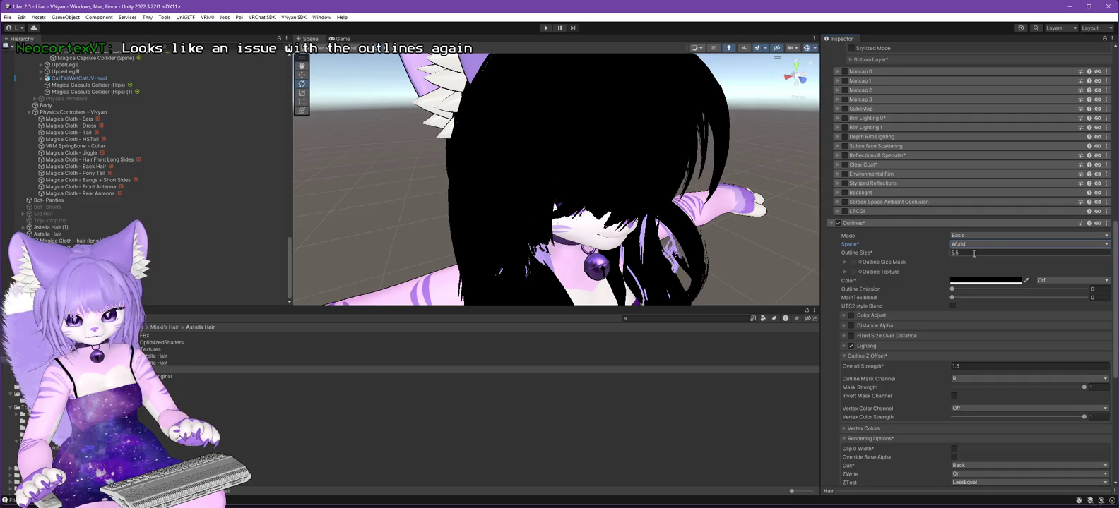
text(1)
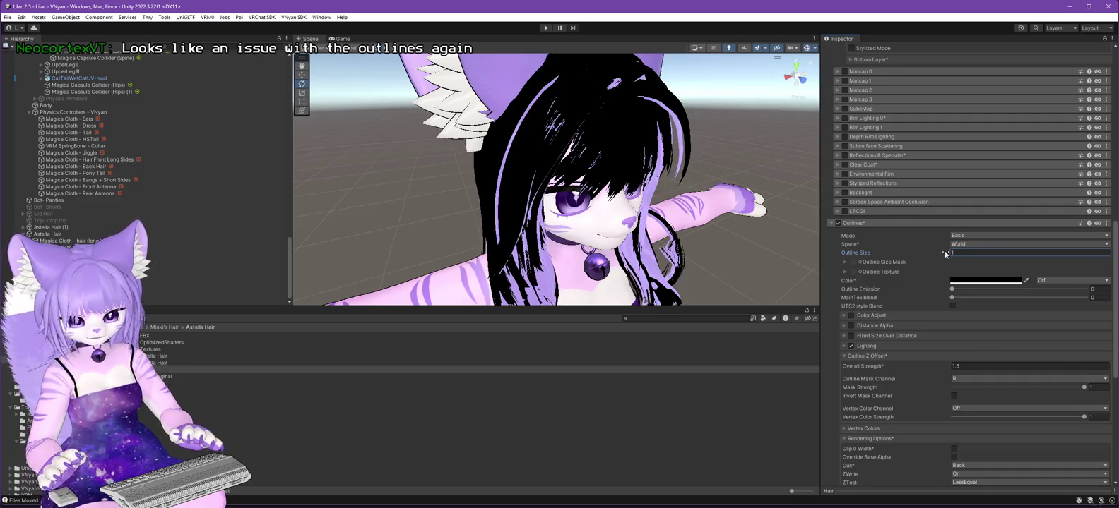
key(BackSpace)
text(.5)
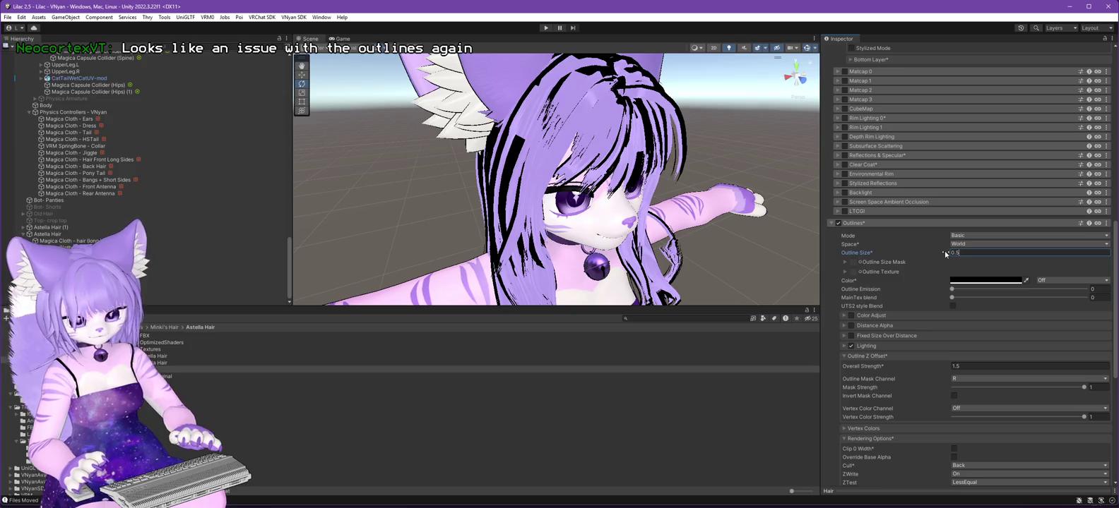
key(BackSpace)
text(1)
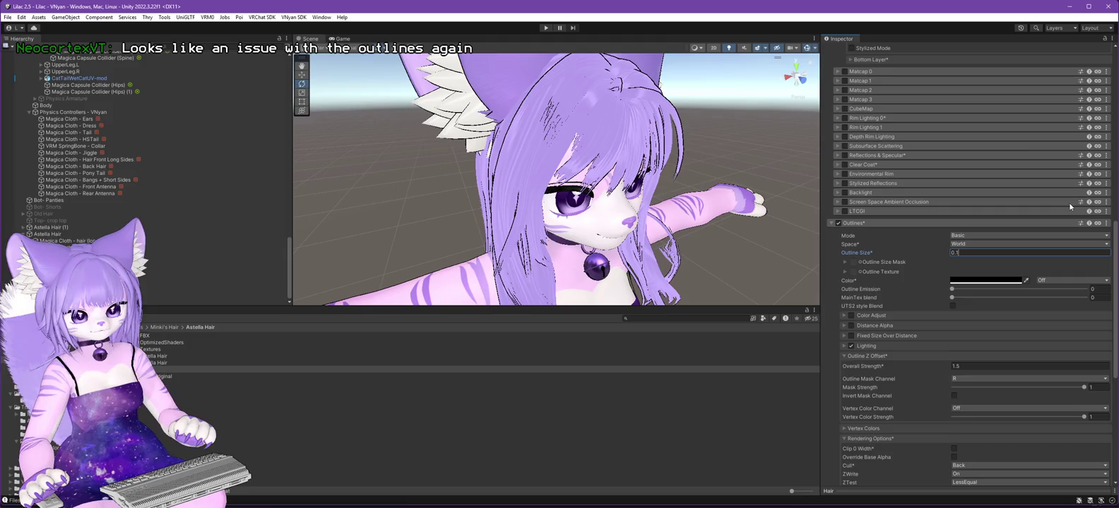
Lock in the optimized hair shader again and reselect the Lilac 2.5.3 avatar root.
scroll(1115, 245, up, 15)
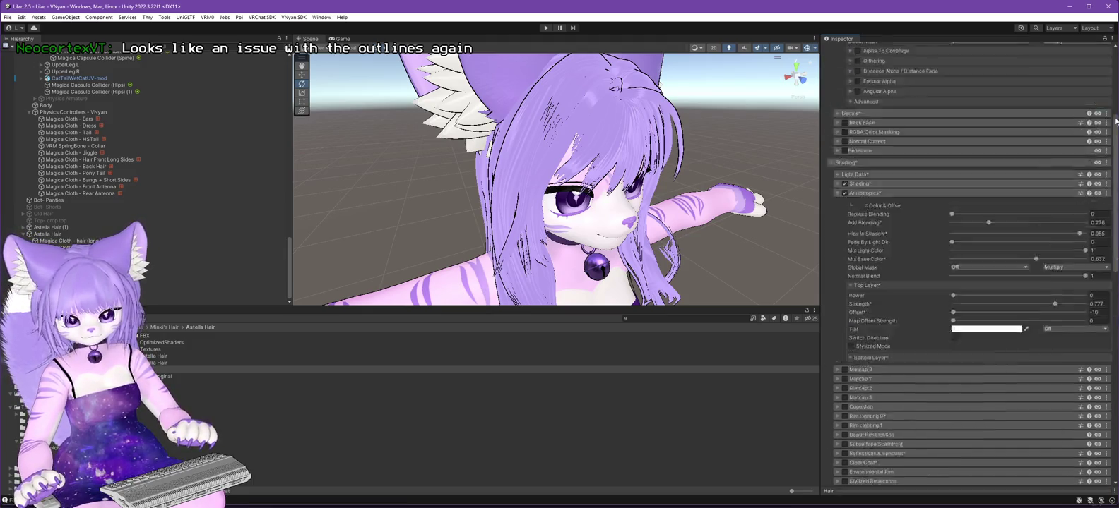
click(969, 95)
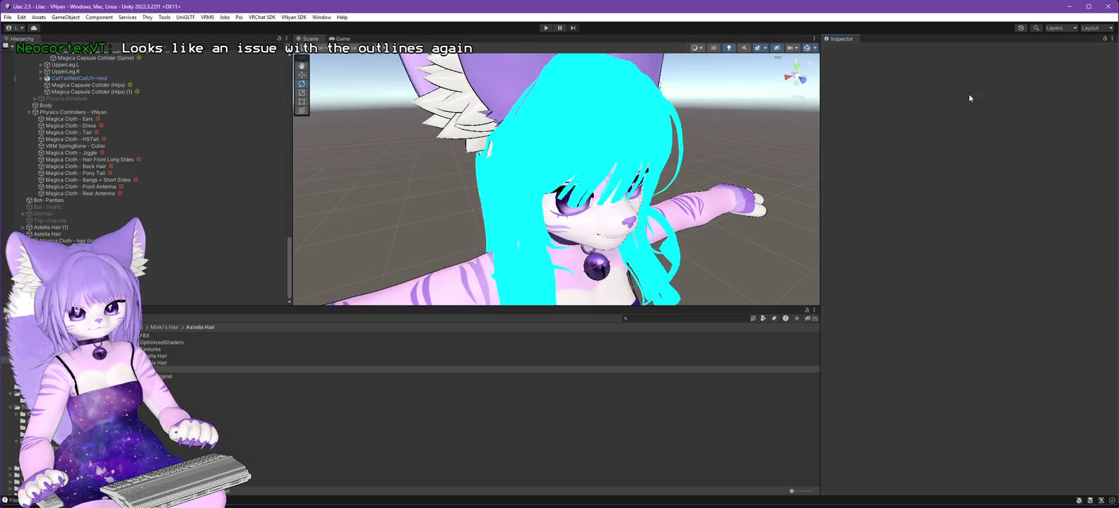
scroll(108, 86, up, 15)
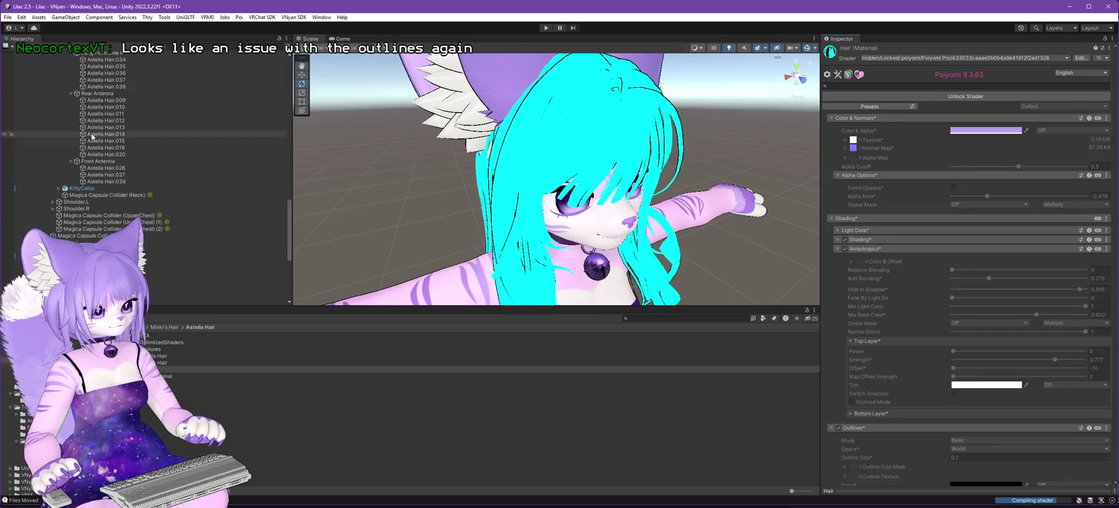
click(50, 89)
click(46, 74)
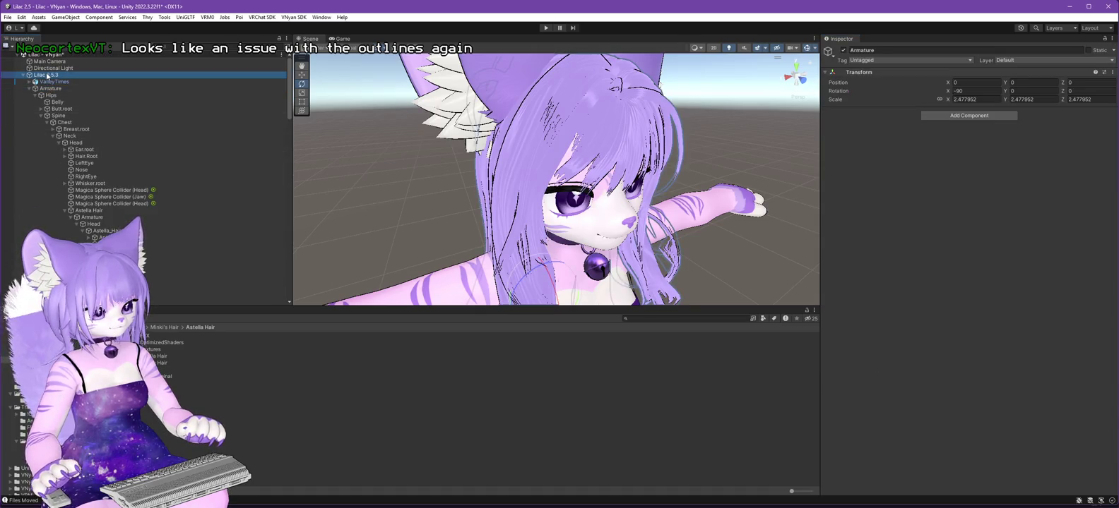
click(286, 16)
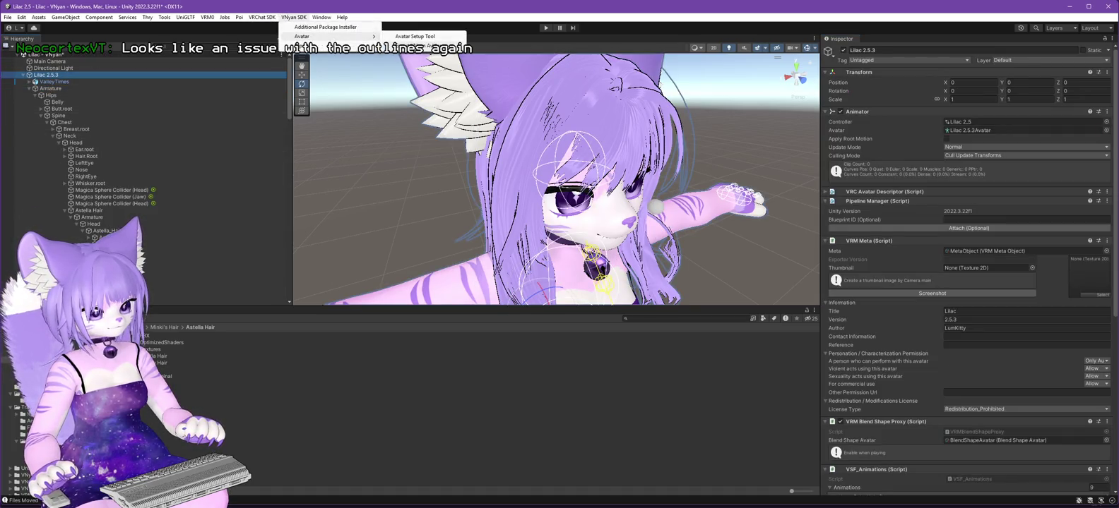
Export the avatar as VSFAvatar, replacing Lilac 2.6.0.vsfavatar.
click(374, 36)
click(393, 345)
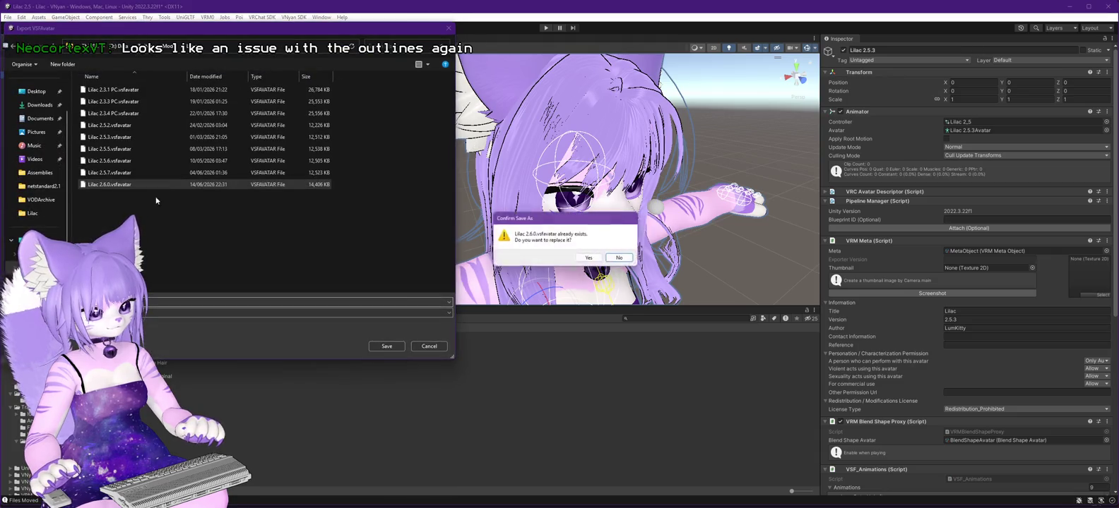
click(622, 259)
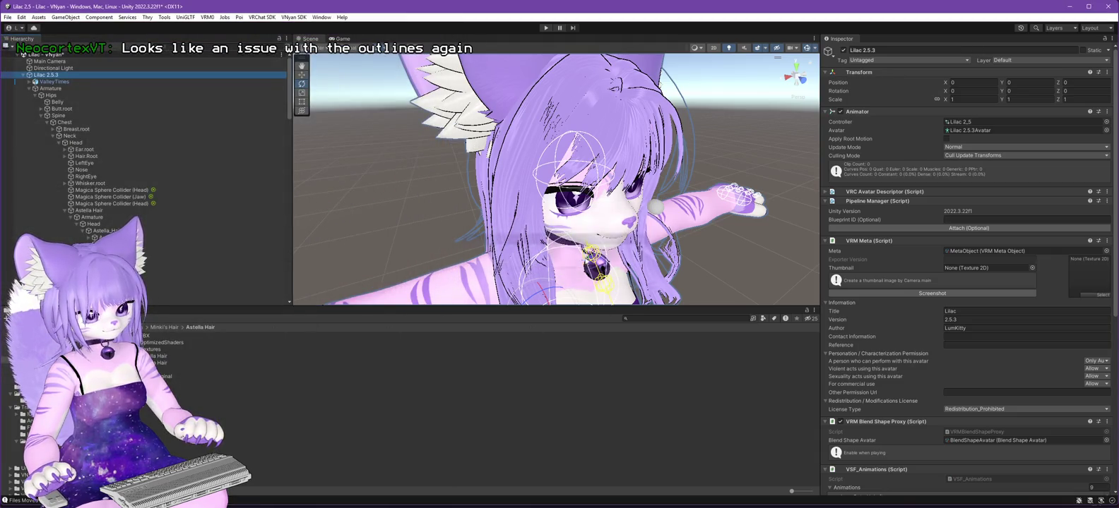
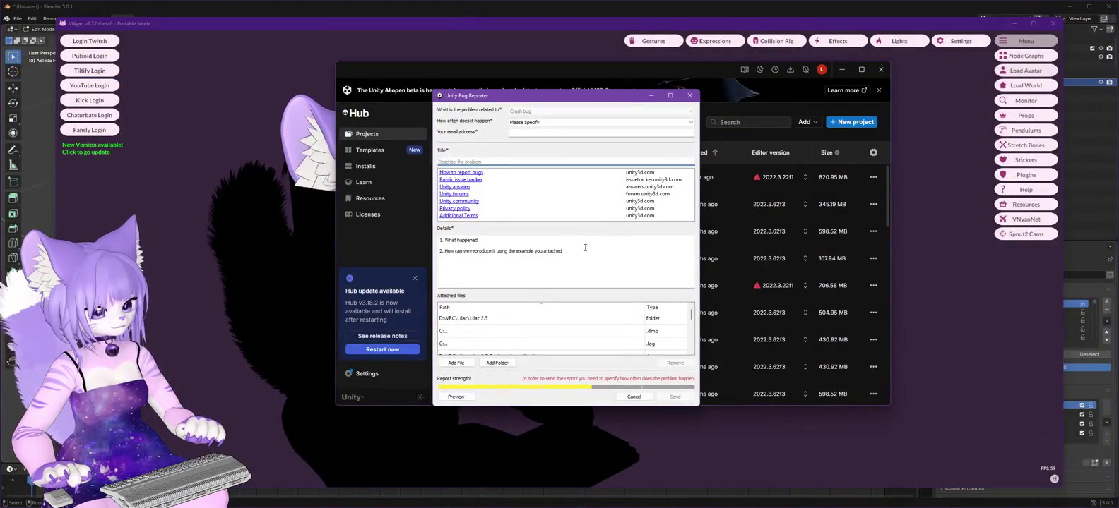
Close the Unity crash report and load Lilac 2.6.0.vsfavatar into VNyan.
click(690, 95)
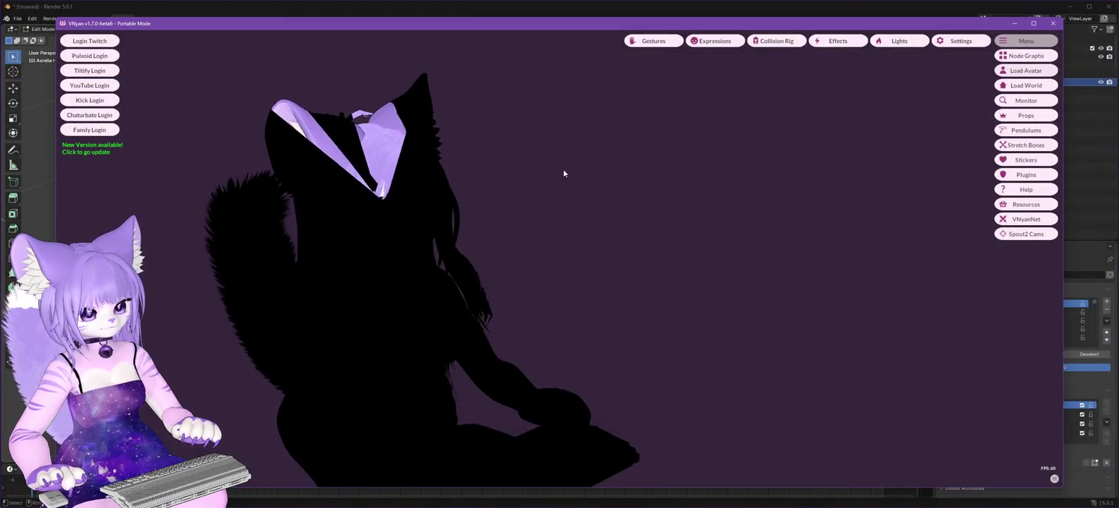
click(1026, 69)
click(192, 191)
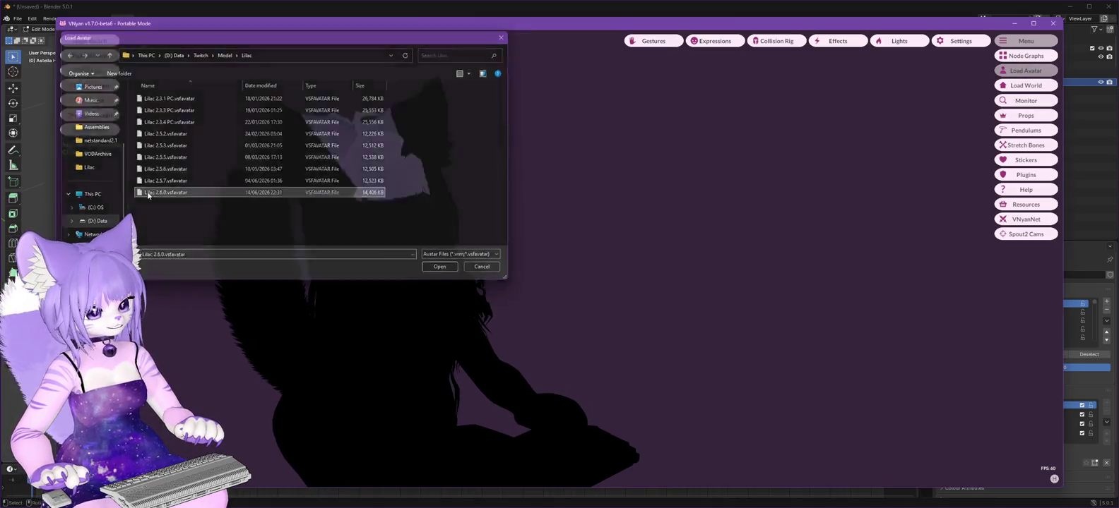
double_click(149, 196)
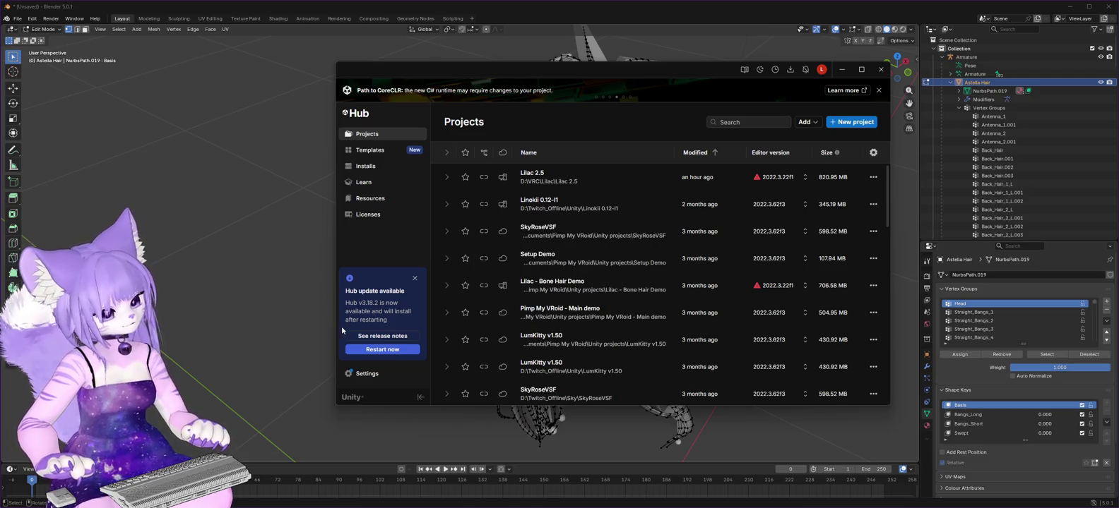
Save the Blender file over Astella Hair.blend in D:\VRC\Lilac\Astella Hair.
click(17, 18)
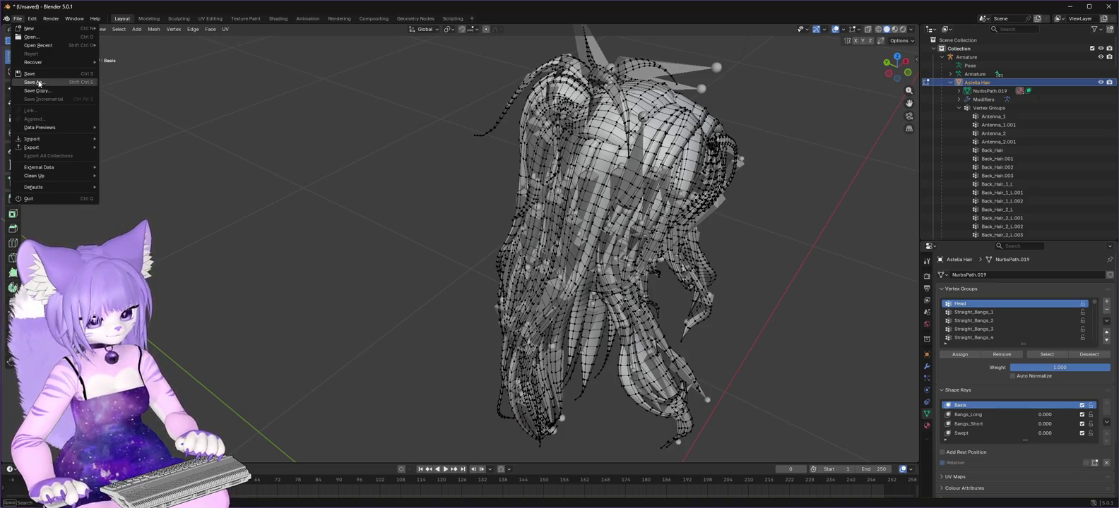
click(33, 82)
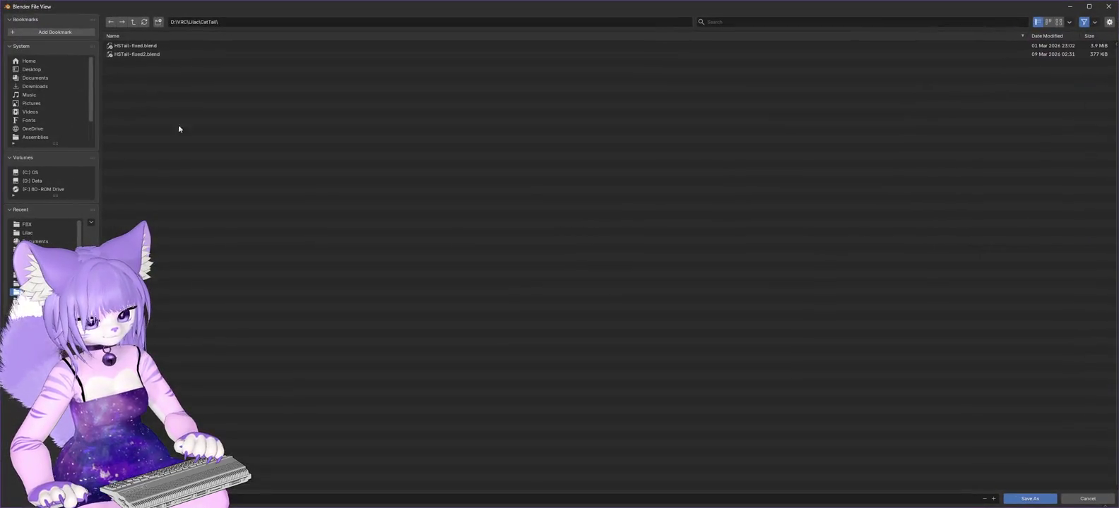
click(132, 22)
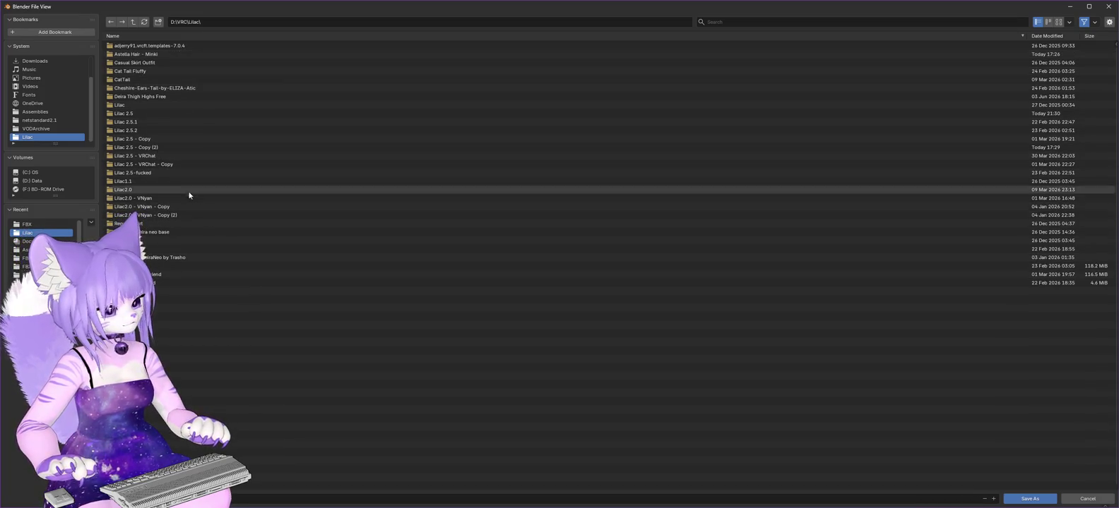
click(176, 53)
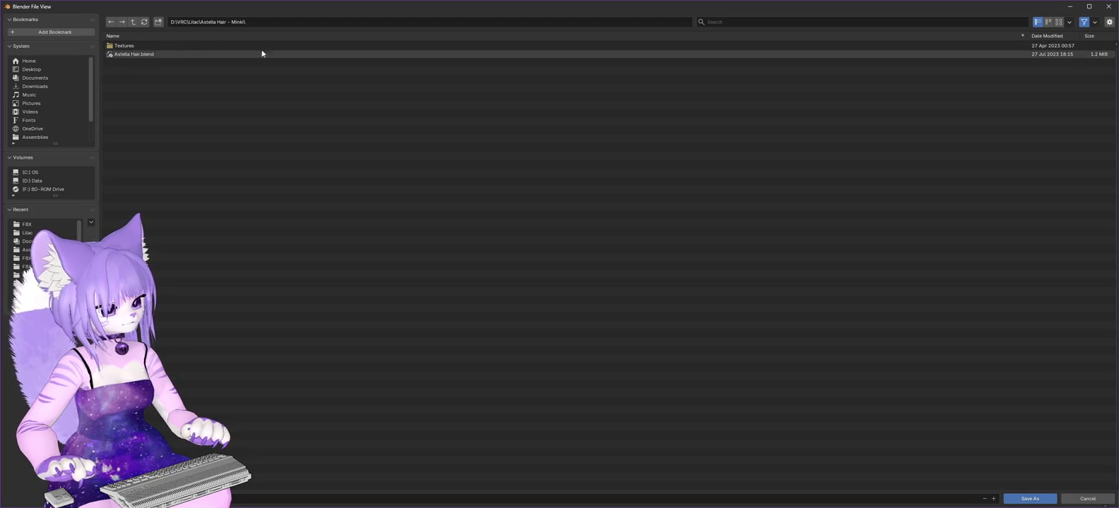
click(137, 54)
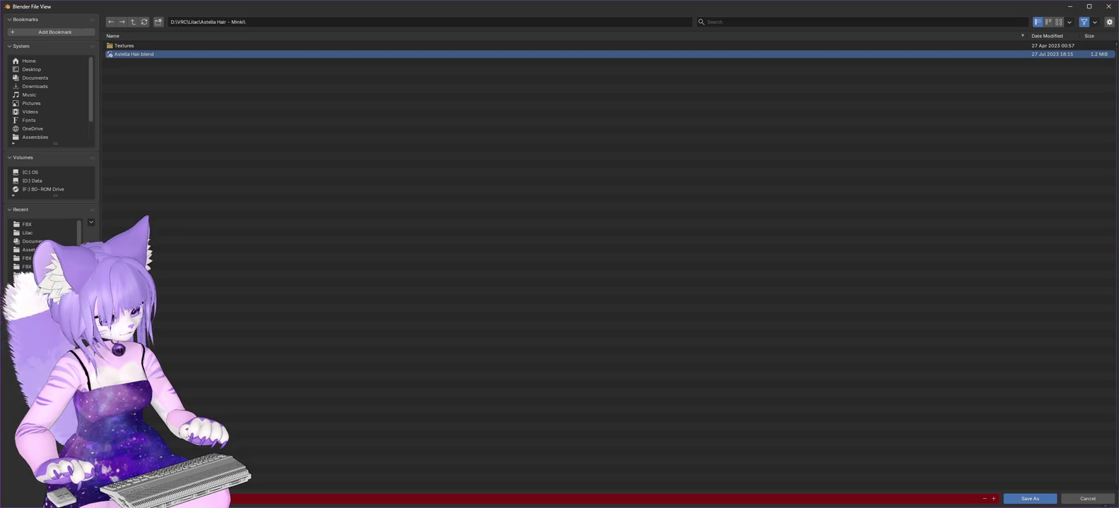
click(1035, 501)
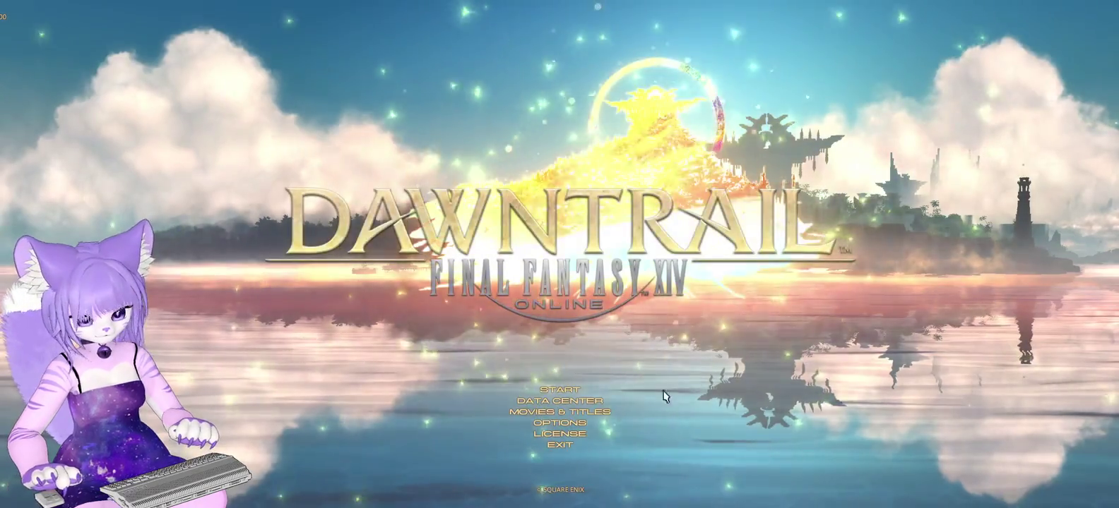
Start Final Fantasy XIV and log in with the character, then switch to Unity Hub while queued.
click(554, 389)
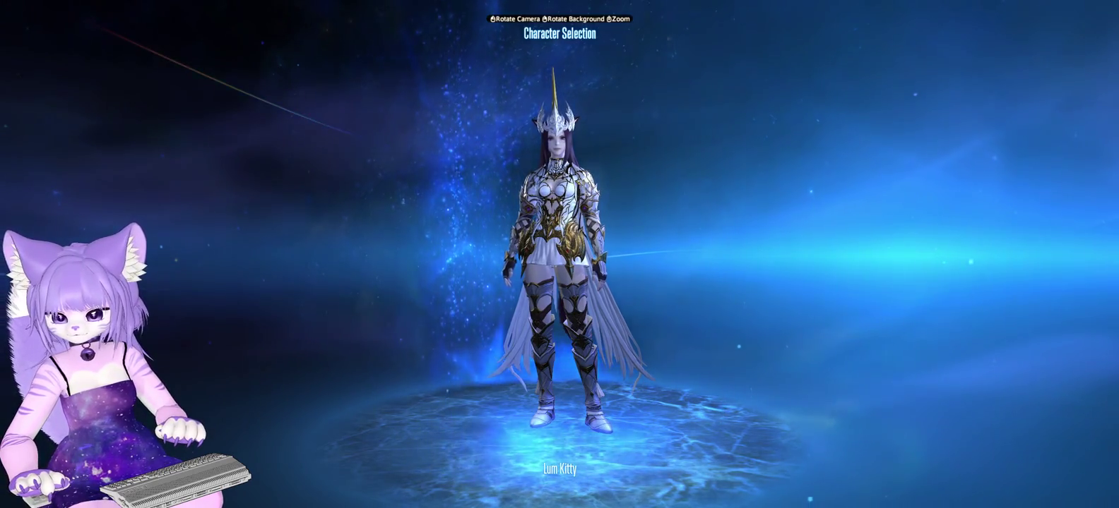
key(Return)
click(539, 282)
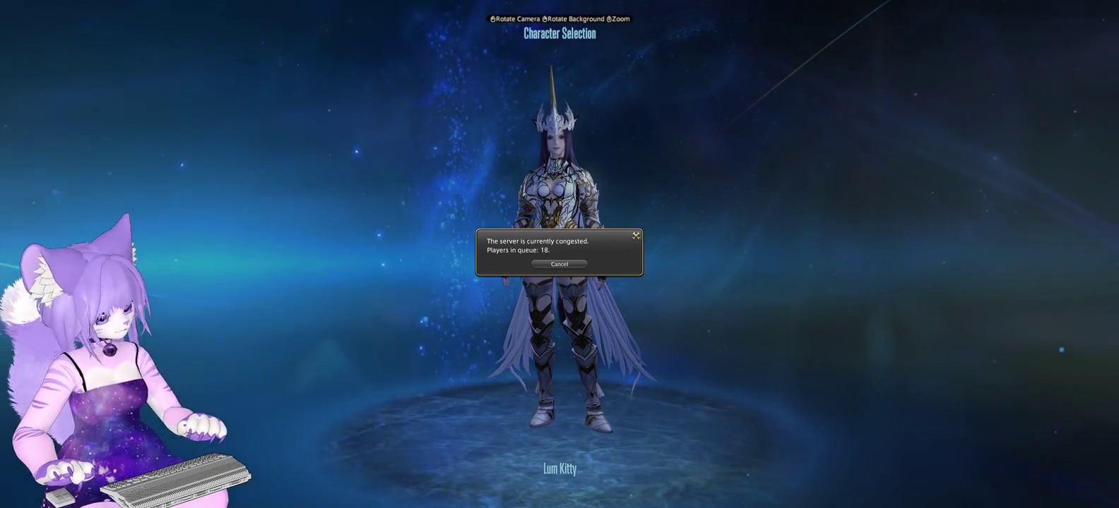
key(alt+Tab)
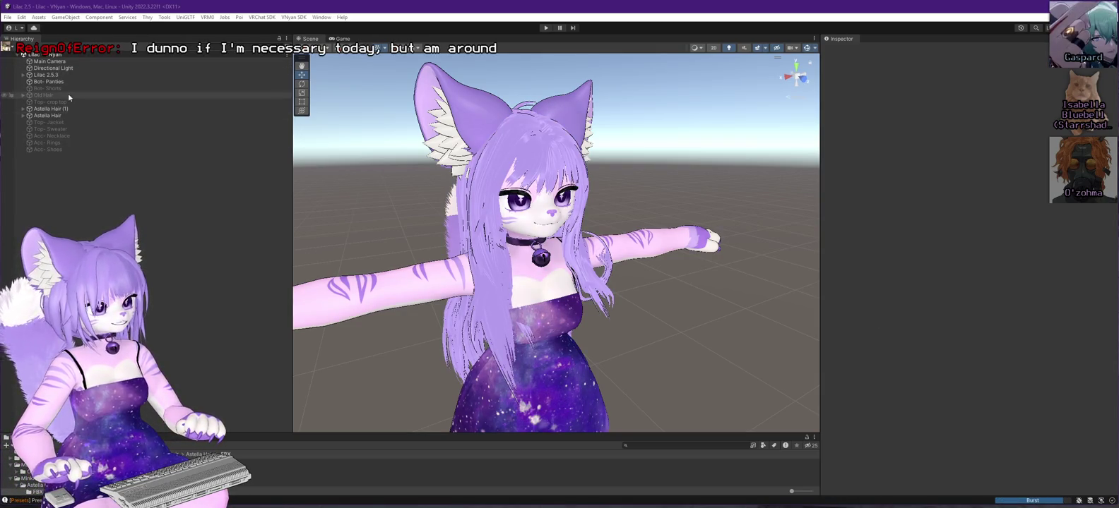
Inspect Lilac 2.5.3 and the VNyan SDK menus, then select Astella Hair.fbx and enlarge the Project panel.
click(46, 75)
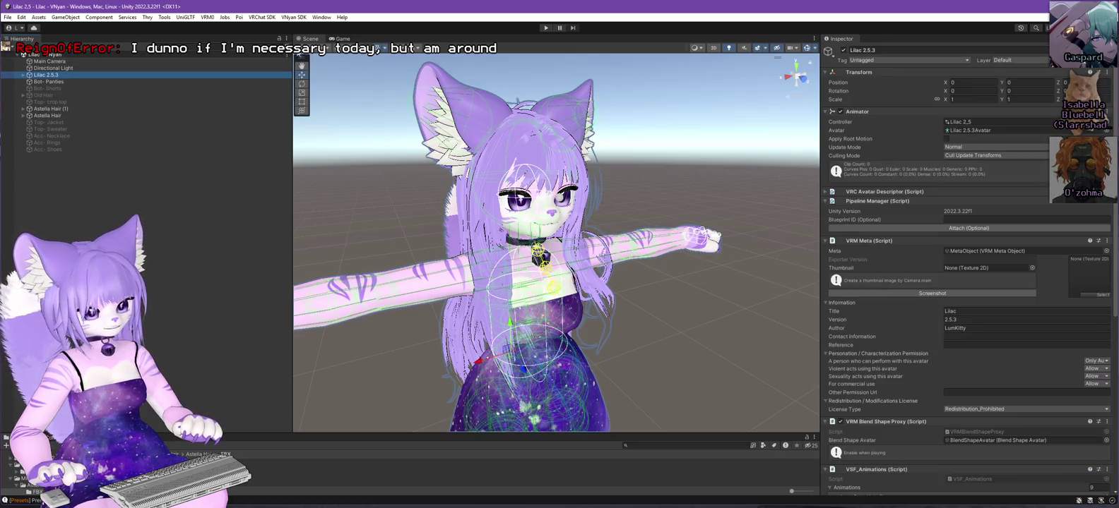
click(290, 18)
mouse_move(341, 36)
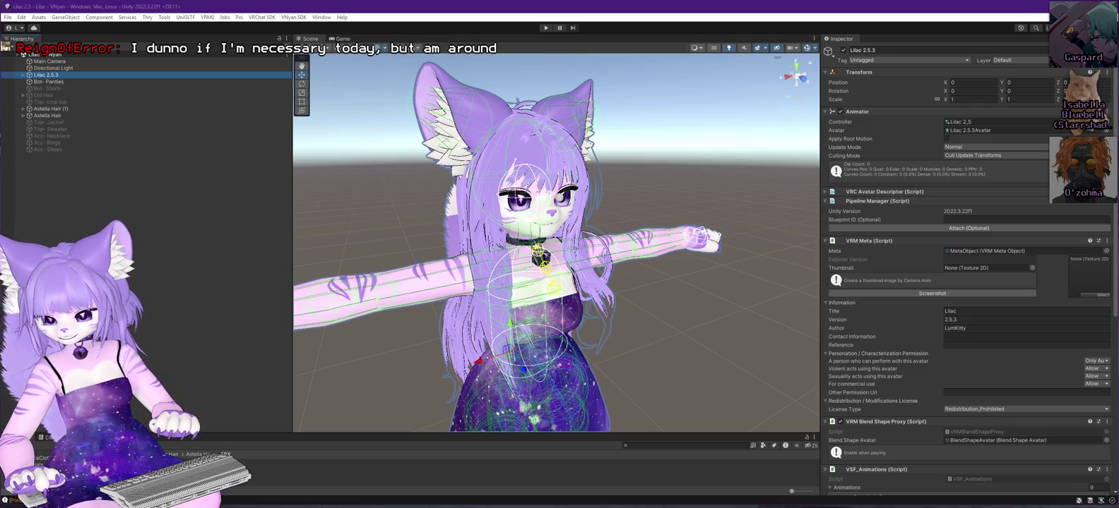
click(288, 18)
click(288, 17)
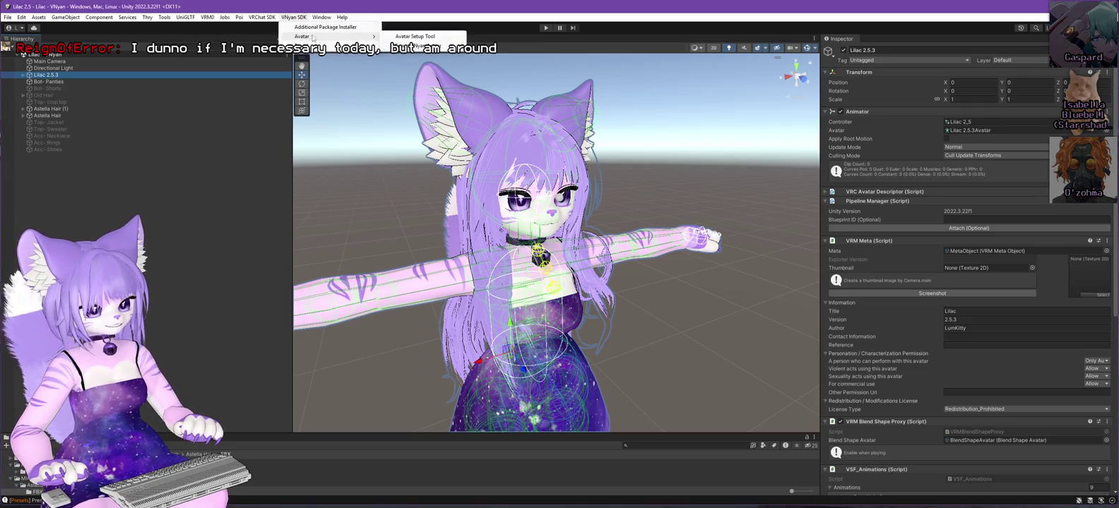
mouse_move(325, 45)
click(53, 75)
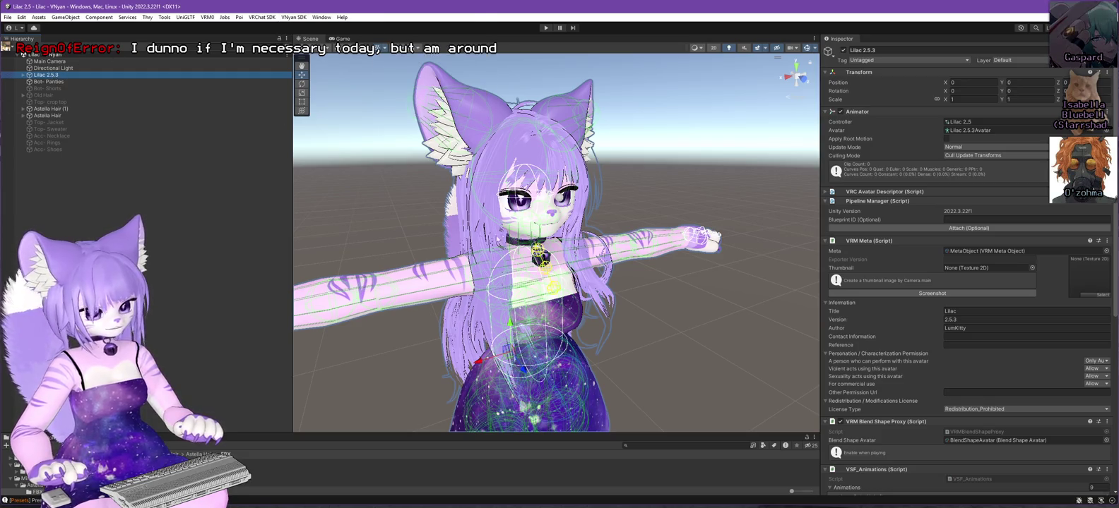
click(205, 464)
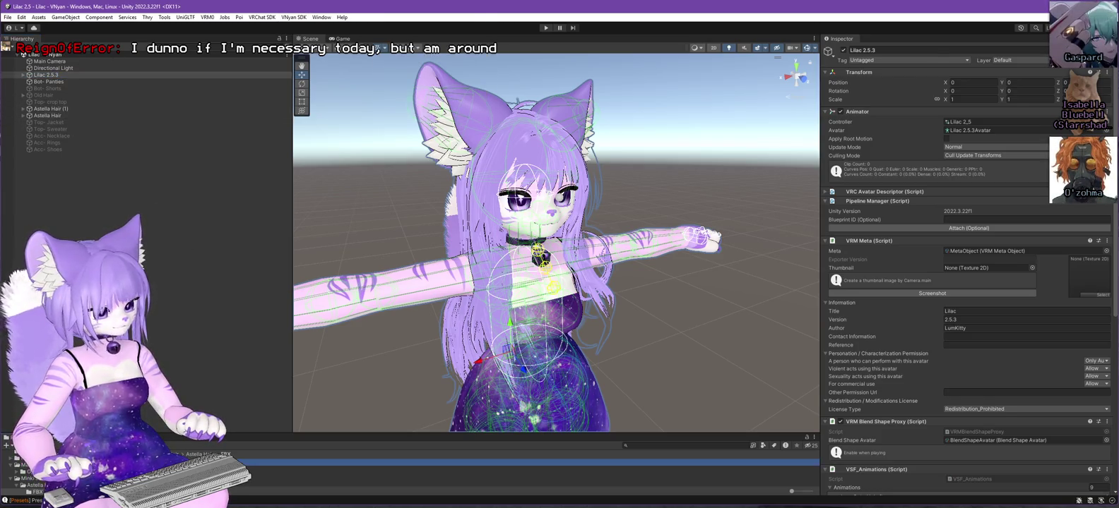
drag(212, 435, 212, 305)
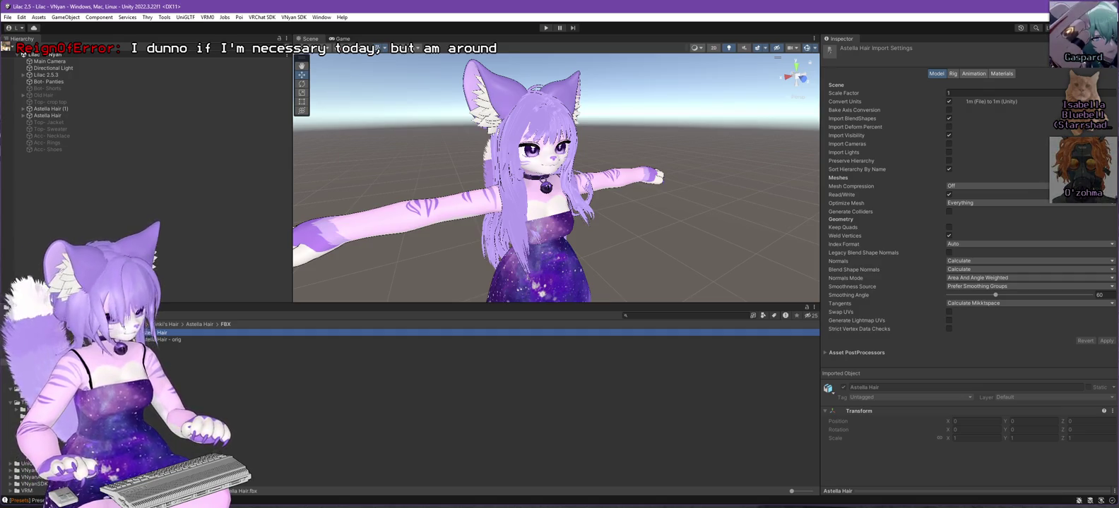
Review the Hair material's Poiyomi shader settings down to Outlines, then reselect Lilac 2.5.3.
scroll(21, 438, down, 1)
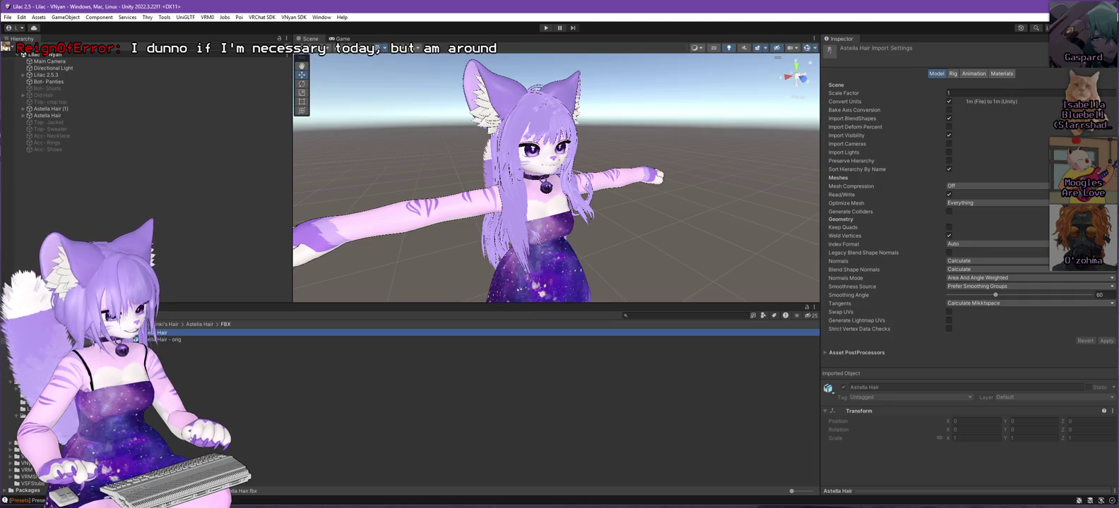
click(212, 365)
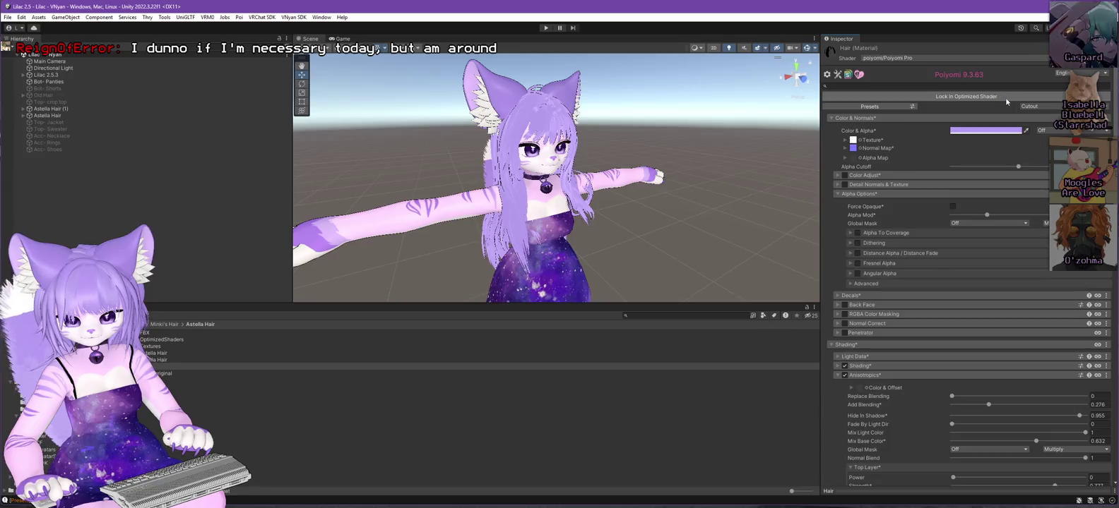
scroll(931, 262, down, 10)
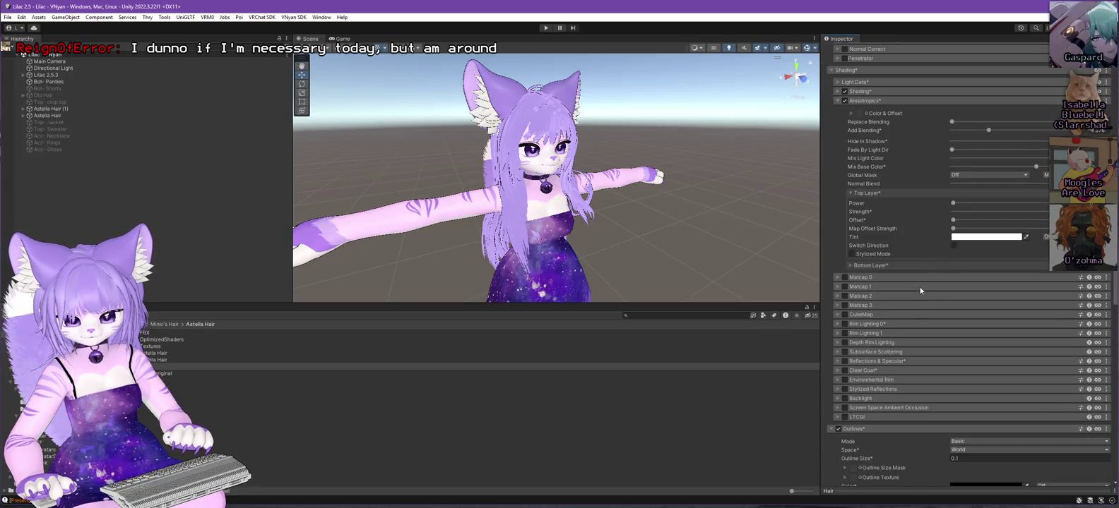
scroll(919, 290, down, 5)
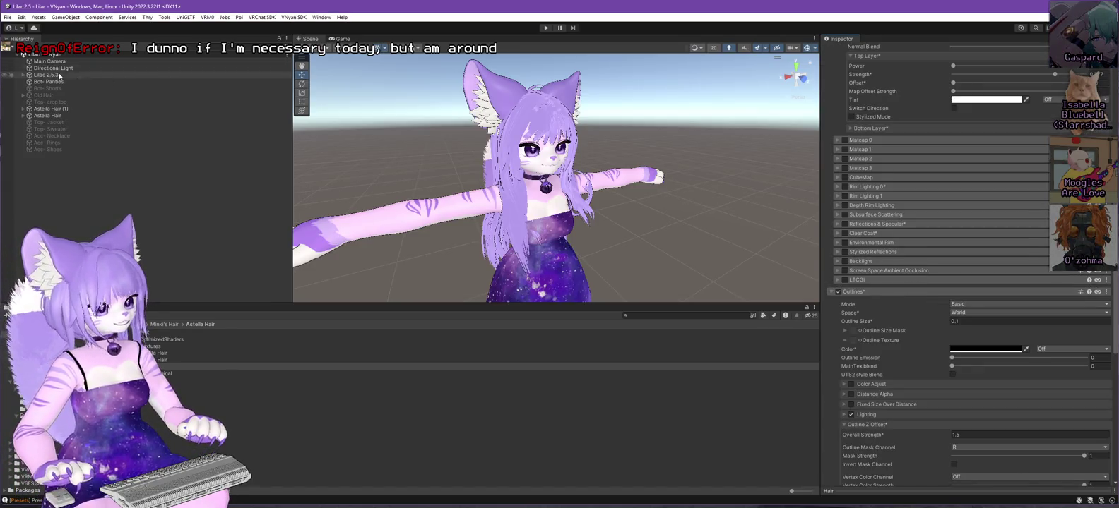
click(59, 76)
click(293, 17)
Export the avatar with VNyan SDK over Lilac 2.6.0.vsfavatar, accepting the Shader Optimizer warning.
mouse_move(303, 37)
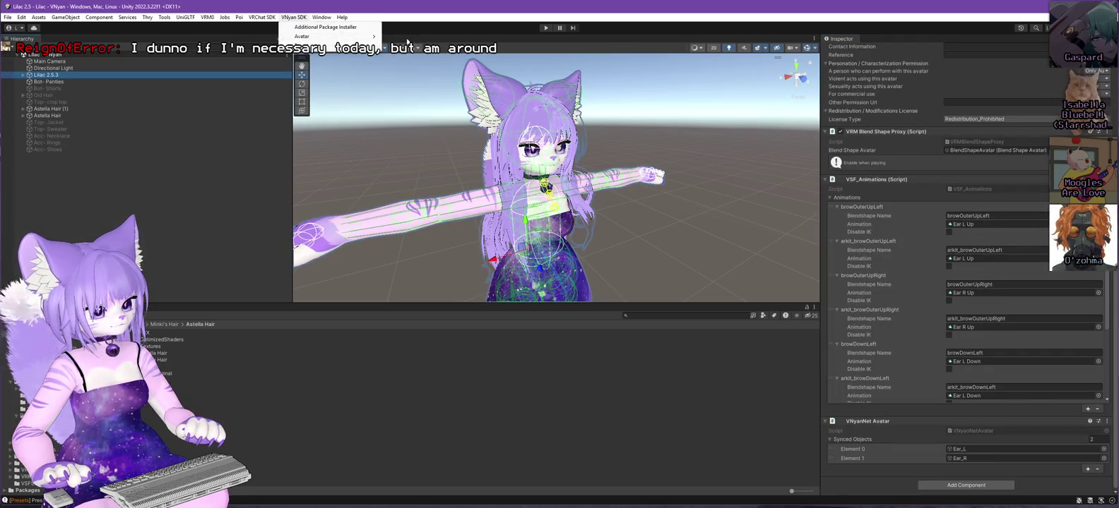
click(416, 37)
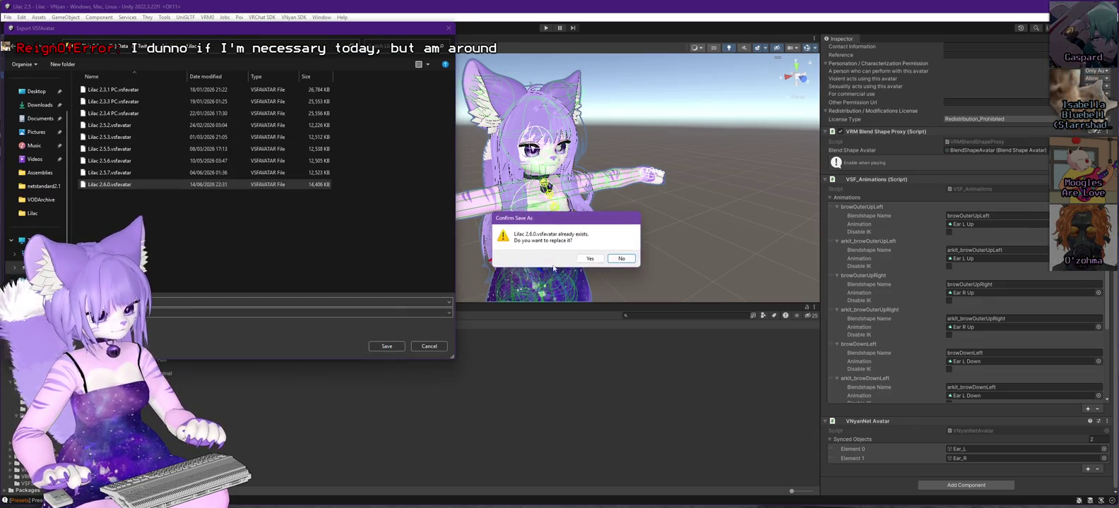
click(589, 279)
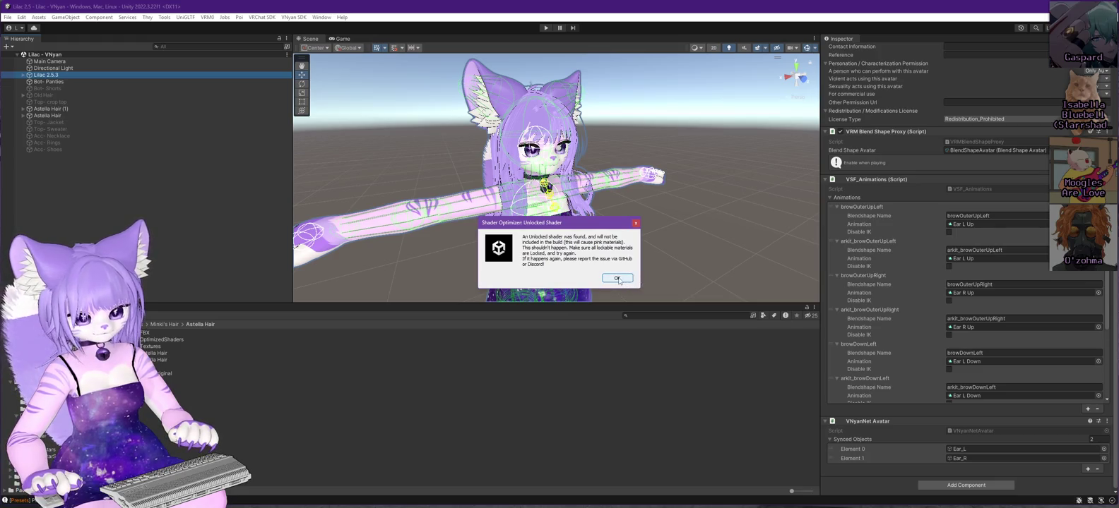
click(617, 279)
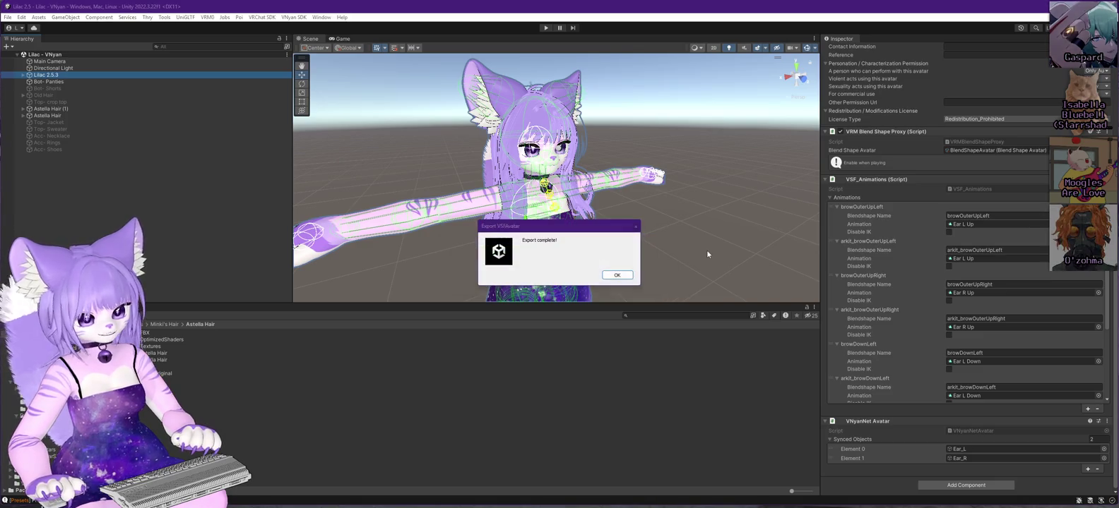
click(616, 275)
Lock all materials on Lilac 2.5.3 with Thry's lock materials option.
right_click(64, 74)
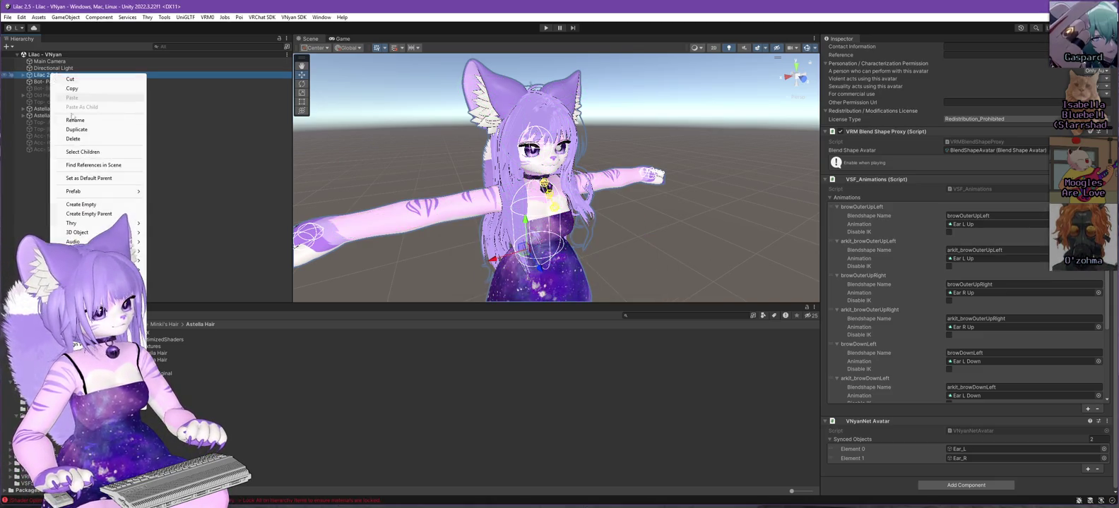
mouse_move(106, 224)
mouse_move(180, 220)
click(240, 219)
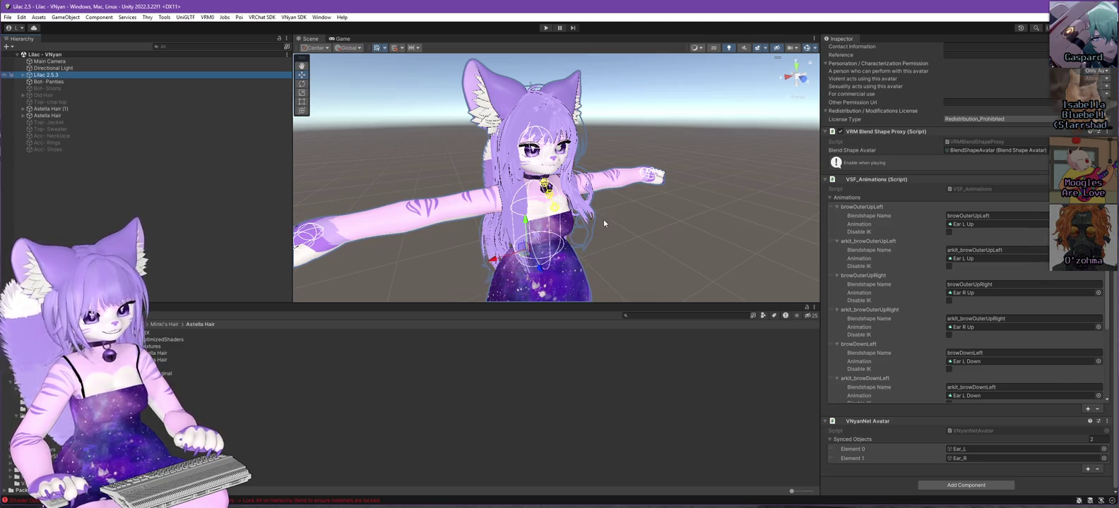
Export the avatar again as a VNyan avatar, replacing Lilac 2.6.0.vsfavatar.
click(293, 17)
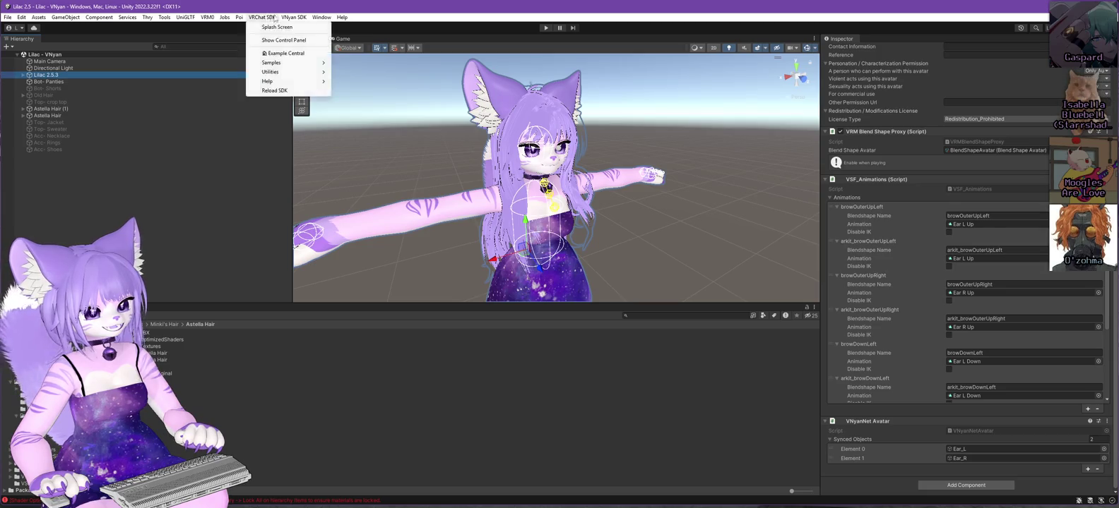
mouse_move(302, 36)
click(418, 45)
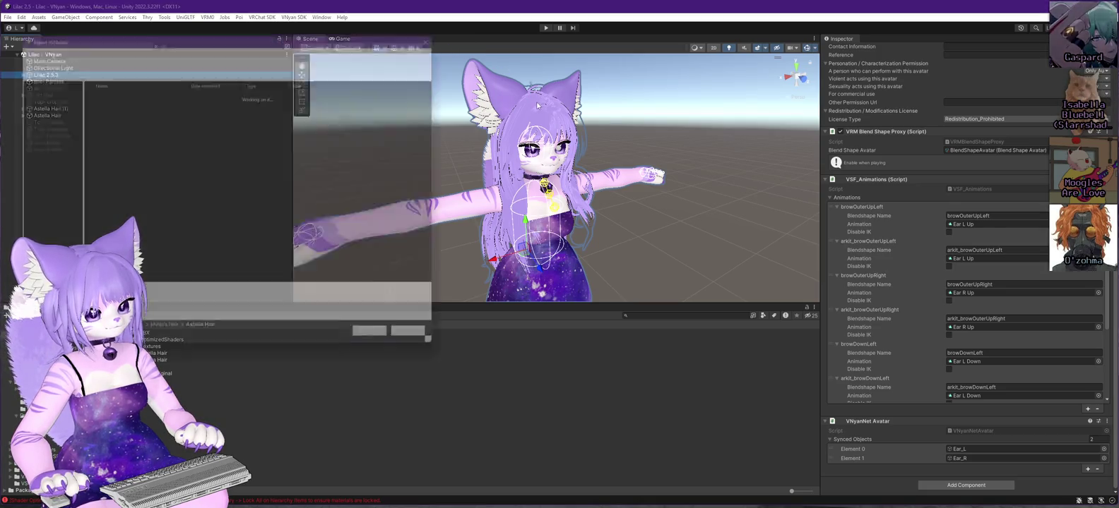
click(387, 347)
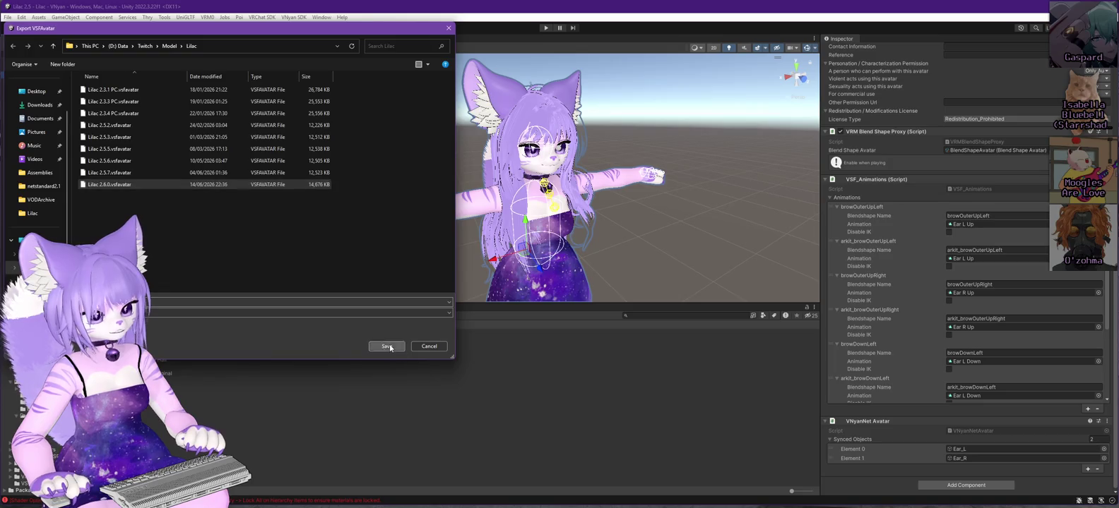
click(587, 259)
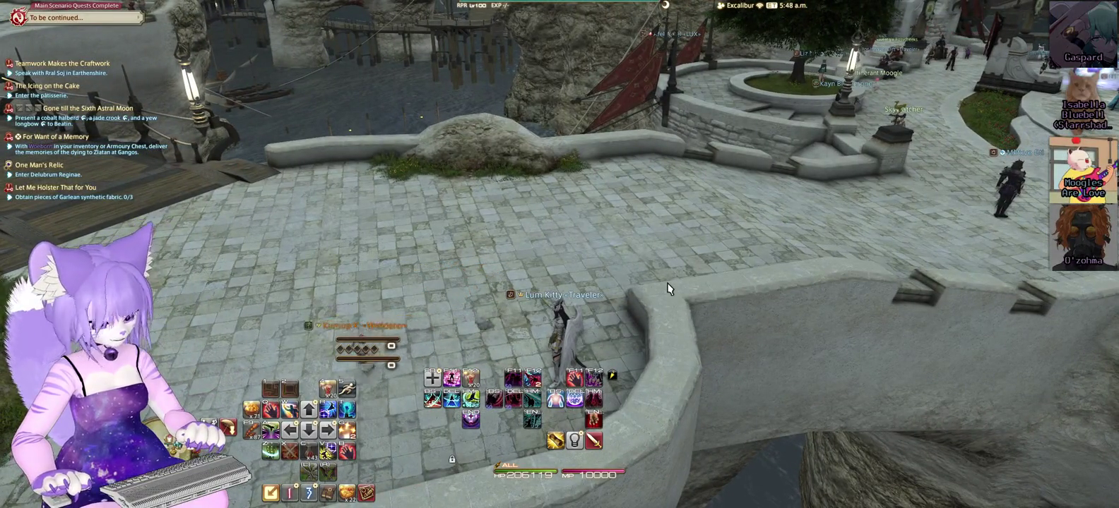
Cycle through the open windows to bring the Materials File Explorer window forward.
key(alt+Tab)
key(alt+Tab)
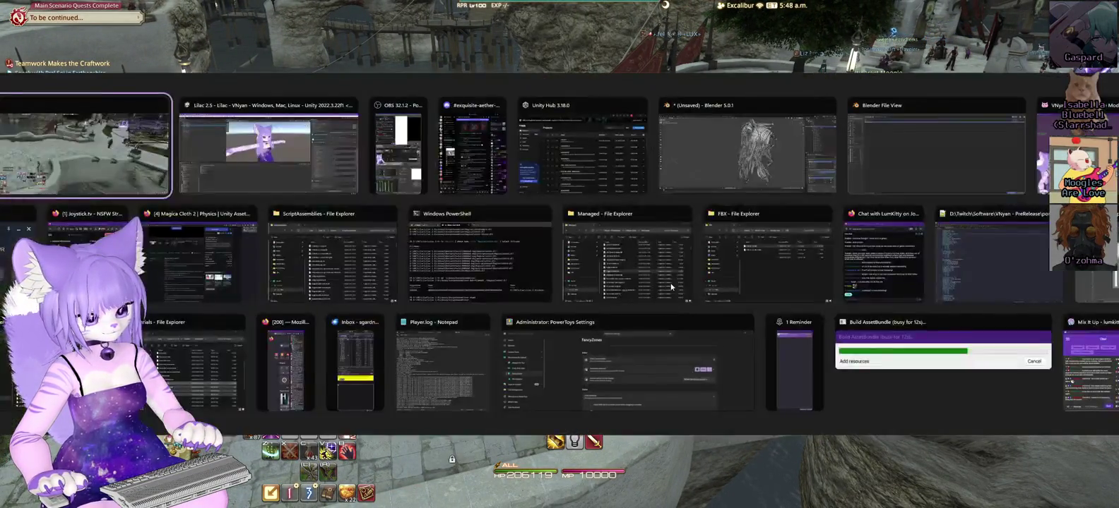
key(alt+Tab)
key(alt+Tab)
key(alt+Tab)
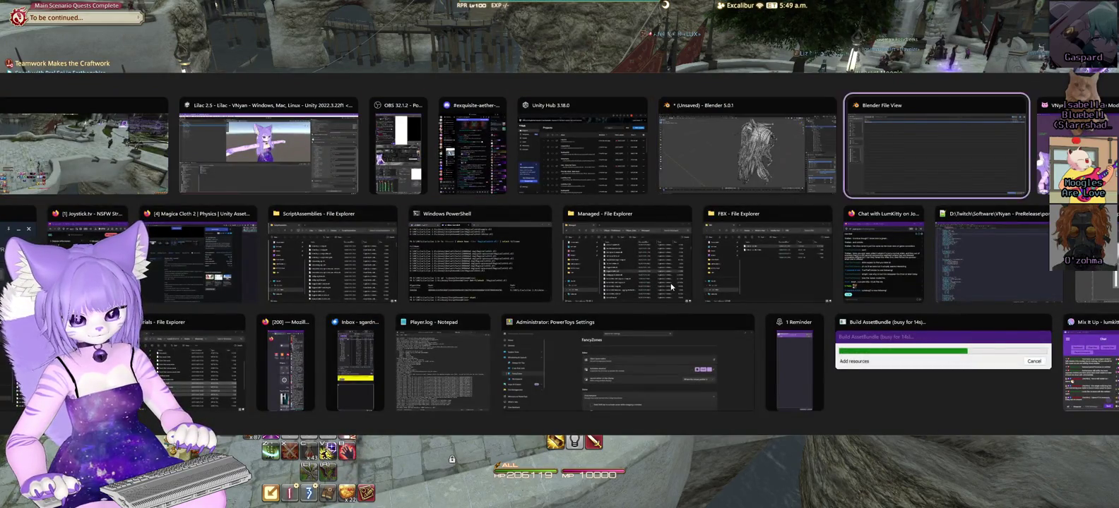
key(alt+Tab)
key(alt+Tab)
key(alt+Tab)
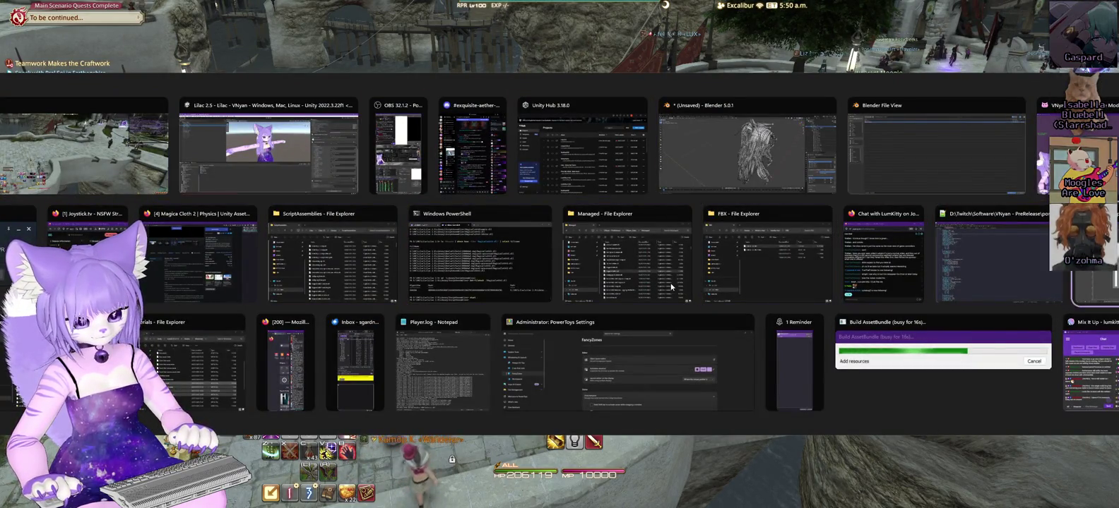
key(alt+Tab)
key(alt+Tab)
key(alt+Tab)
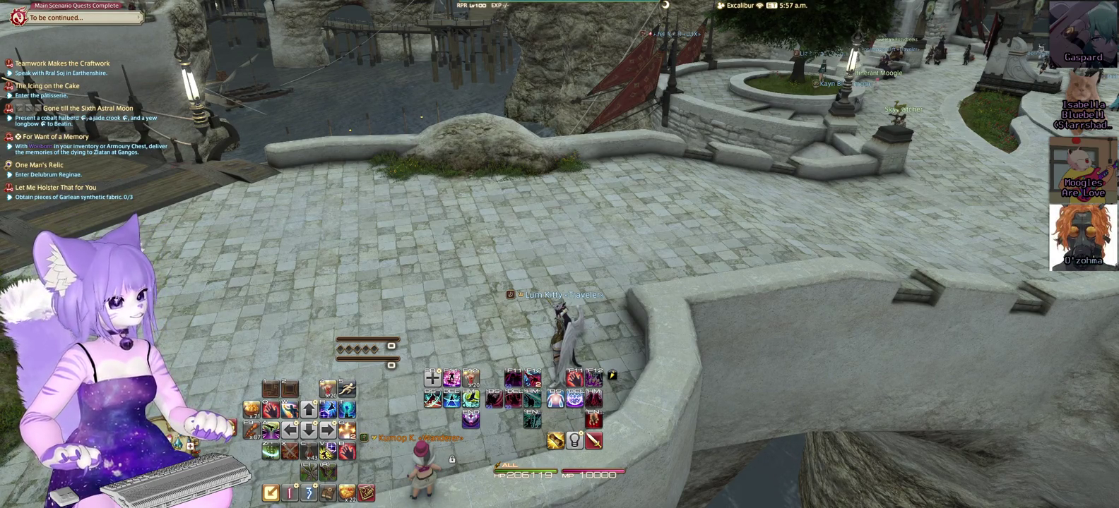
key(alt+Tab)
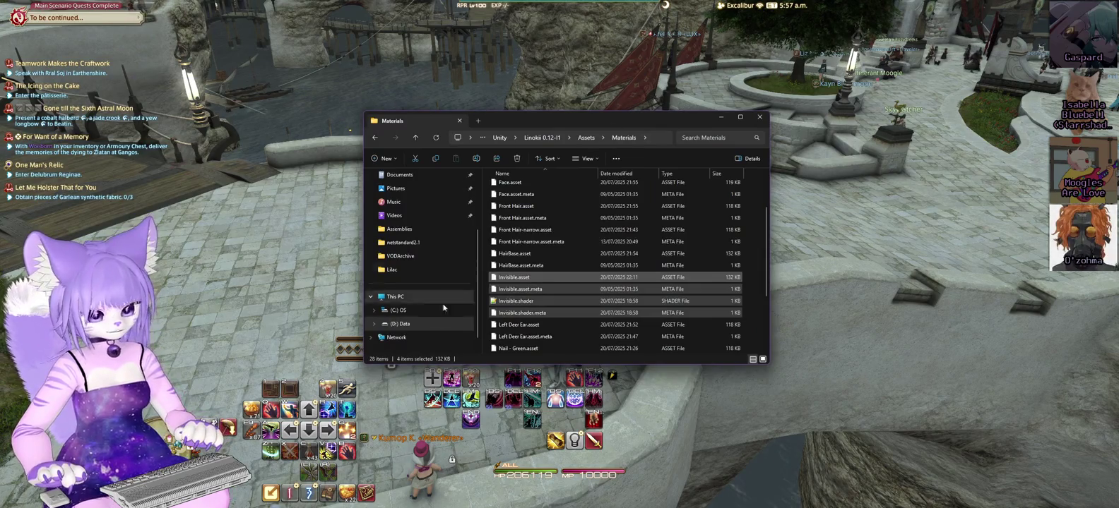
Launch VNyan_Portable from D:\Twitch\Software\VNyan - PreRelease and dismiss the VMC port error.
click(444, 323)
click(543, 291)
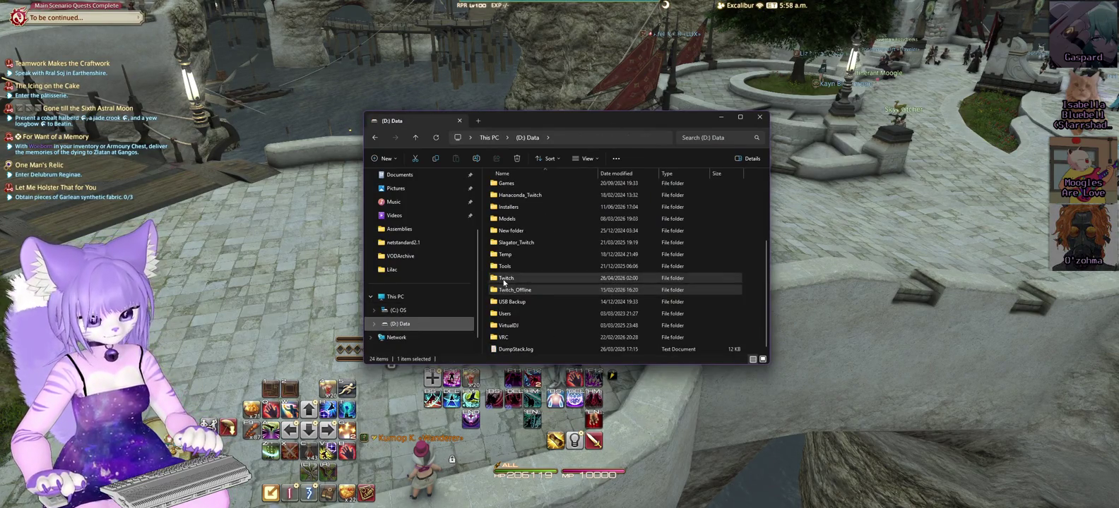
double_click(524, 276)
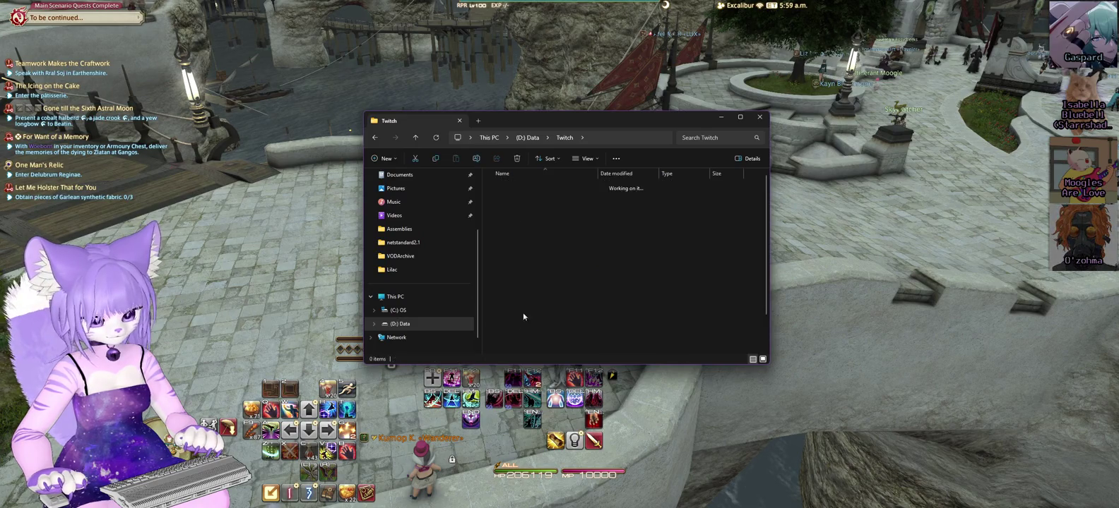
double_click(536, 249)
double_click(509, 243)
scroll(553, 254, down, 4)
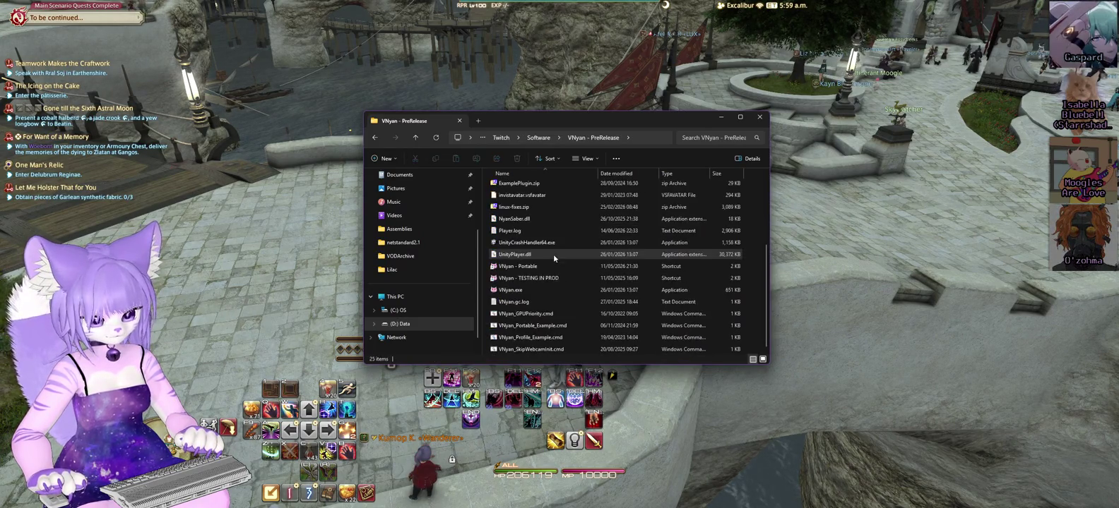
double_click(515, 268)
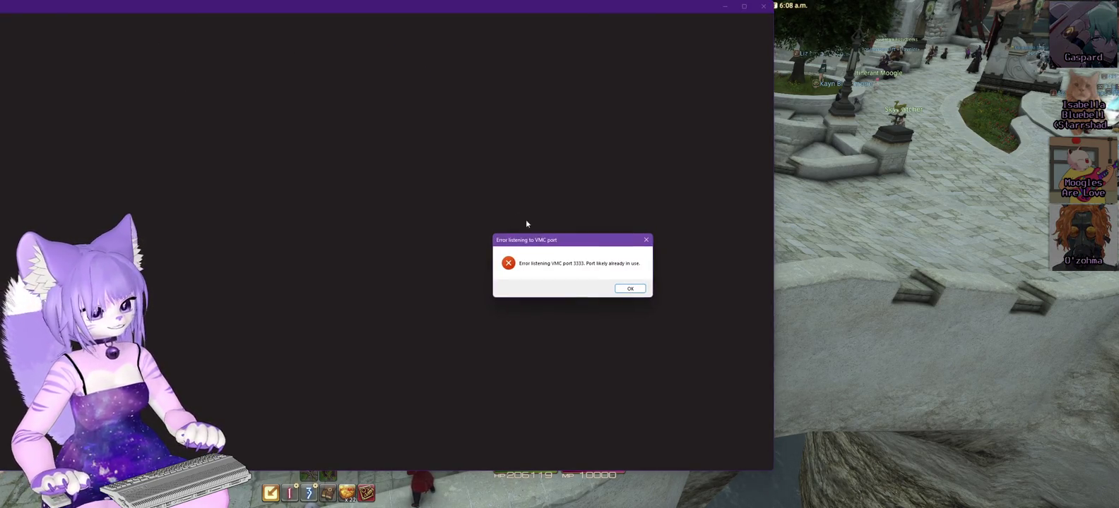
click(629, 289)
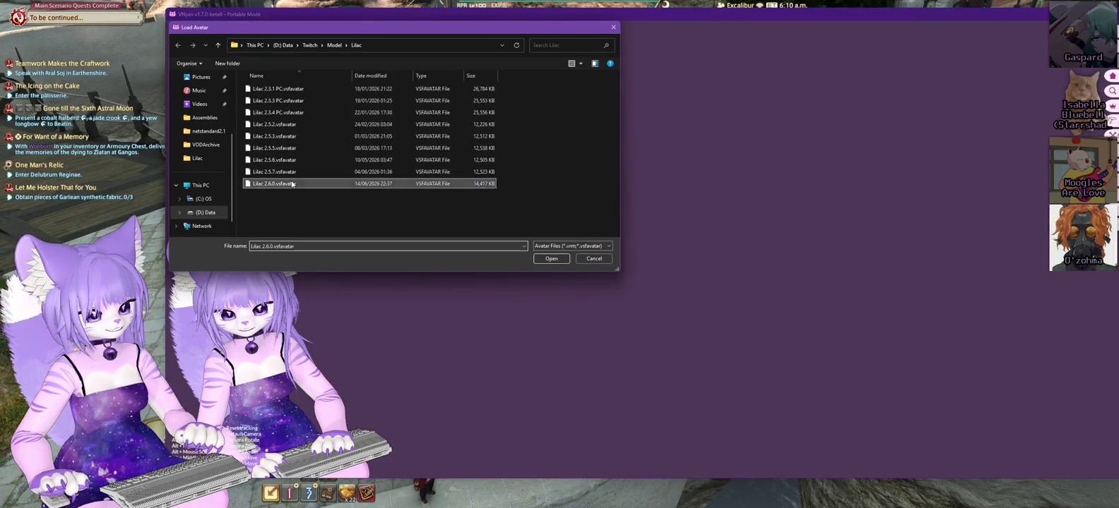
Load Lilac 2.6.0.vsfavatar, then zoom and pan to centre the avatar in view.
double_click(292, 184)
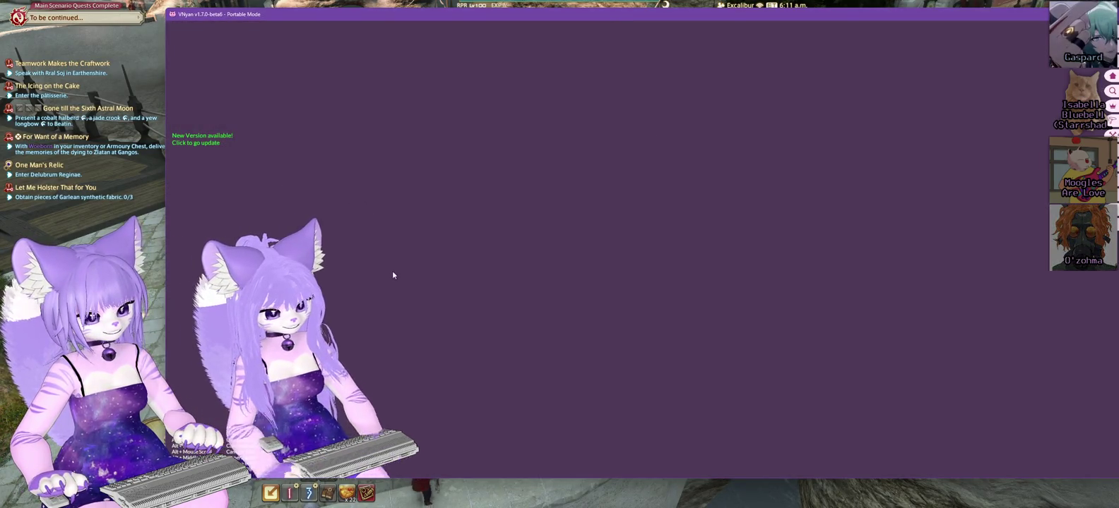
scroll(486, 243, up, 5)
mouse_move(393, 275)
mouse_down()
mouse_move(486, 243)
mouse_move(767, 224)
mouse_up()
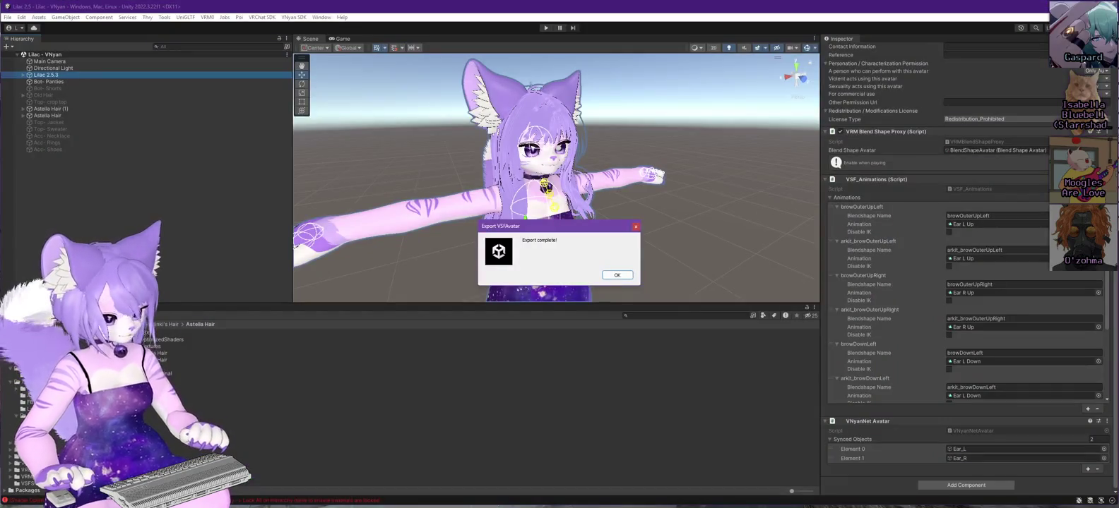
Dismiss Unity's Export complete notice and switch back to VNyan.
click(616, 275)
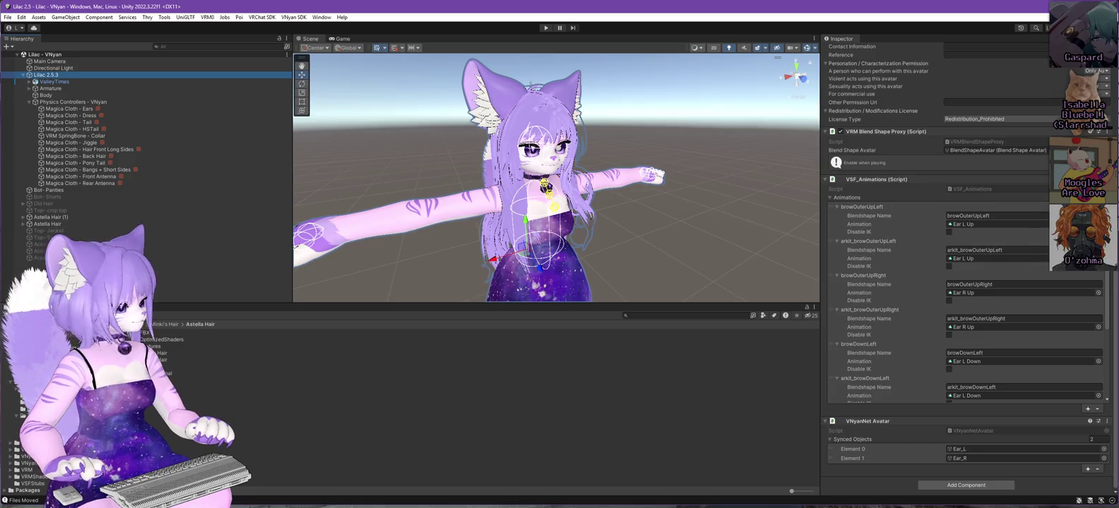
key(alt+Tab)
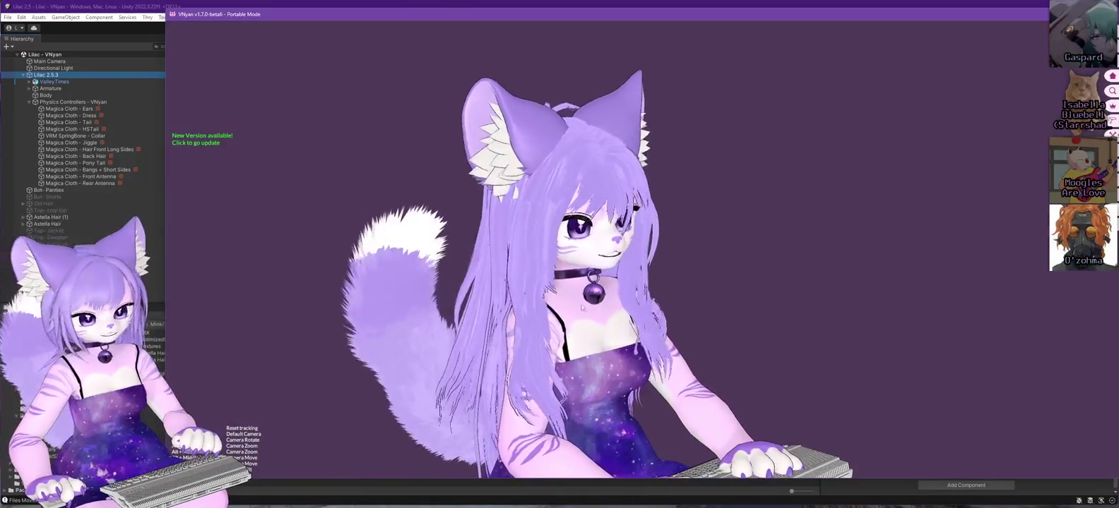
mouse_move(581, 307)
mouse_down()
mouse_move(611, 353)
mouse_move(675, 333)
mouse_move(675, 372)
mouse_move(602, 324)
mouse_move(561, 370)
mouse_move(593, 248)
mouse_move(513, 248)
mouse_move(662, 224)
mouse_up()
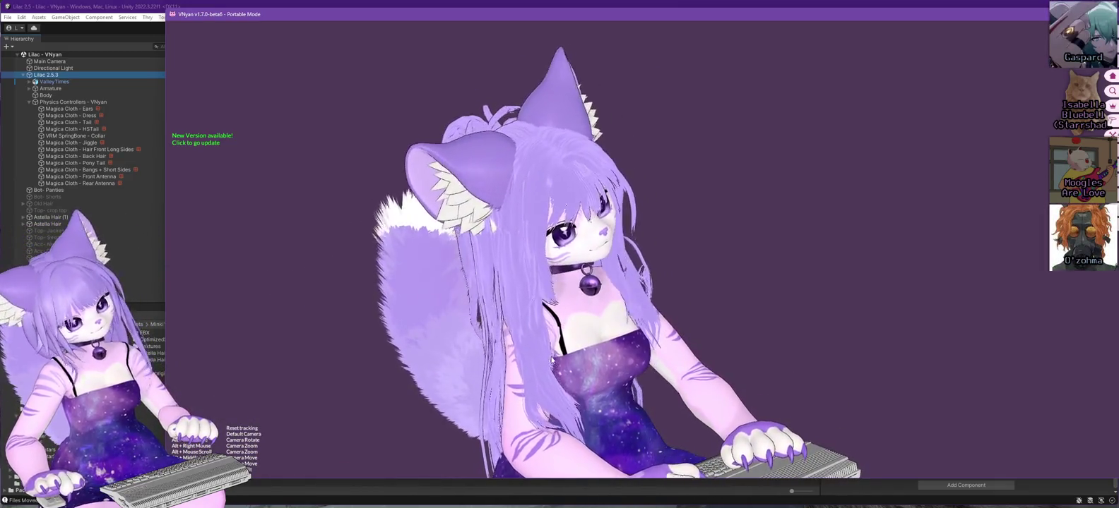
mouse_move(552, 360)
mouse_down()
mouse_move(704, 355)
mouse_move(569, 357)
mouse_up()
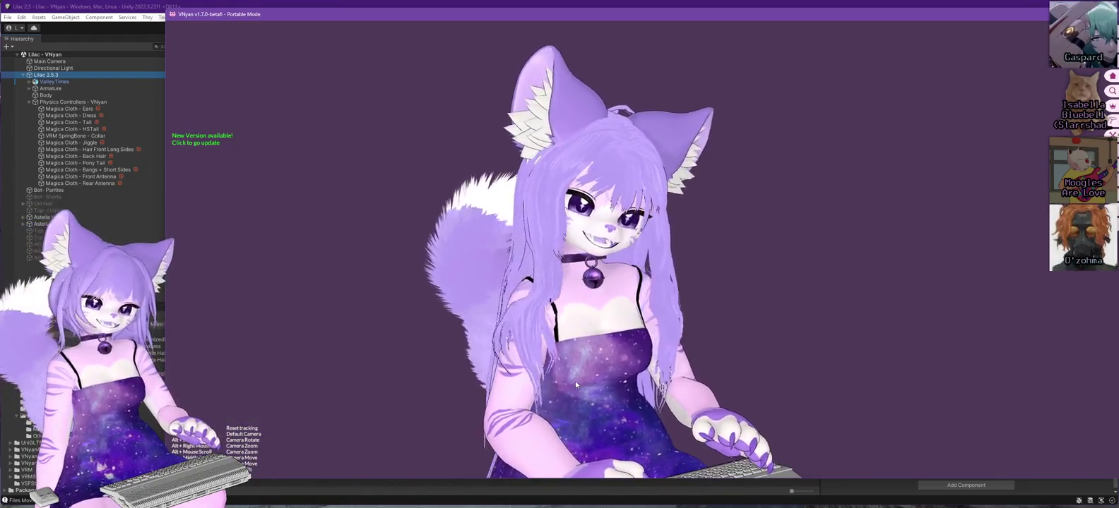
mouse_move(584, 392)
mouse_down()
mouse_move(619, 354)
mouse_move(610, 374)
mouse_move(744, 367)
mouse_move(632, 364)
mouse_move(644, 378)
mouse_up()
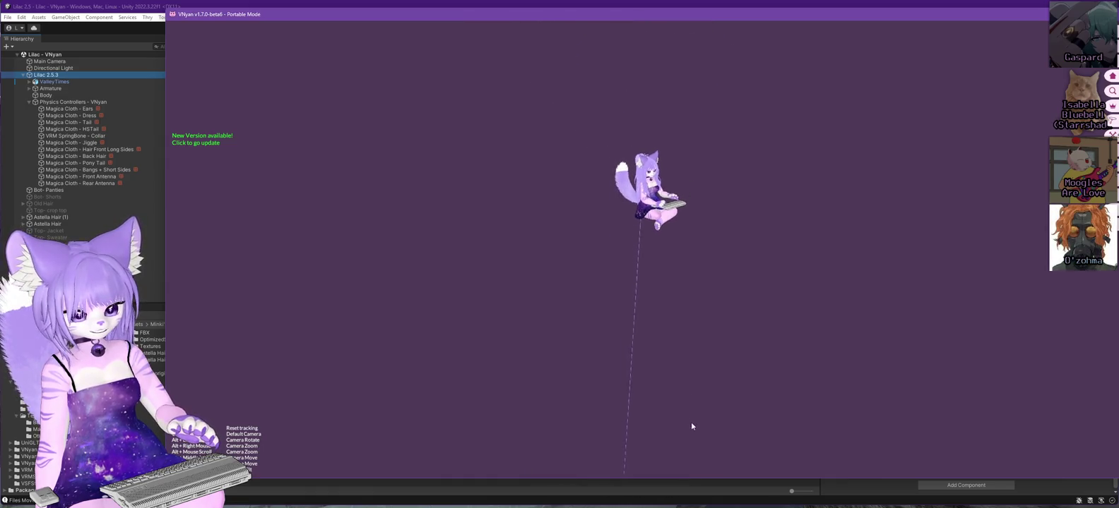
drag(691, 424, 688, 328)
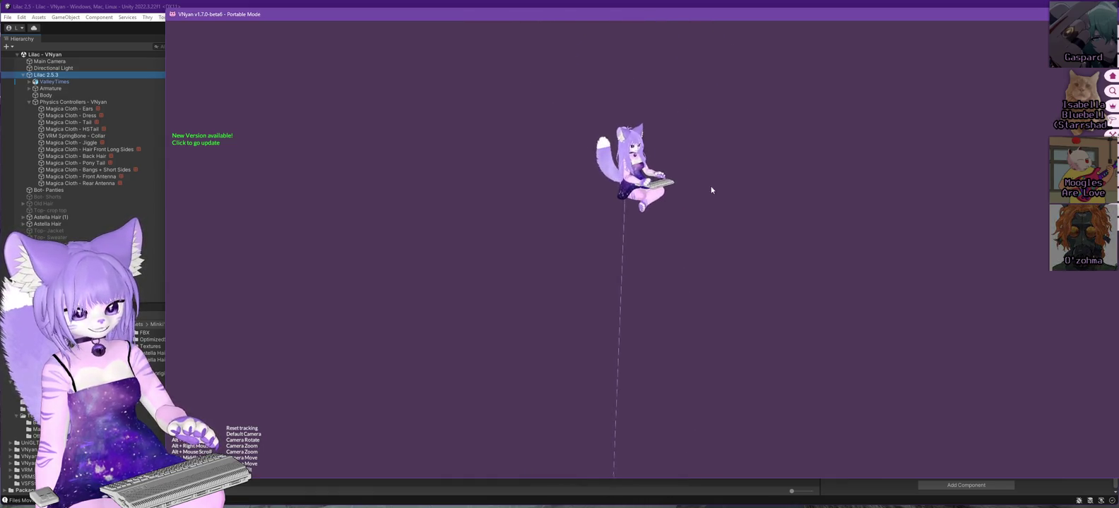
mouse_move(693, 125)
mouse_down()
mouse_move(696, 217)
mouse_move(662, 277)
mouse_move(618, 286)
mouse_move(614, 300)
mouse_up()
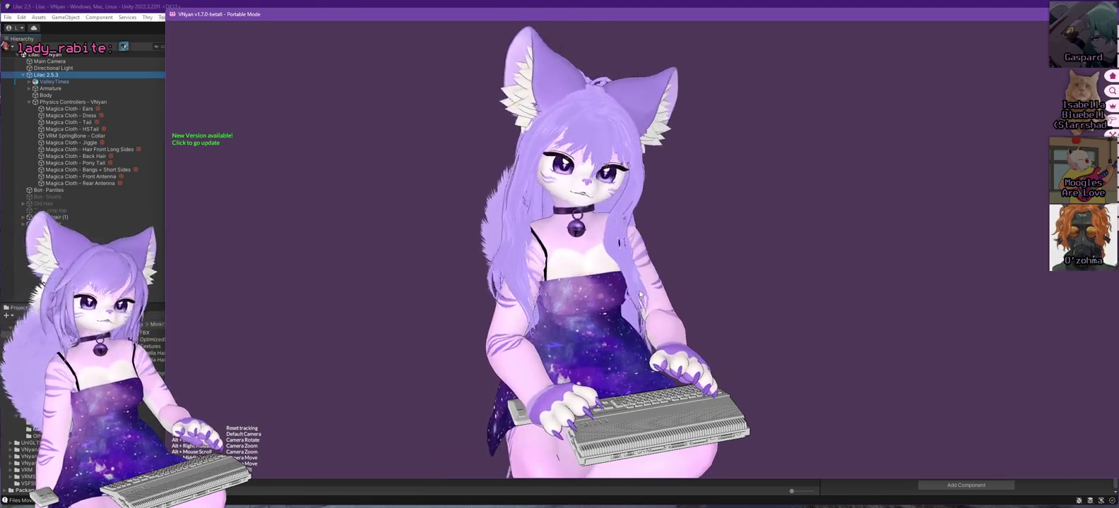
Orbit the VNyan view to the avatar's side and behind it to inspect the hair and tail.
mouse_move(649, 299)
mouse_down()
mouse_move(724, 302)
mouse_move(699, 316)
mouse_up()
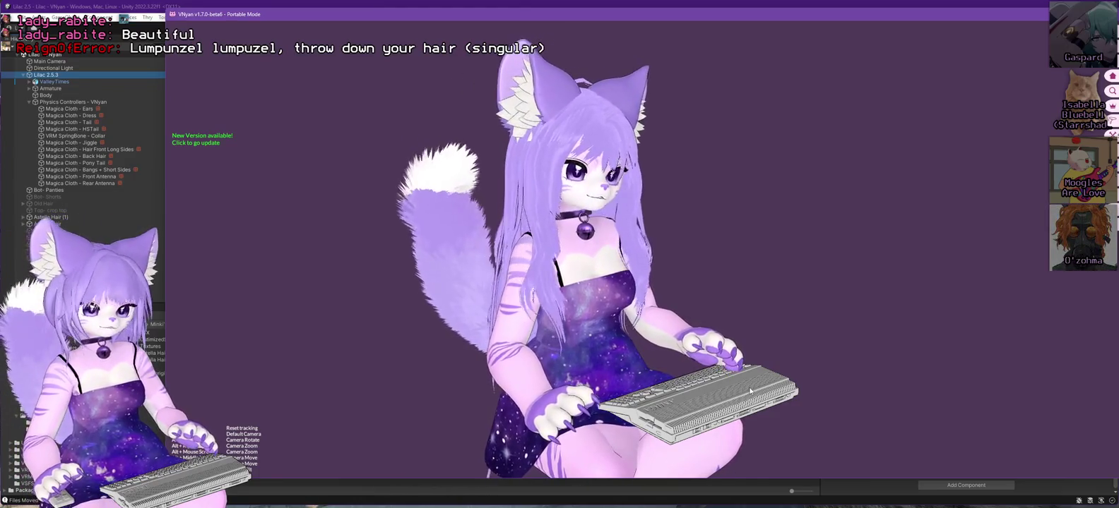
mouse_move(670, 386)
mouse_down()
mouse_move(782, 373)
mouse_move(654, 380)
mouse_move(794, 370)
mouse_move(749, 394)
mouse_up()
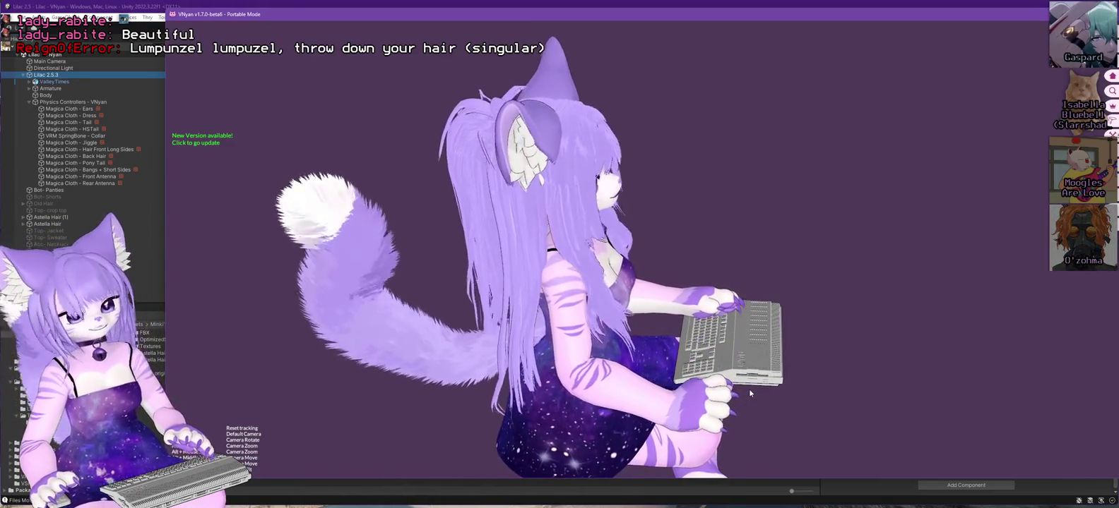
mouse_move(751, 388)
mouse_down()
mouse_move(649, 378)
mouse_move(788, 370)
mouse_move(761, 368)
mouse_up()
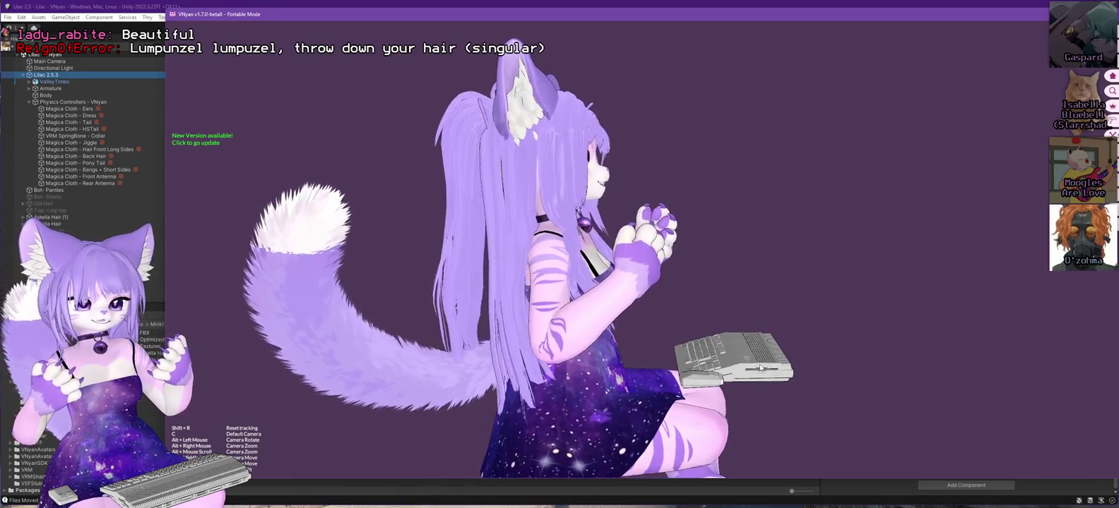
Nudge the VNyan view angle on the Lilac avatar slightly.
mouse_move(761, 368)
mouse_down()
mouse_move(776, 385)
mouse_move(877, 388)
mouse_move(749, 411)
mouse_move(519, 394)
mouse_move(689, 394)
mouse_up()
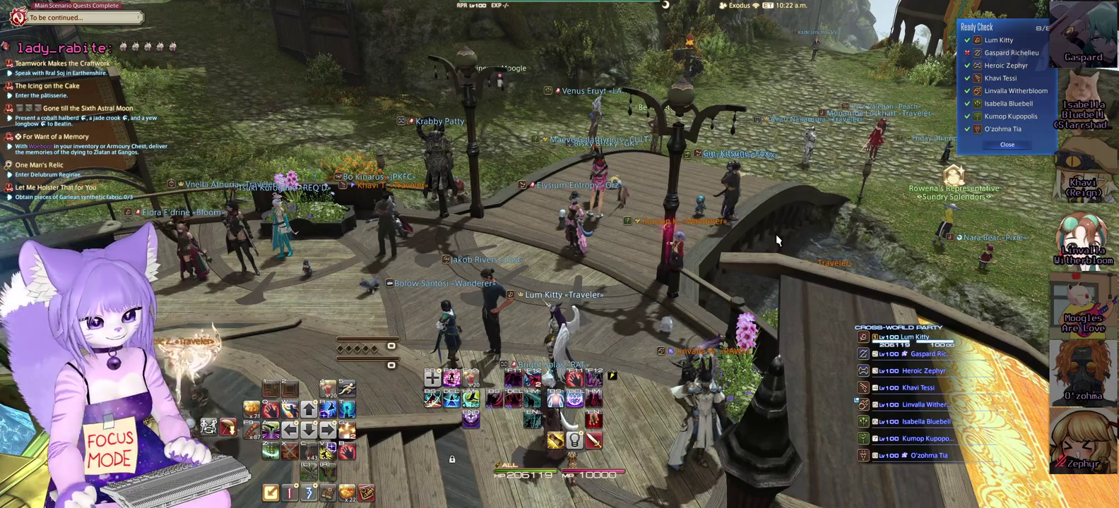
Close the finished Ready Check window.
mouse_move(776, 235)
mouse_down()
mouse_move(847, 319)
mouse_move(949, 33)
mouse_up()
drag(631, 367, 631, 367)
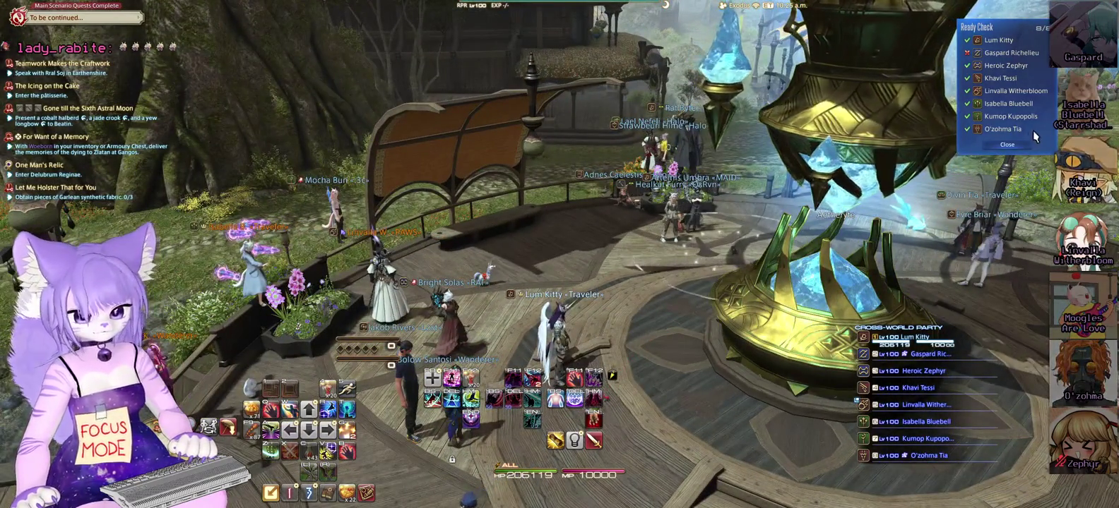
click(1010, 146)
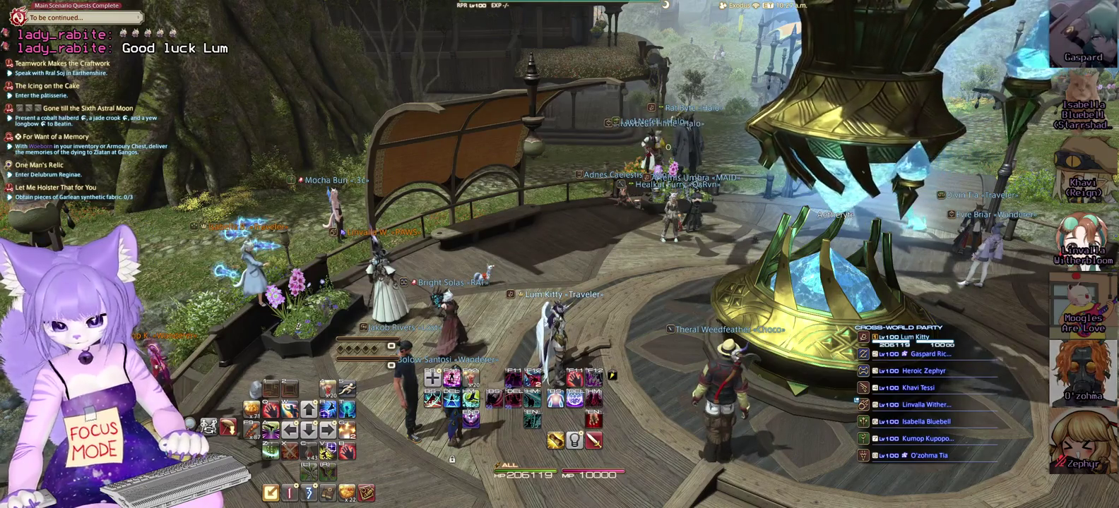
Accept the AAC Cruiserweight M3 (Savage) duty and wait for the arena to load.
key(Right)
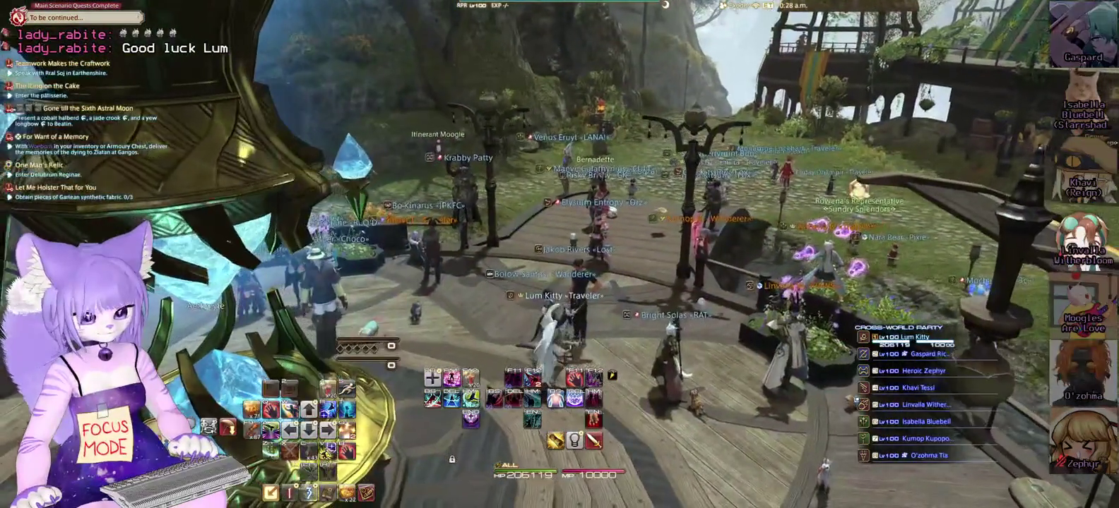
key(Return)
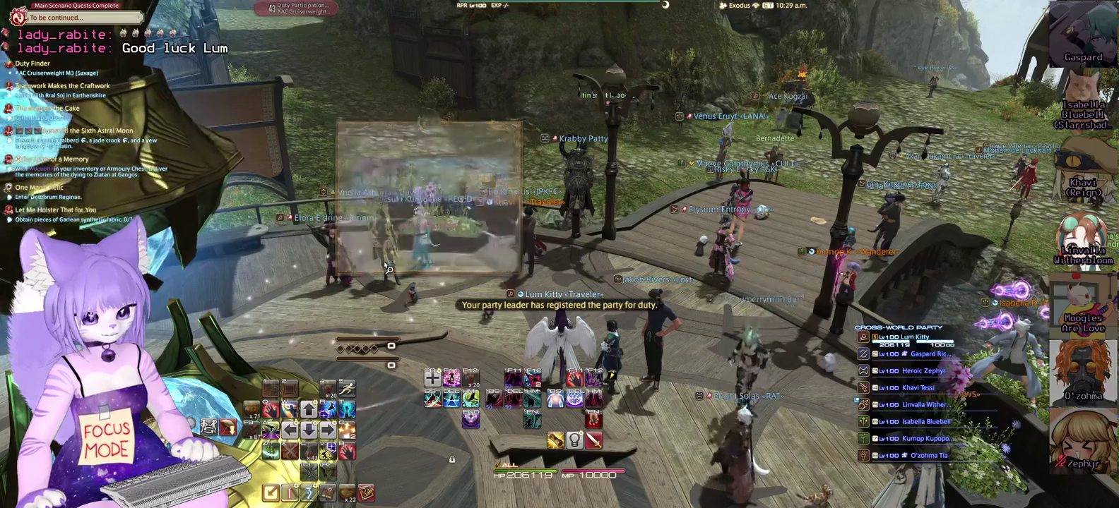
key(Left)
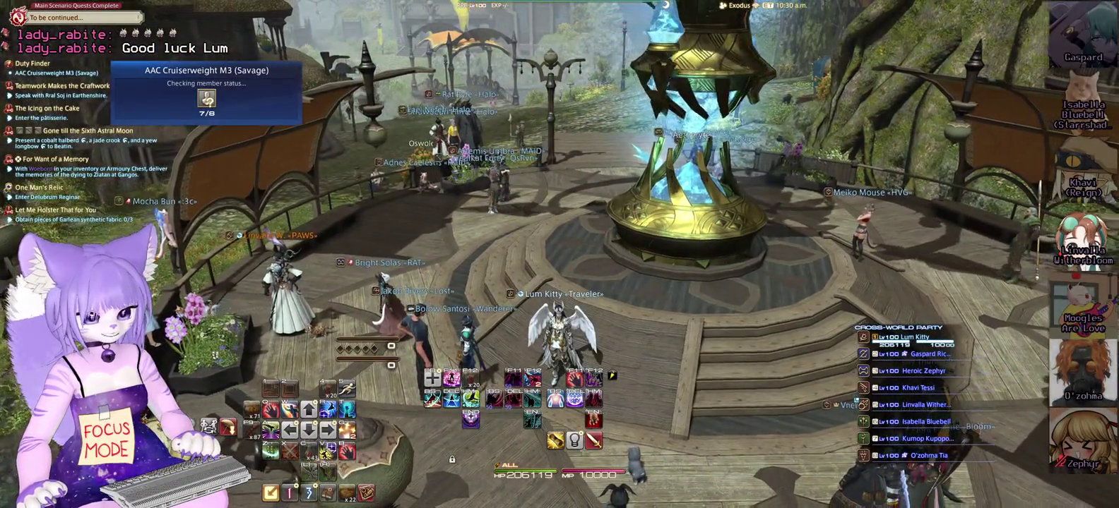
key(Up)
key(Down)
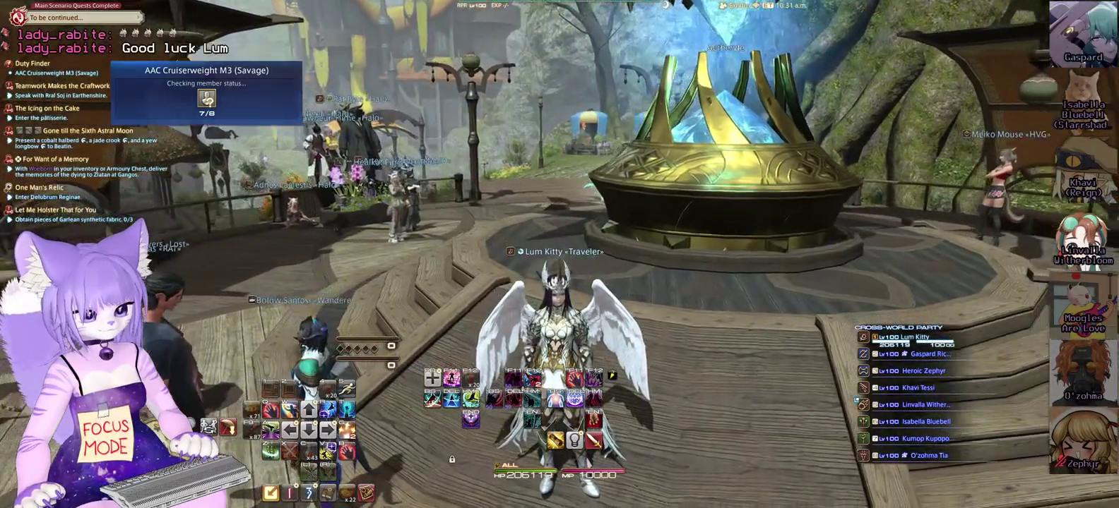
key(Right)
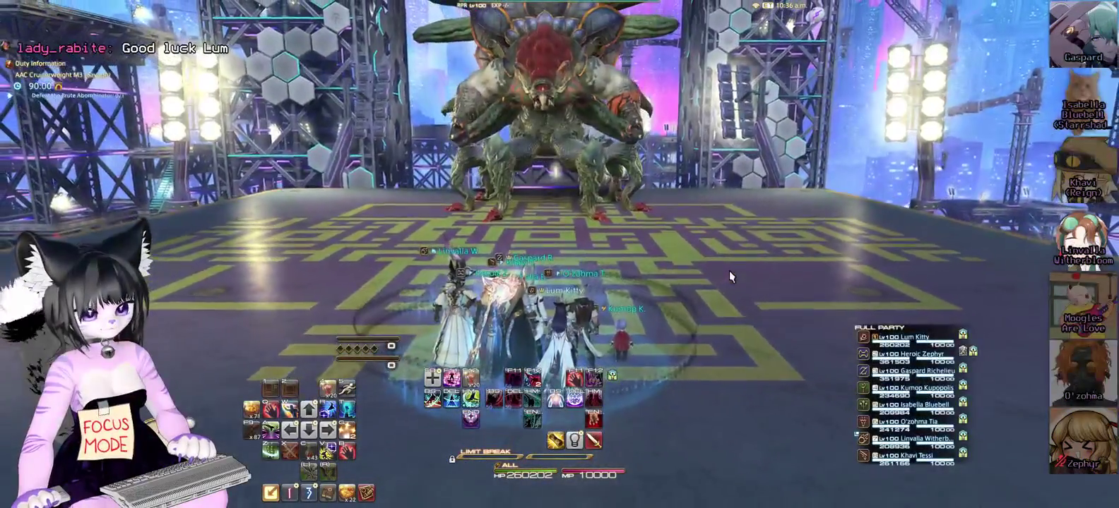
Eat Caramel Popcorn for the Well Fed buff and turn the camera to face the Brute Abominator.
drag(729, 269, 728, 269)
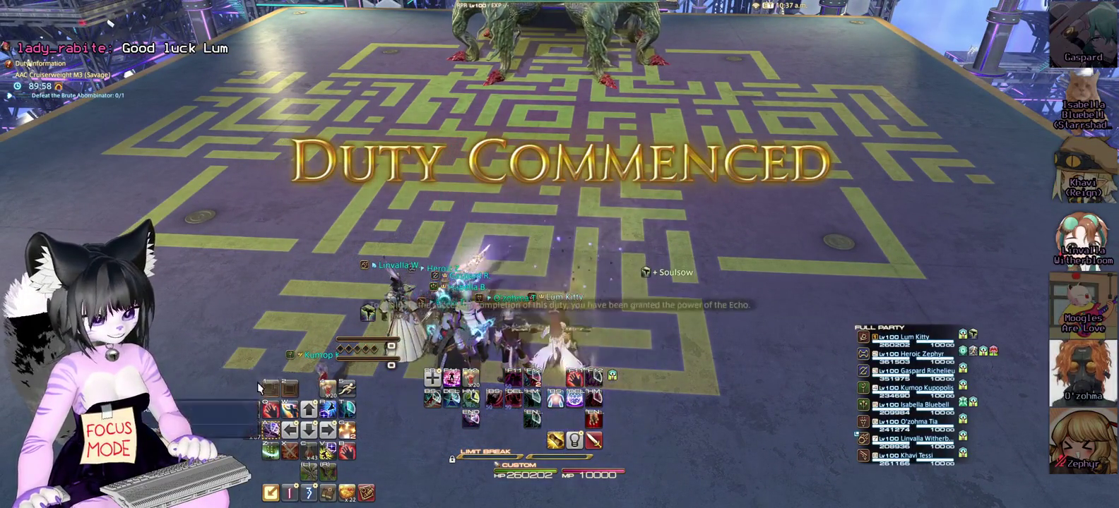
click(256, 410)
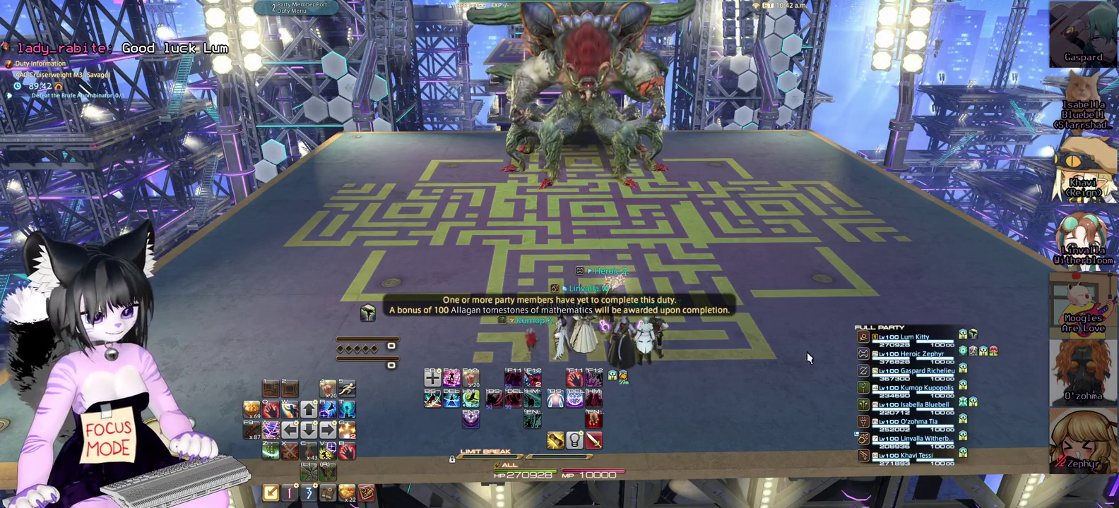
drag(806, 353, 695, 358)
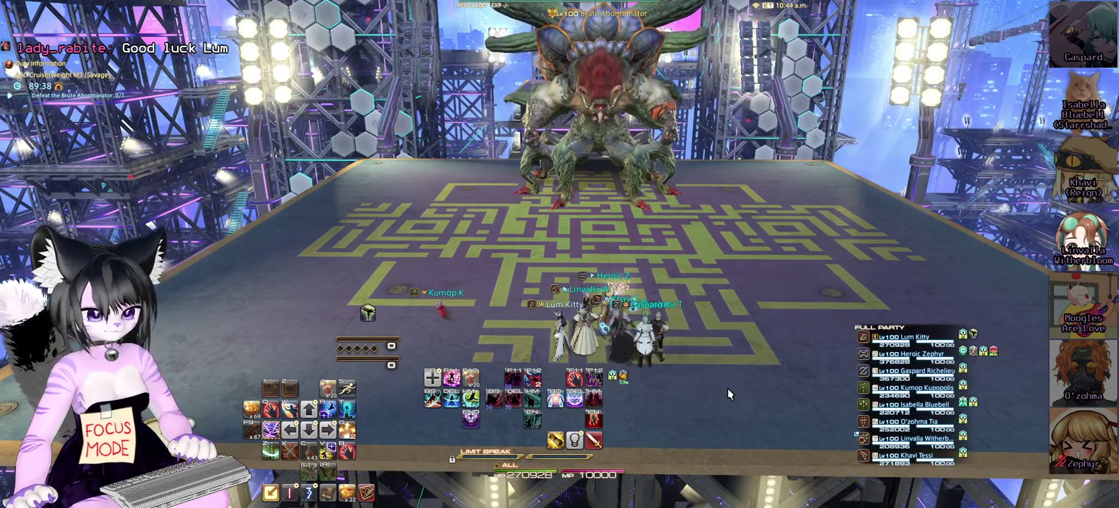
drag(730, 394, 707, 396)
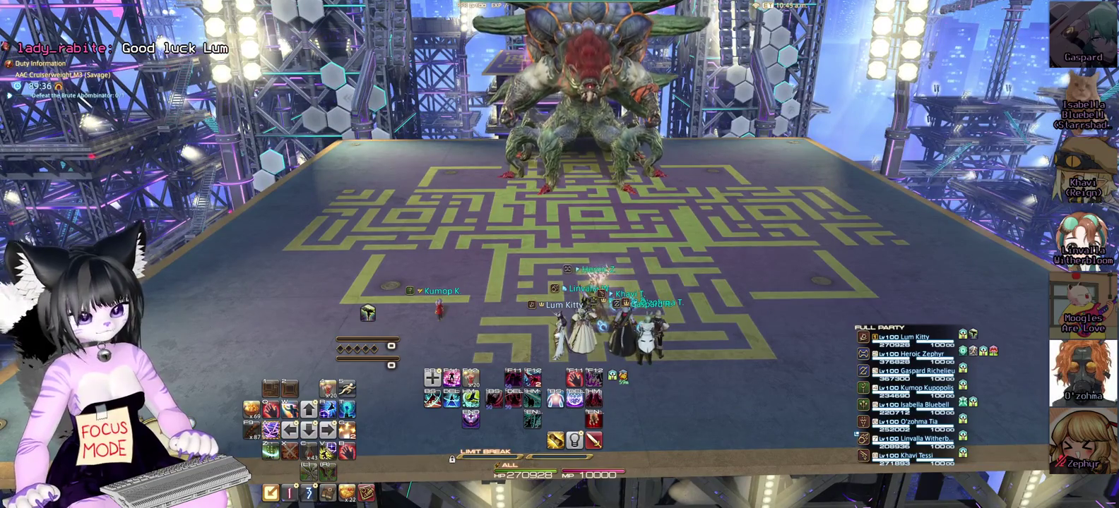